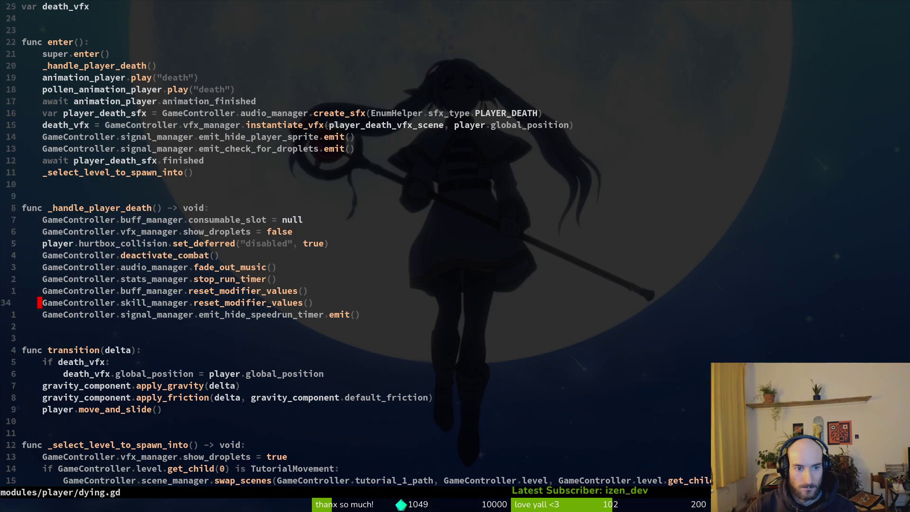
# In dying.gd, paste the attempts += 1 line above the emit line in _handle_player_death and save
pyautogui.press('P')
pyautogui.press('V')
pyautogui.press('K')
pyautogui.press('Escape')
pyautogui.write(':write')
pyautogui.press('Return')
pyautogui.press('V')
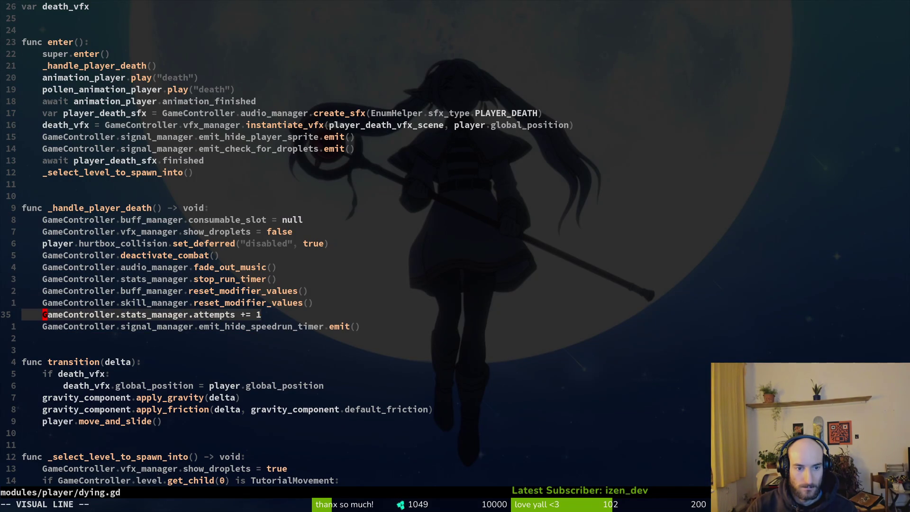
pyautogui.press('K')
pyautogui.press('K')
pyautogui.press('K')
pyautogui.press('K')
pyautogui.press('K')
pyautogui.press('K')
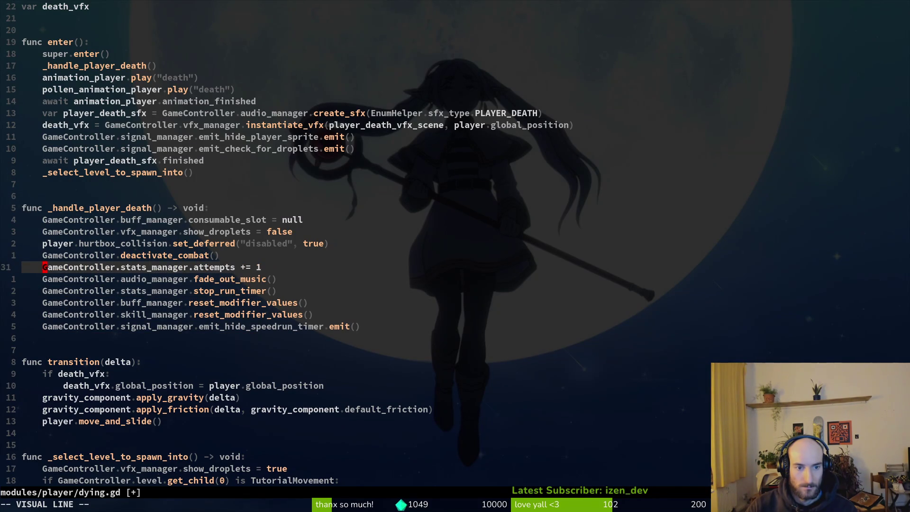
pyautogui.press('Escape')
pyautogui.write(':write')
pyautogui.press('Return')
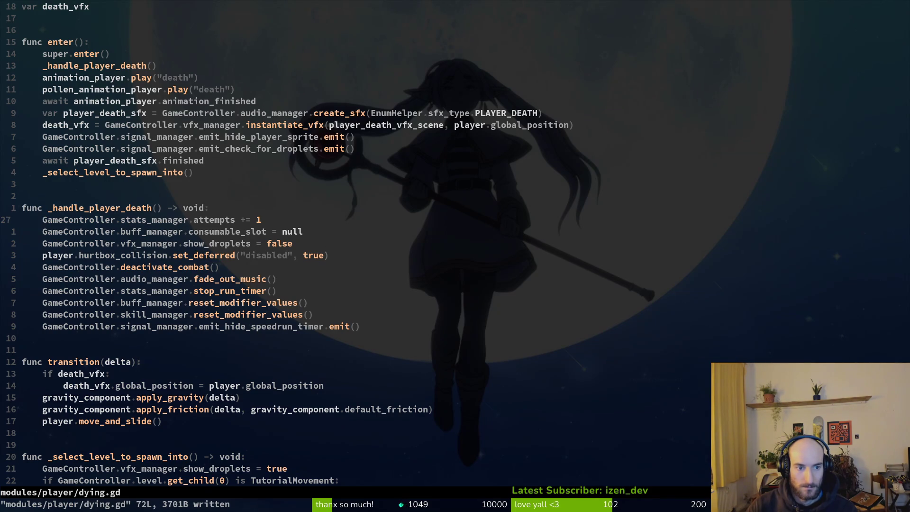
# After glancing at hive_exit.gd, fix the attempts line's indentation in dying.gd and save
pyautogui.hotkey('ctrl', '6')
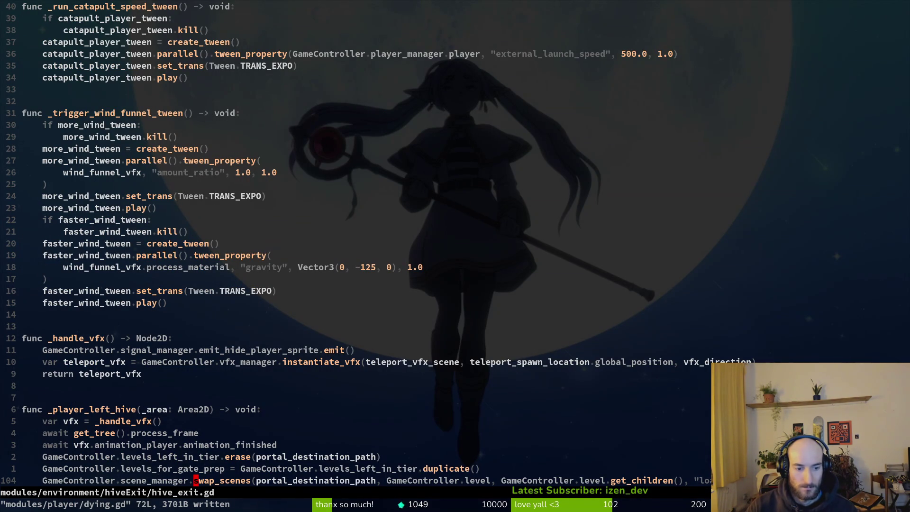
pyautogui.hotkey('ctrl', '6')
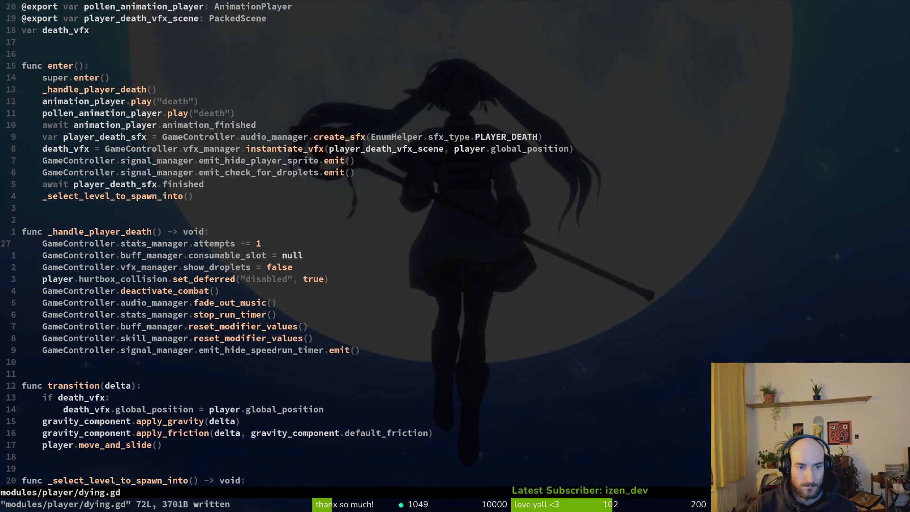
pyautogui.hotkey('shift', 'v')
pyautogui.press('=')
pyautogui.hotkey('ctrl', 's')
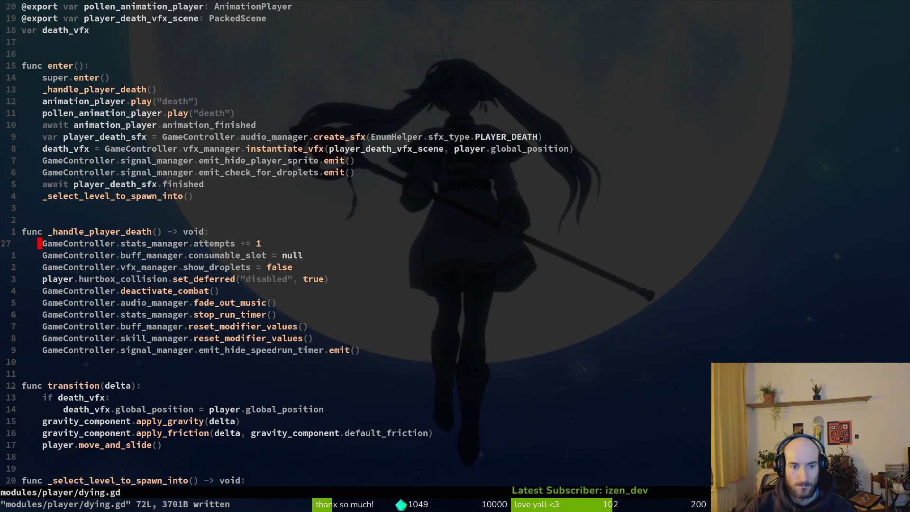
# Grep the project for stats_manager.attempts with Telescope and open the pause_overlay.gd match
pyautogui.press('w')
pyautogui.press('w')
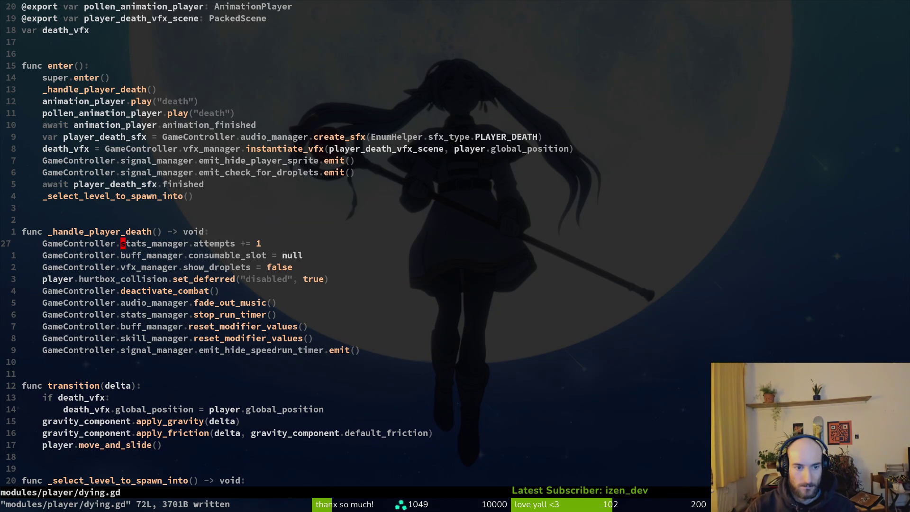
pyautogui.press('v')
pyautogui.press('e')
pyautogui.press('w')
pyautogui.press('e')
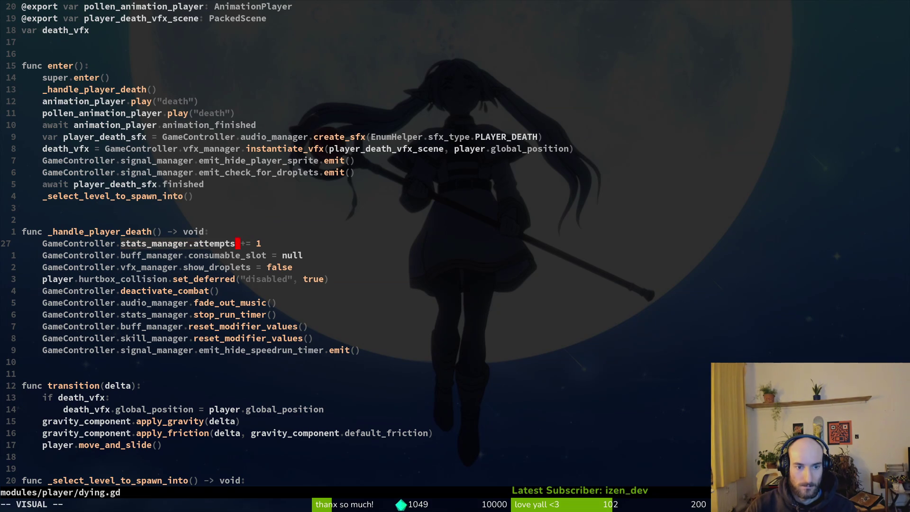
pyautogui.press('Escape')
pyautogui.press('space')
pyautogui.write('psstats_manager.attempts')
pyautogui.press('Return')
pyautogui.press('Up')
pyautogui.press('Down')
pyautogui.press('Return')
# Delete the attempts line in pause_overlay.gd and save
pyautogui.press('d')
pyautogui.press('d')
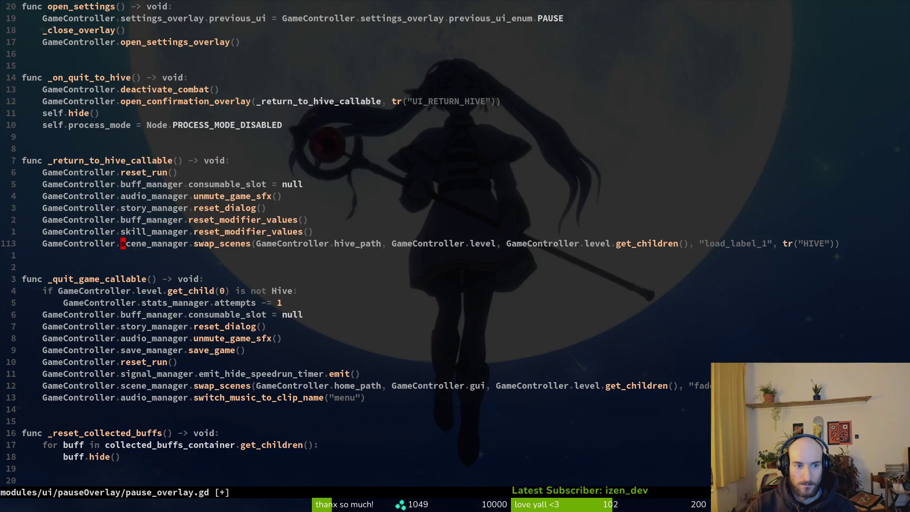
pyautogui.write(':w')
pyautogui.press('Return')
pyautogui.press('space')
pyautogui.press('p')
pyautogui.press('s')
pyautogui.press('Return')
# Remove the not-Hive check and its attempts -= 1 from _quit_game_callable, then save
pyautogui.press('Escape')
pyautogui.press('j')
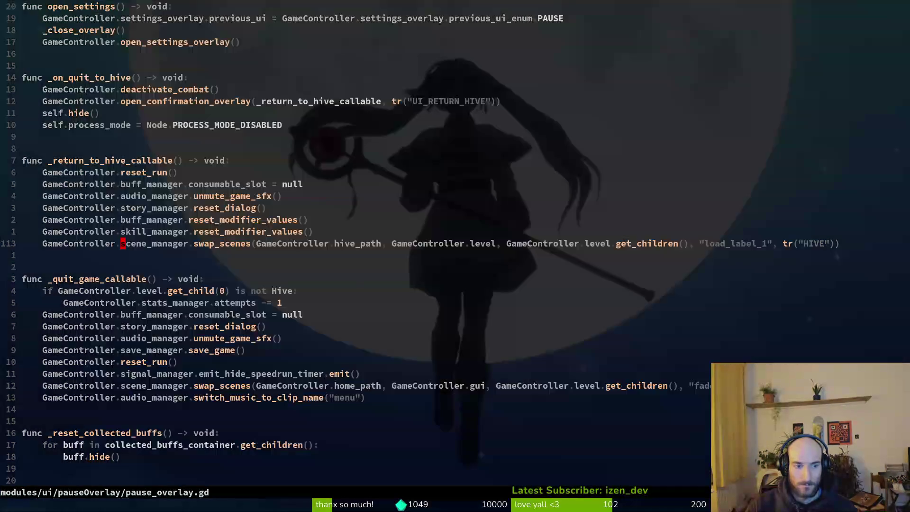
pyautogui.press('j')
pyautogui.press('j')
pyautogui.write('jVjd')
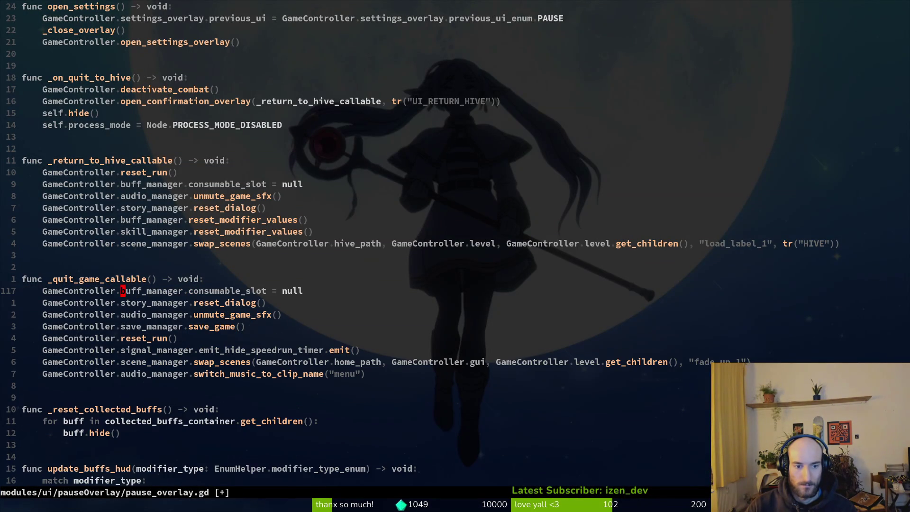
pyautogui.write(':w')
pyautogui.press('Return')
# Grep for manager.attem and review the save_manager, stats_alltime and hud_overlay matches
pyautogui.press('space')
pyautogui.press('p')
pyautogui.press('s')
pyautogui.hotkey('ctrl', 'r')
pyautogui.press('"')
pyautogui.press('BackSpace')
pyautogui.press('BackSpace')
pyautogui.press('BackSpace')
pyautogui.press('BackSpace')
pyautogui.press('BackSpace')
pyautogui.press('BackSpace')
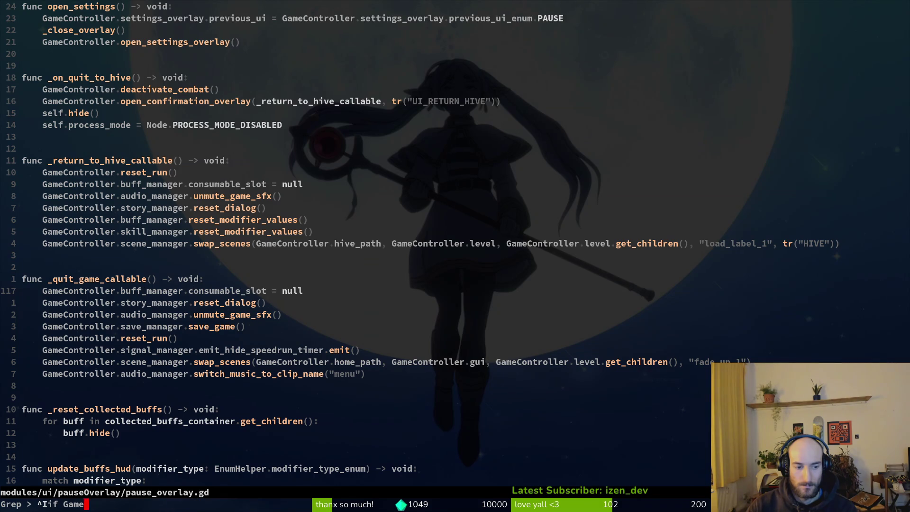
pyautogui.write('manager.a')
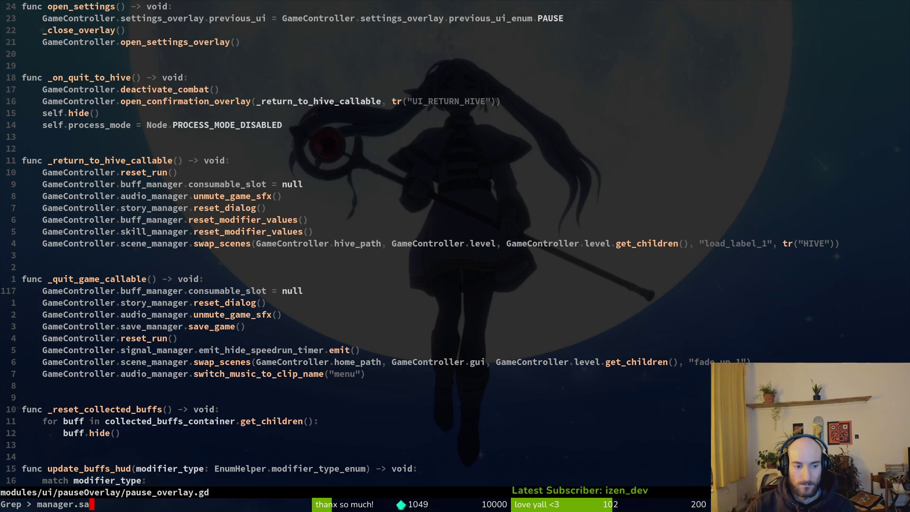
pyautogui.write('ttem')
pyautogui.press('Return')
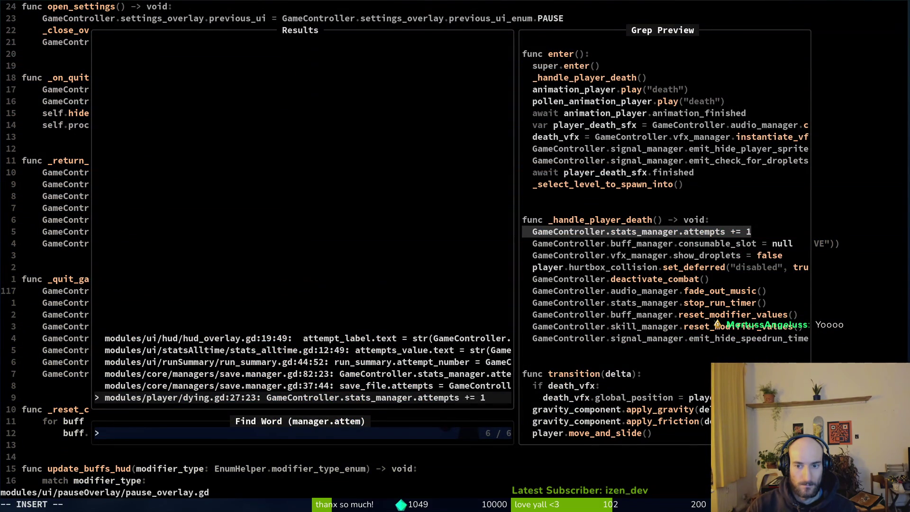
pyautogui.click(304, 385)
pyautogui.press('Up')
pyautogui.press('Up')
pyautogui.press('Up')
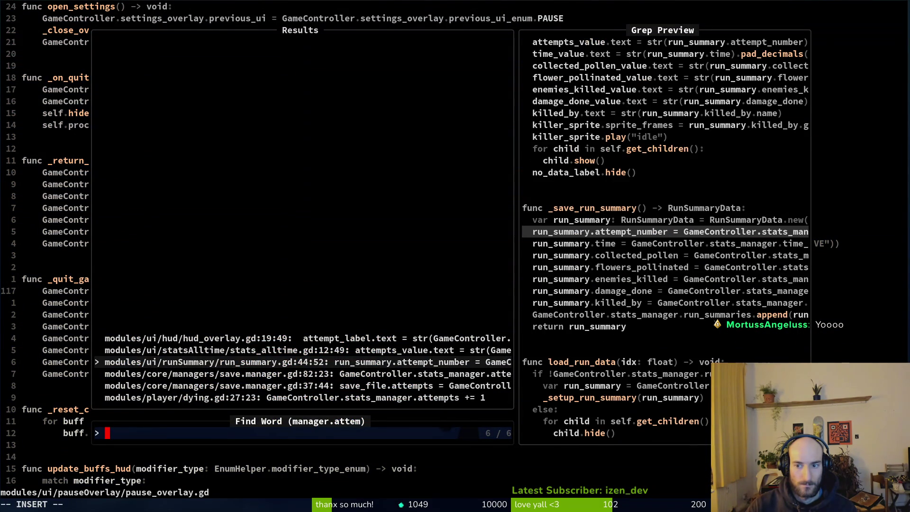
pyautogui.press('Up')
pyautogui.press('Down')
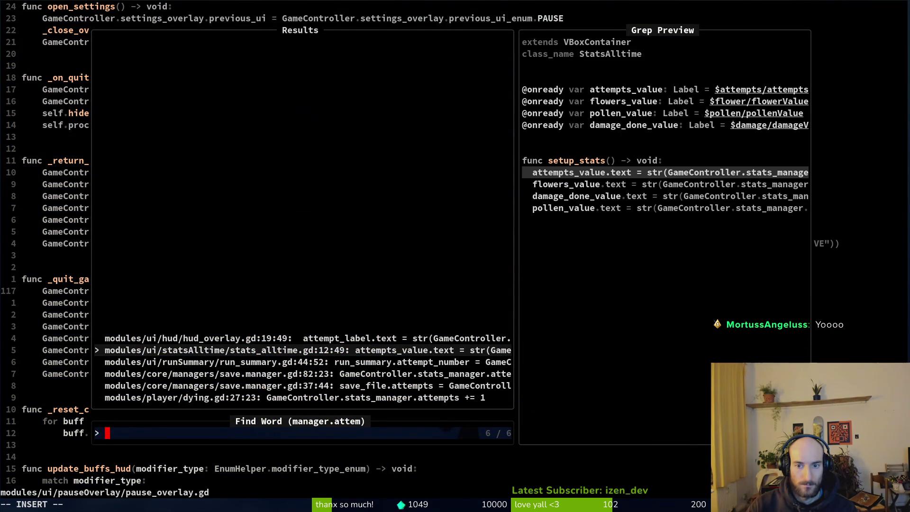
pyautogui.press('Up')
pyautogui.press('Escape')
pyautogui.press('Escape')
# Launch the game with F5, close it, and return to the Godot editor
pyautogui.press('F5')
pyautogui.hotkey('alt', 'F4')
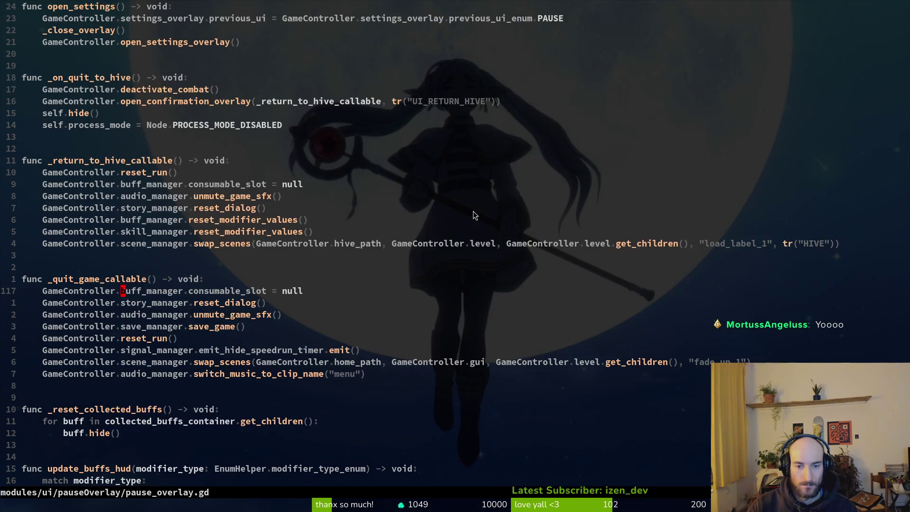
pyautogui.hotkey('alt', 'Tab')
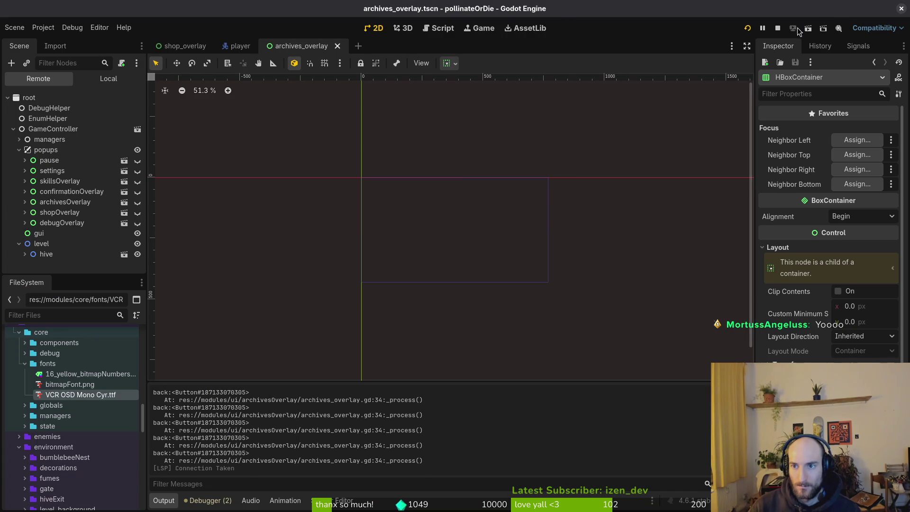
# Stop the running game from Godot's toolbar
pyautogui.click(778, 28)
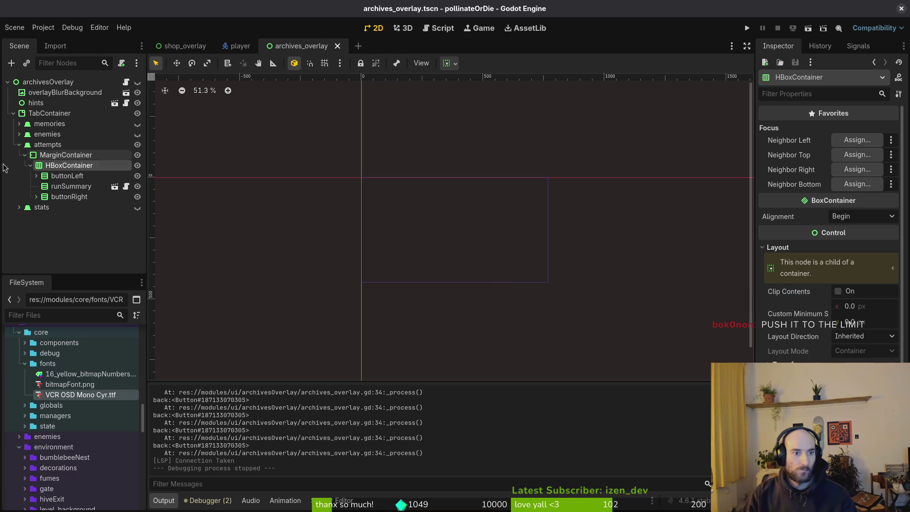
# Inspect arrowLeft's textures under buttonLeft, then save pause_overlay.gd back in Neovim
pyautogui.click(36, 175)
pyautogui.click(71, 186)
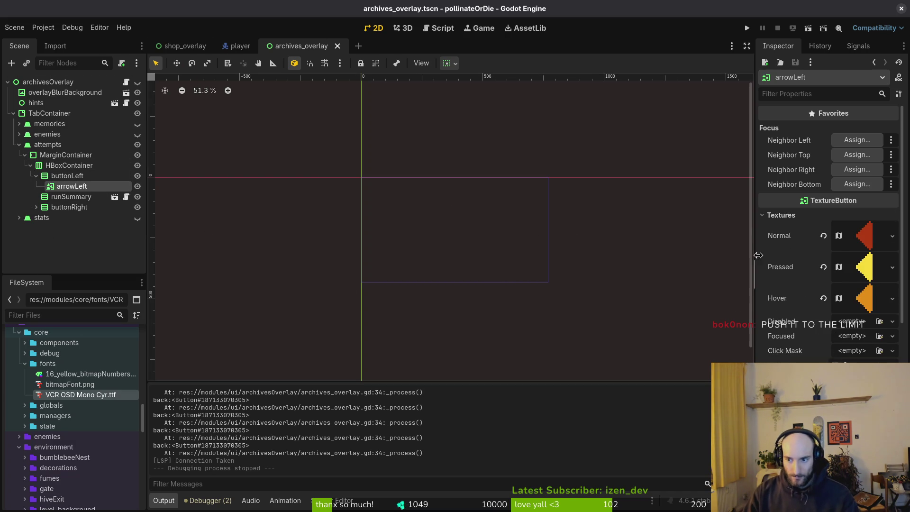
pyautogui.moveTo(823, 201)
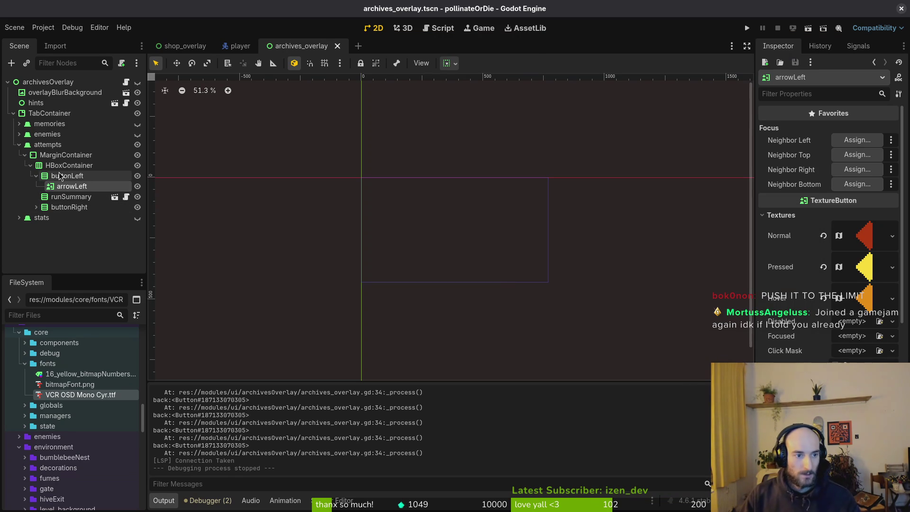
pyautogui.click(36, 177)
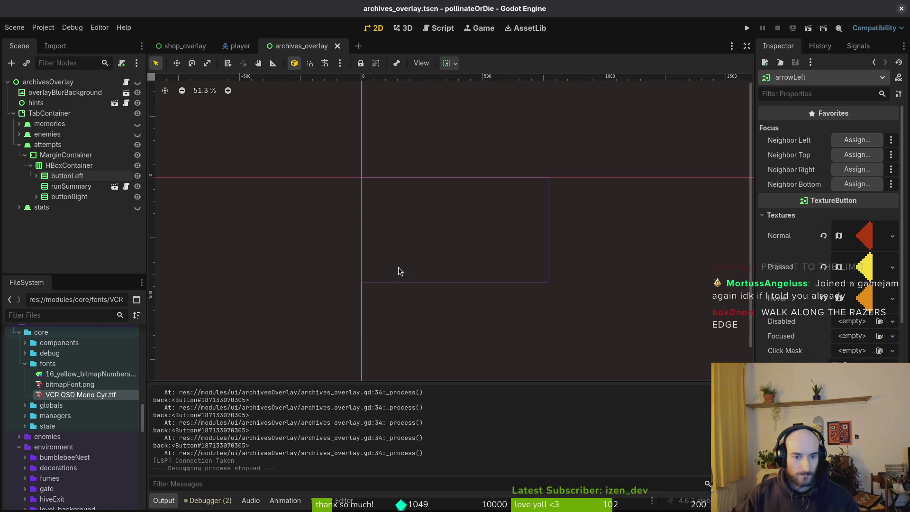
pyautogui.hotkey('alt', 'Tab')
pyautogui.hotkey('ctrl', 's')
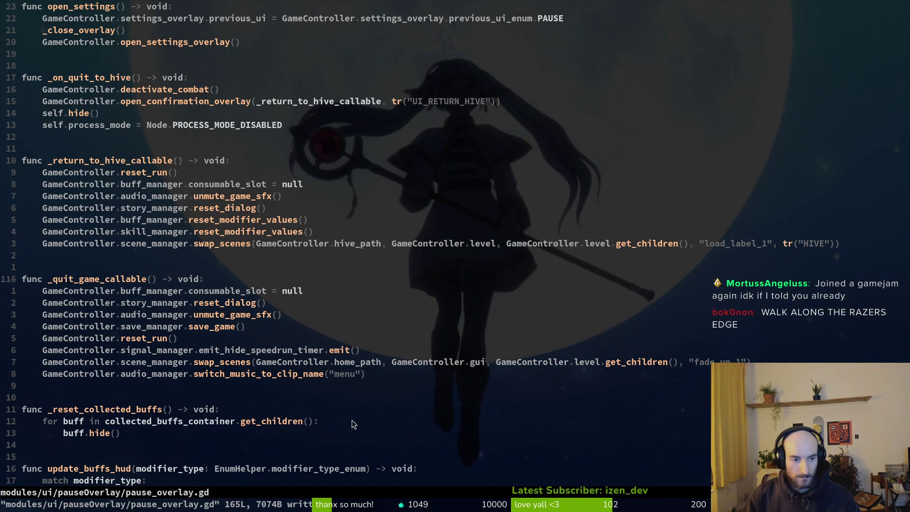
pyautogui.scroll(-6, 179, 225)
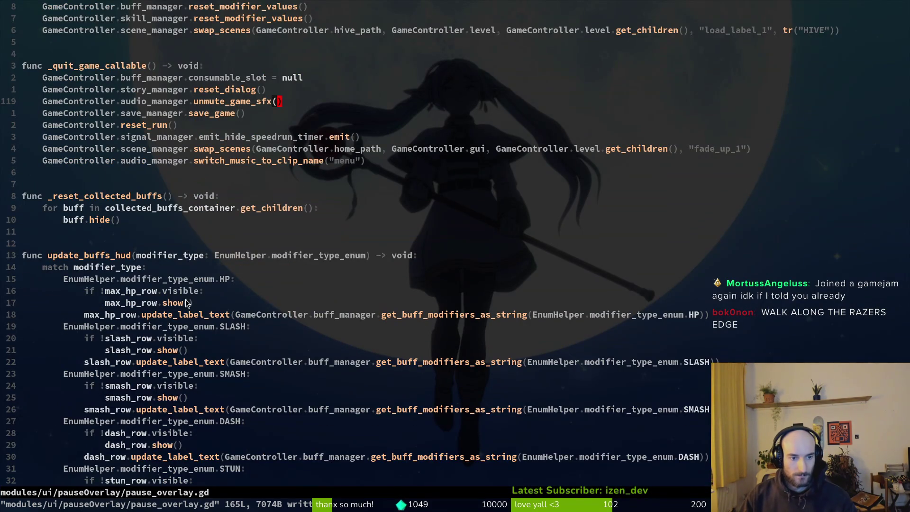
pyautogui.scroll(18, 184, 294)
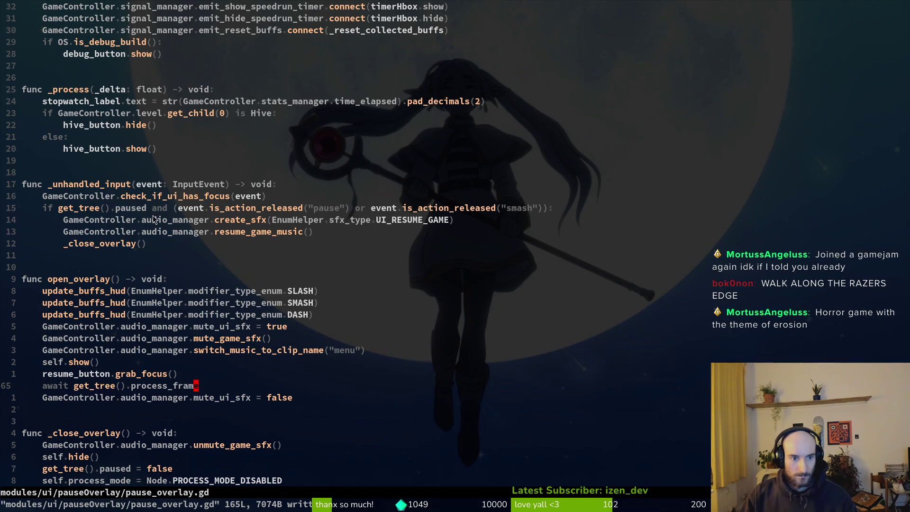
pyautogui.scroll(3, 136, 229)
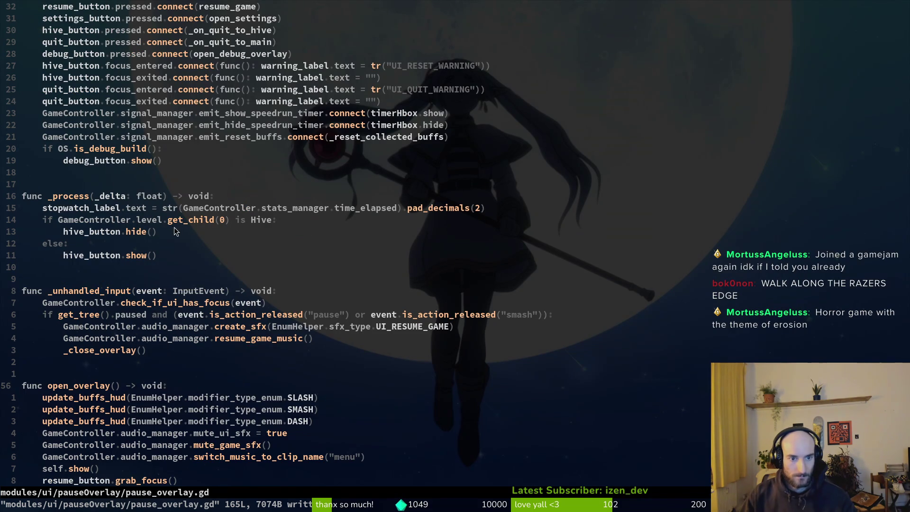
pyautogui.scroll(6, 149, 227)
pyautogui.scroll(-7, 150, 228)
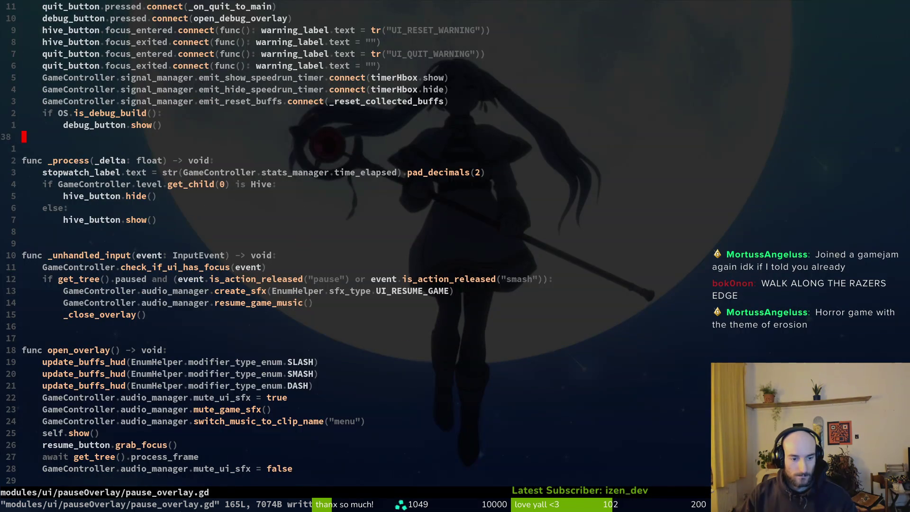
pyautogui.press('space')
pyautogui.press('f')
pyautogui.press('f')
pyautogui.write('arhove')
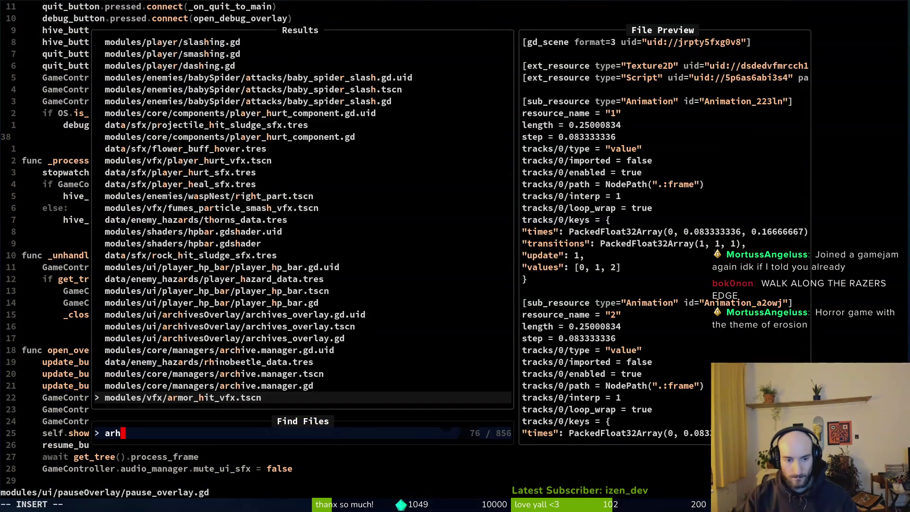
pyautogui.press('Return')
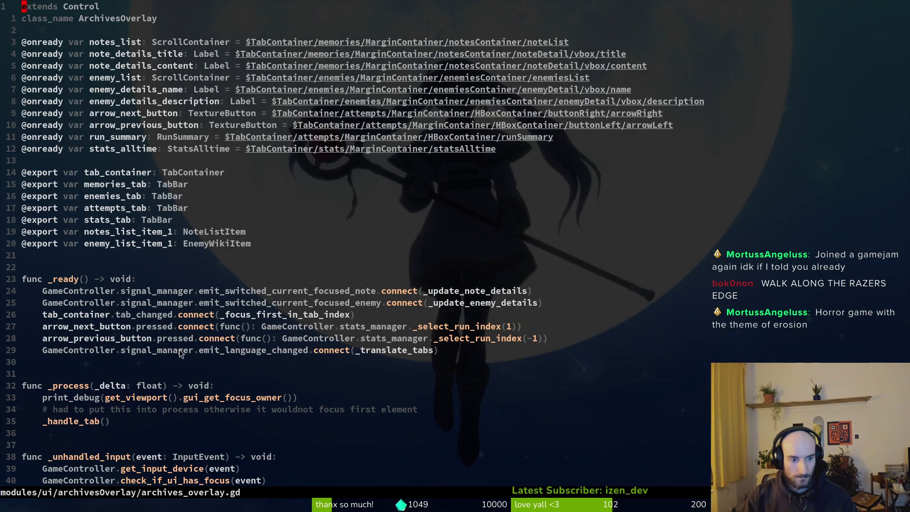
pyautogui.scroll(-6, 177, 348)
pyautogui.scroll(-4, 148, 242)
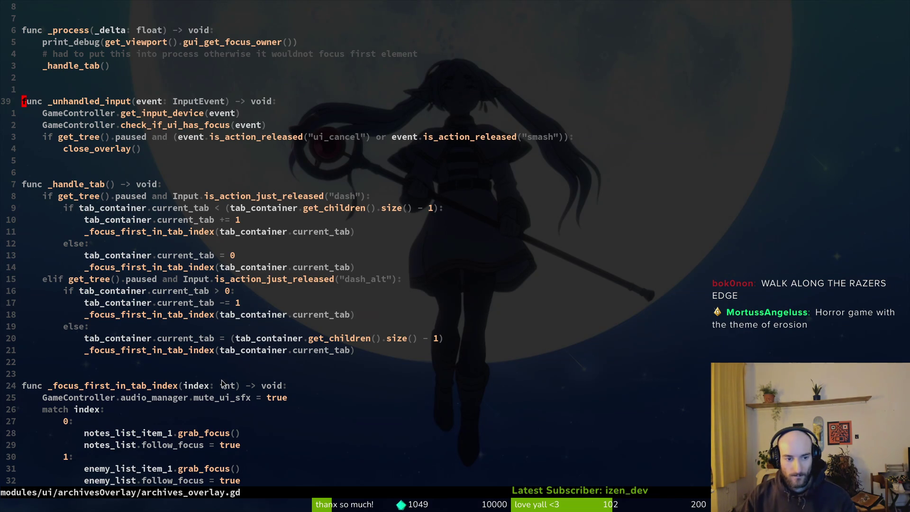
pyautogui.scroll(-2, 128, 365)
pyautogui.scroll(-5, 131, 325)
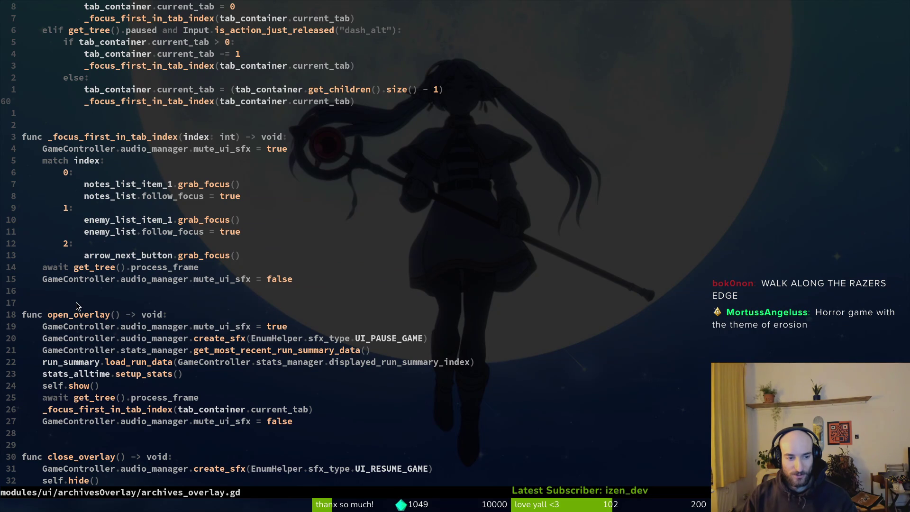
pyautogui.scroll(-2, 77, 299)
pyautogui.scroll(-7, 107, 311)
pyautogui.scroll(-3, 111, 315)
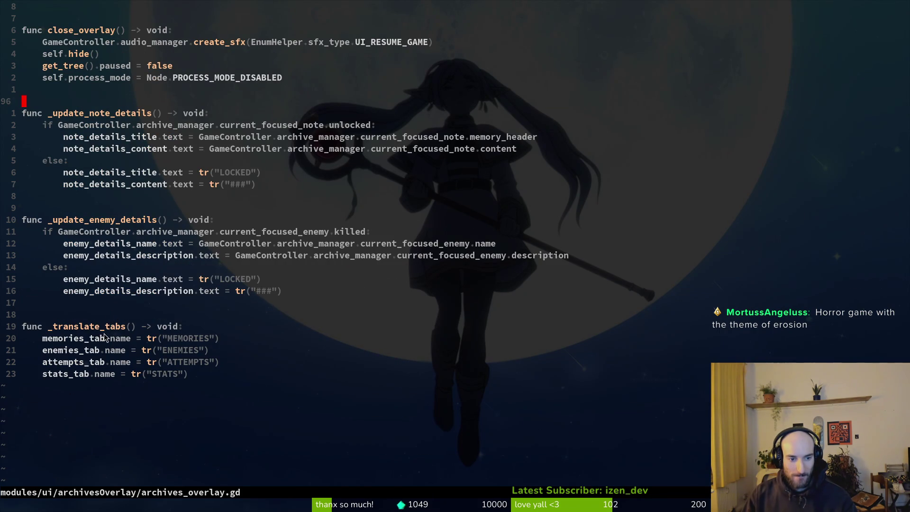
pyautogui.scroll(15, 71, 315)
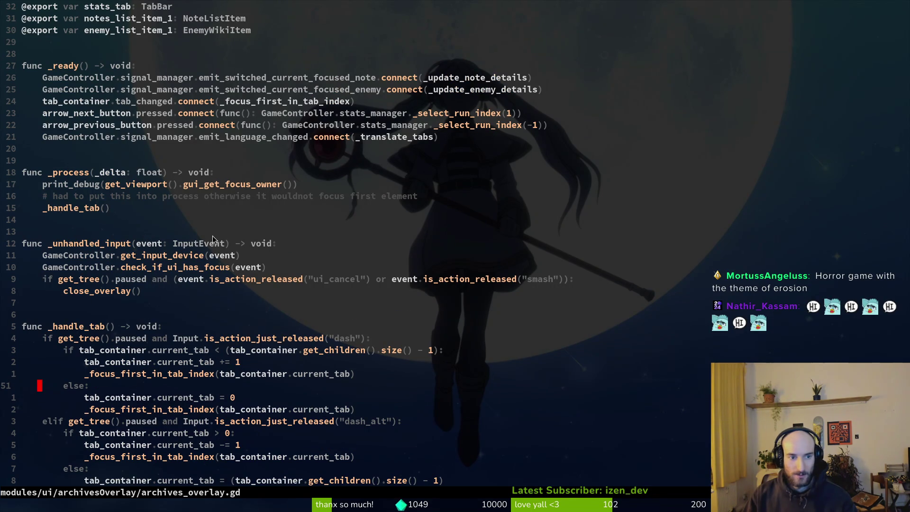
pyautogui.click(128, 183)
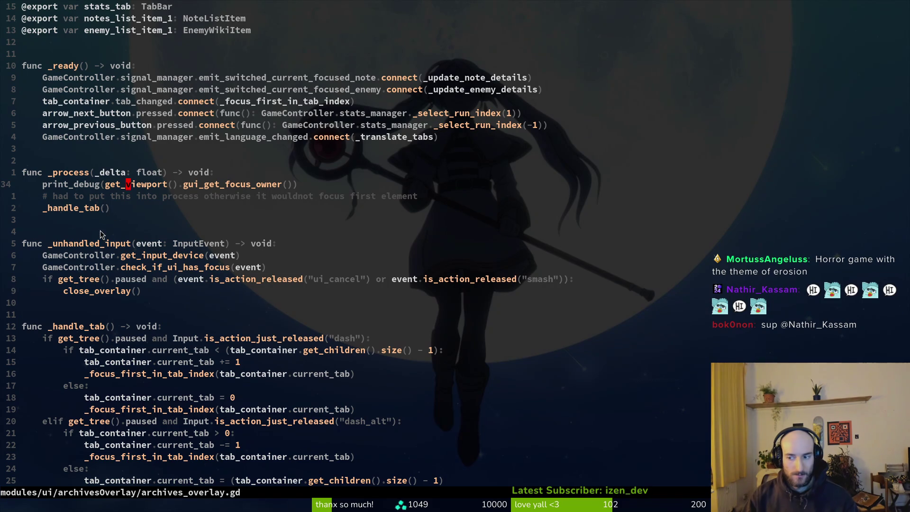
pyautogui.scroll(4, 132, 232)
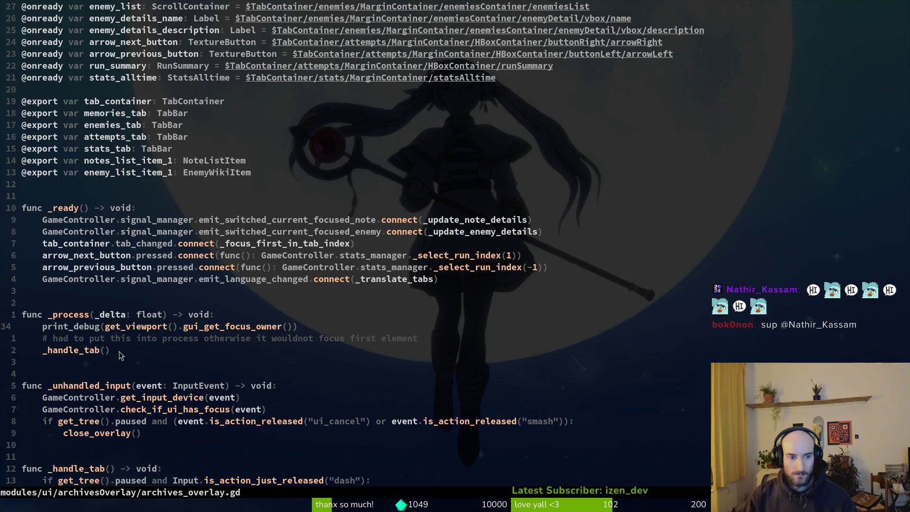
pyautogui.scroll(-5, 118, 352)
pyautogui.scroll(3, 118, 351)
pyautogui.click(120, 280)
# Duplicate the _handle_tab() call in _process as _handle_attempts_tab() and save
pyautogui.press('y')
pyautogui.press('y')
pyautogui.press('p')
pyautogui.press('l')
pyautogui.press('c')
pyautogui.press('w')
pyautogui.write('handle_attempts_tab')
pyautogui.press('Escape')
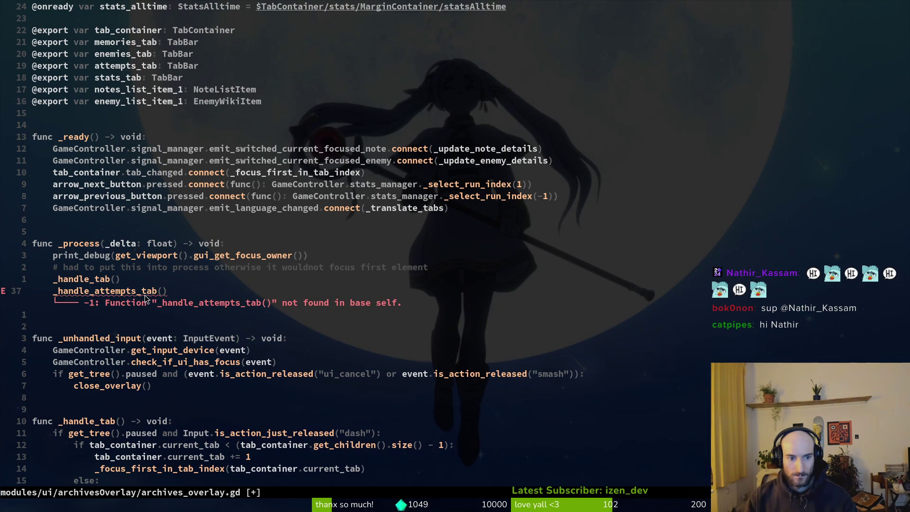
pyautogui.write(':w')
pyautogui.press('Return')
pyautogui.press('V')
pyautogui.press('y')
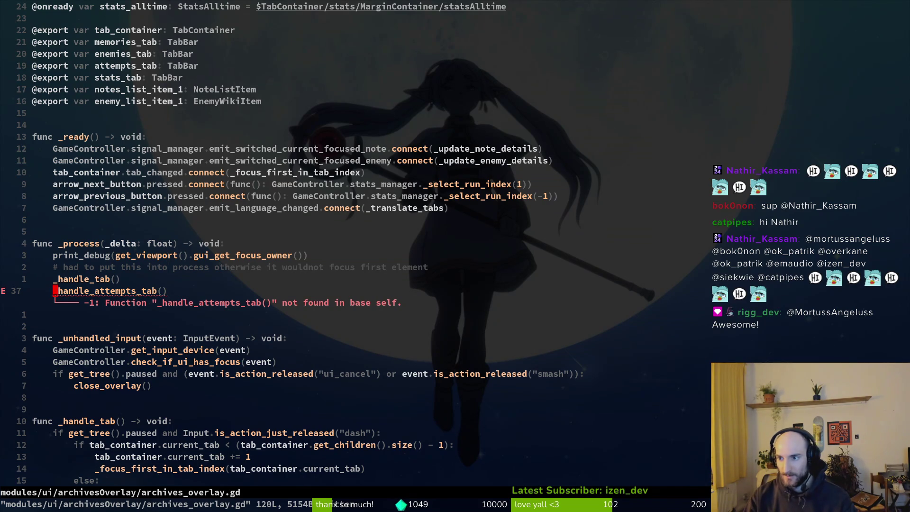
# Append func _handle_attempts_tab() -> void: starting with 'if tab_container.current_tab =='
pyautogui.press('G')
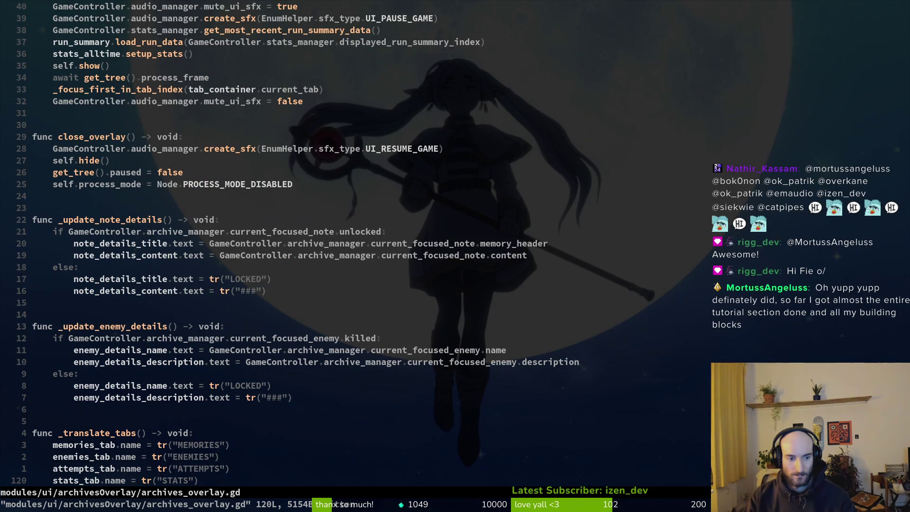
pyautogui.press('o')
pyautogui.press('BackSpace')
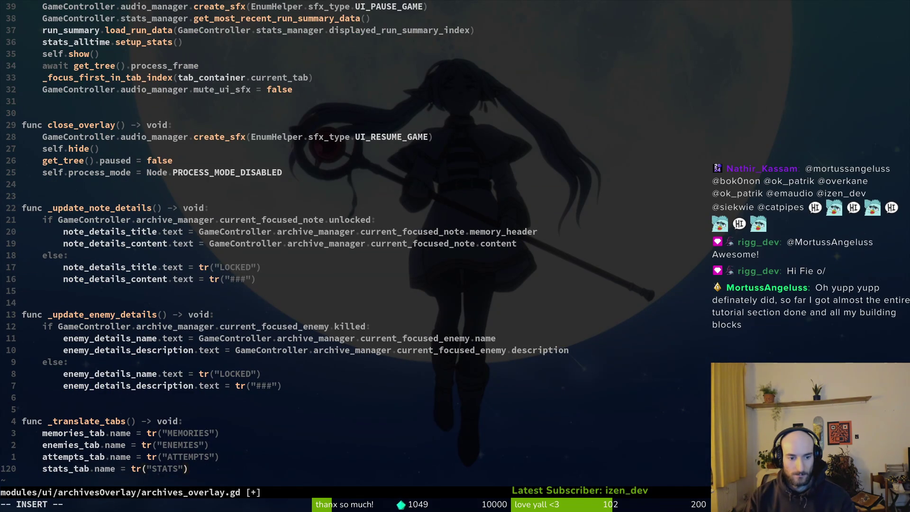
pyautogui.press('Return')
pyautogui.press('Return')
pyautogui.write('func _handle_attempts_tab')
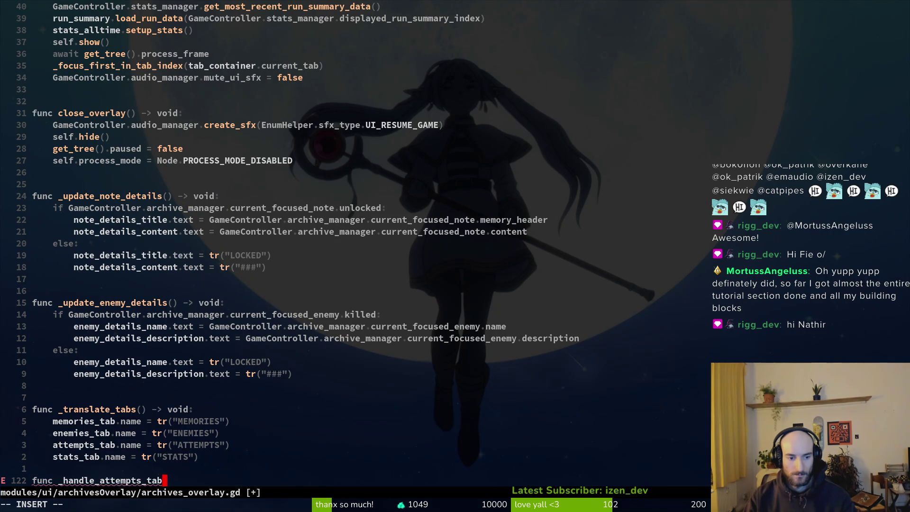
pyautogui.write('() -> void')
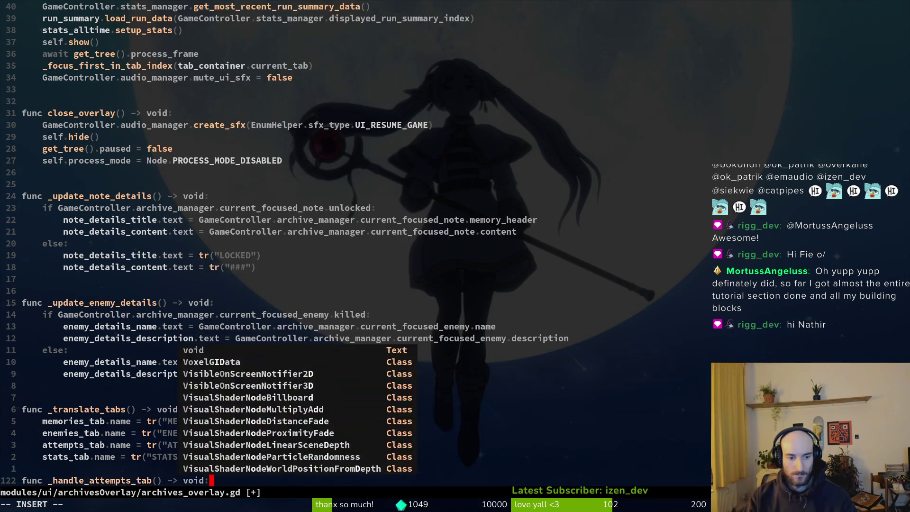
pyautogui.write(':')
pyautogui.press('Return')
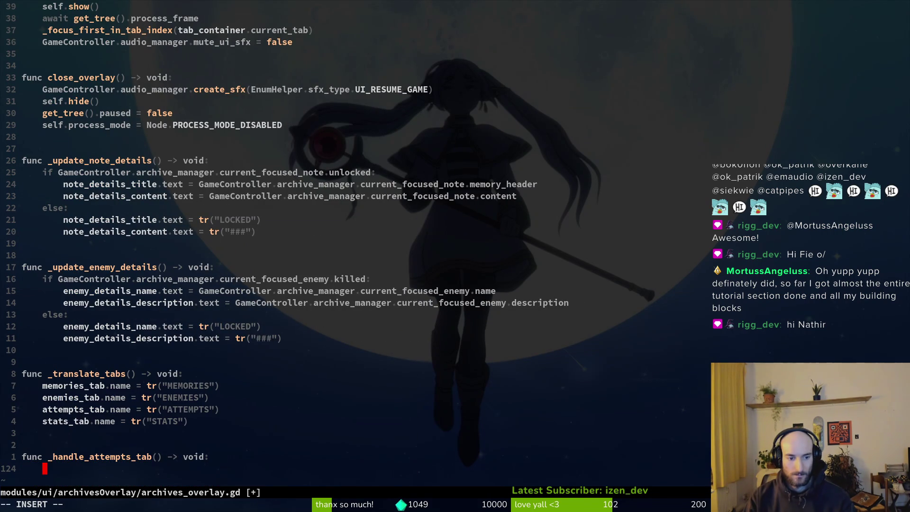
pyautogui.write('if cur')
pyautogui.press('BackSpace')
pyautogui.press('BackSpace')
pyautogui.press('BackSpace')
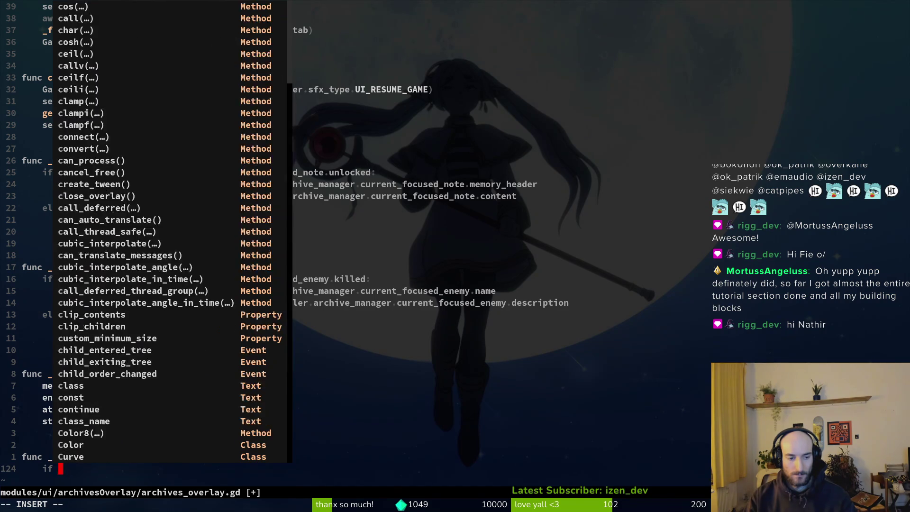
pyautogui.write('tab_container.cur')
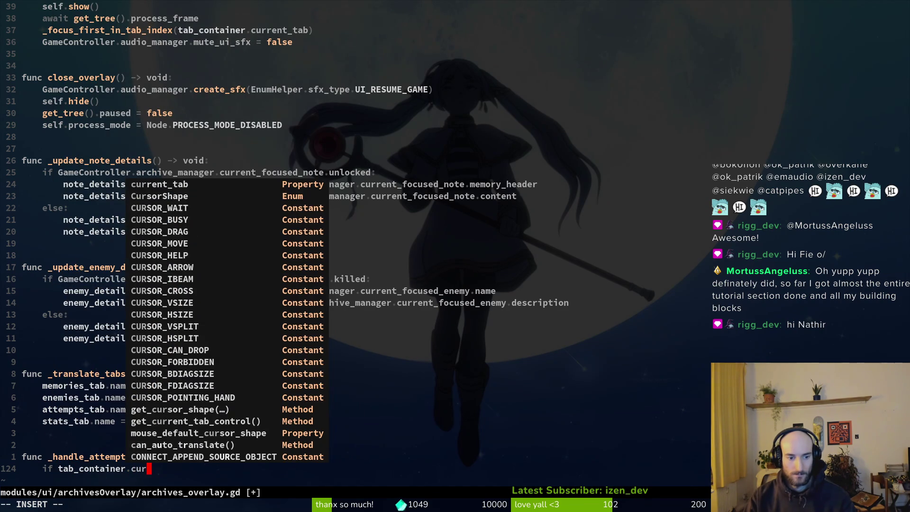
pyautogui.press('Tab')
pyautogui.press('Return')
pyautogui.write('==')
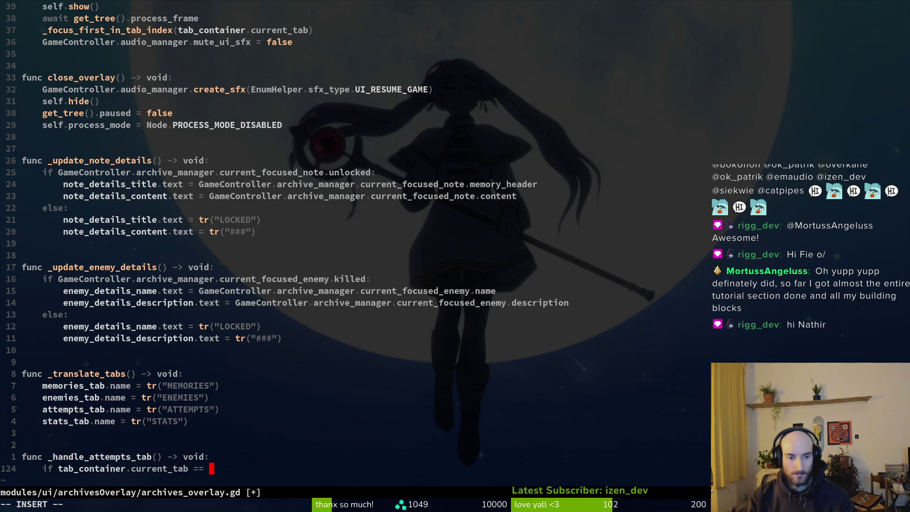
pyautogui.hotkey('alt', 'Tab')
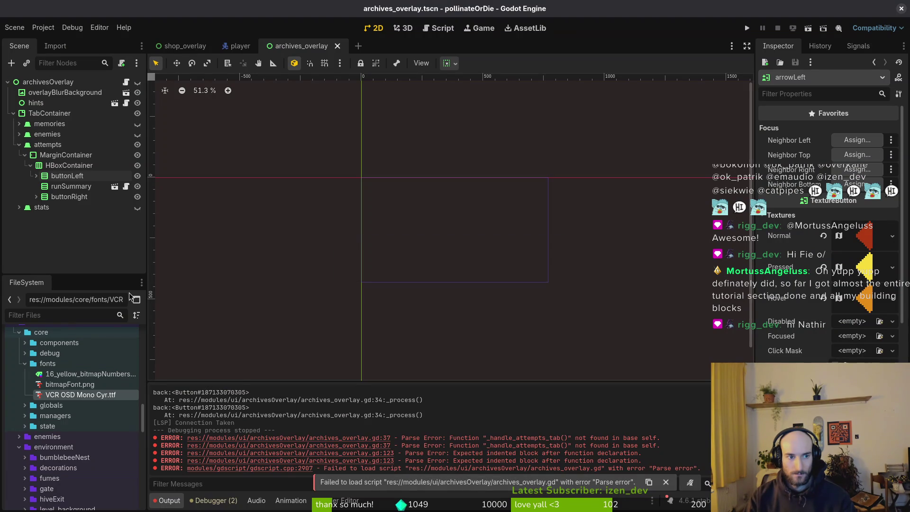
pyautogui.hotkey('alt', 'Tab')
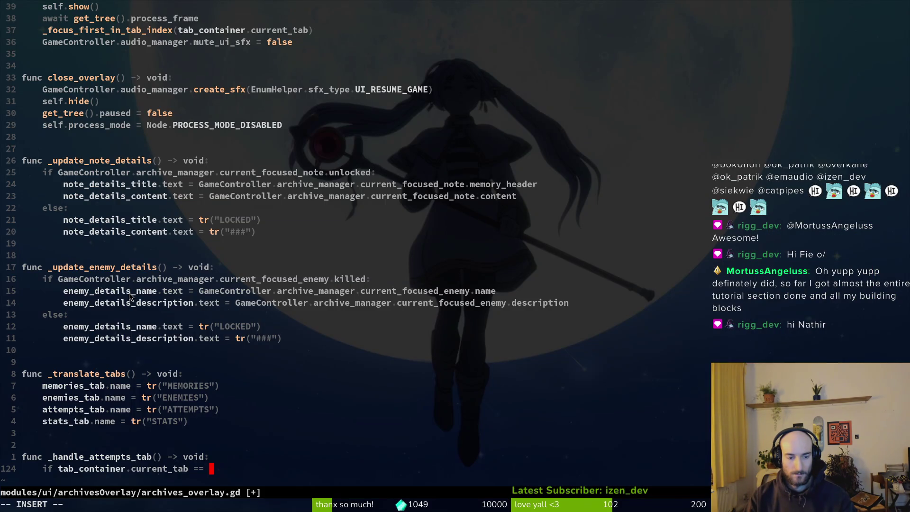
# Finish the condition as current_tab == 2:, save, and begin an 'if Input.' line
pyautogui.write('2:')
pyautogui.press('Return')
pyautogui.press('Escape')
pyautogui.write(':write')
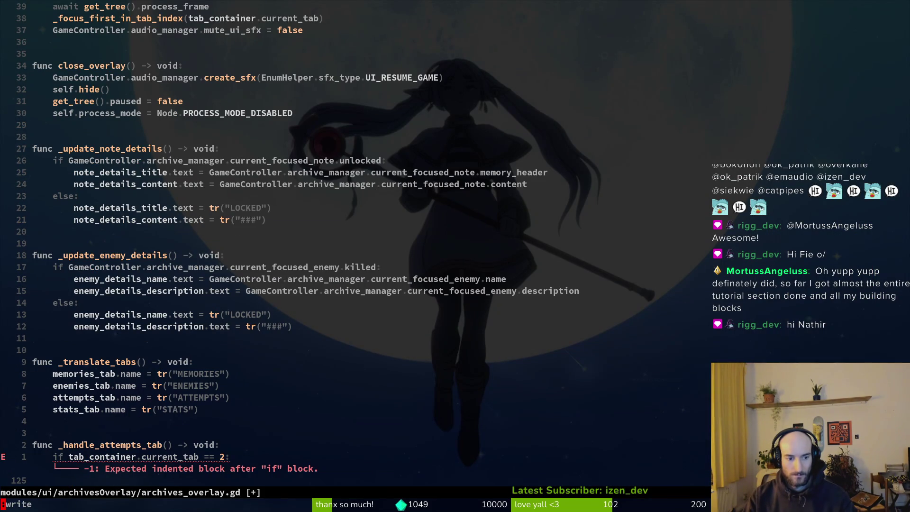
pyautogui.press('Return')
pyautogui.write('O')
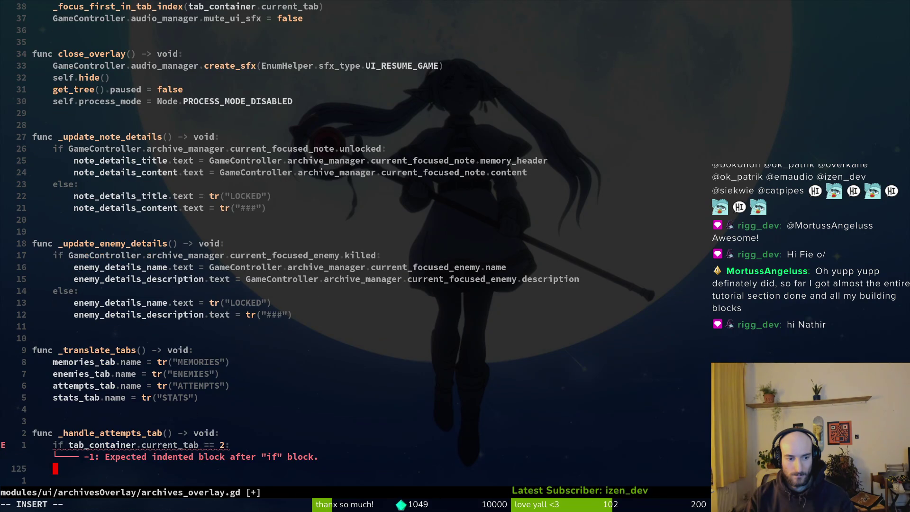
pyautogui.write('if')
pyautogui.press('BackSpace')
pyautogui.press('BackSpace')
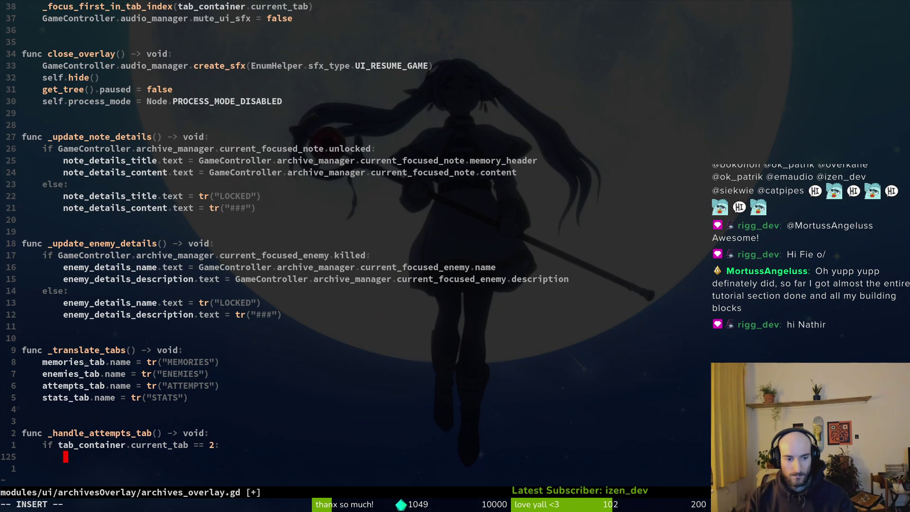
pyautogui.write('if In')
pyautogui.press('Return')
pyautogui.write('.')
pyautogui.press('Escape')
# Copy the dash release check from _handle_tab into the new if body and save
pyautogui.press('2')
pyautogui.press('5')
pyautogui.press('k')
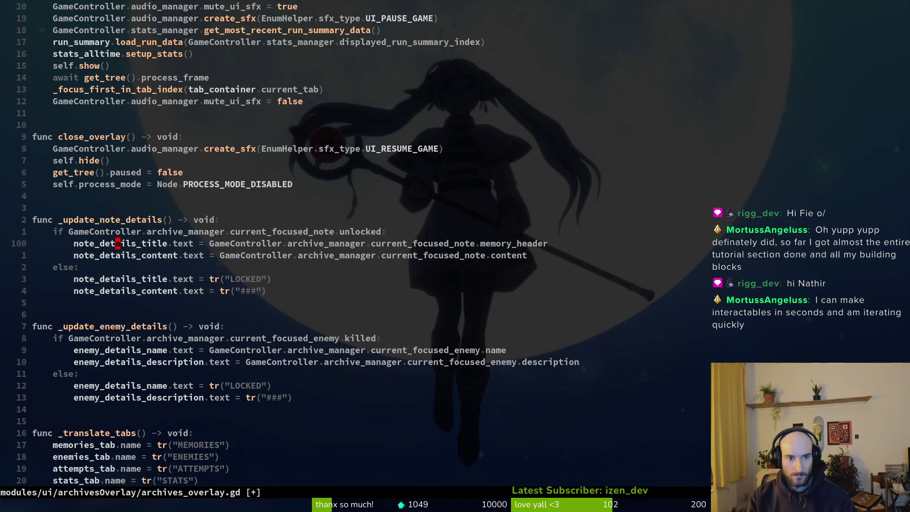
pyautogui.hotkey('ctrl', 'u')
pyautogui.press('j')
pyautogui.press('j')
pyautogui.press('j')
pyautogui.hotkey('ctrl', 'u')
pyautogui.hotkey('ctrl', 'u')
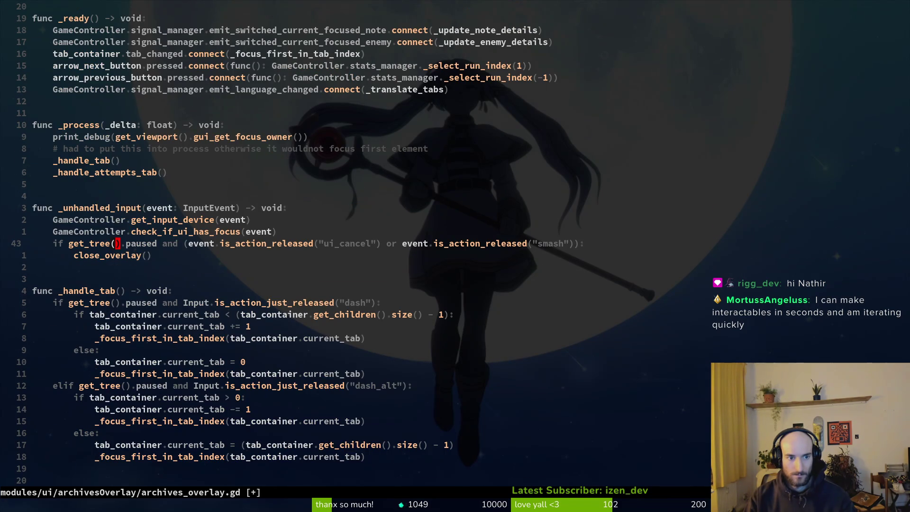
pyautogui.press('j')
pyautogui.press('j')
pyautogui.press('j')
pyautogui.press('V')
pyautogui.press('y')
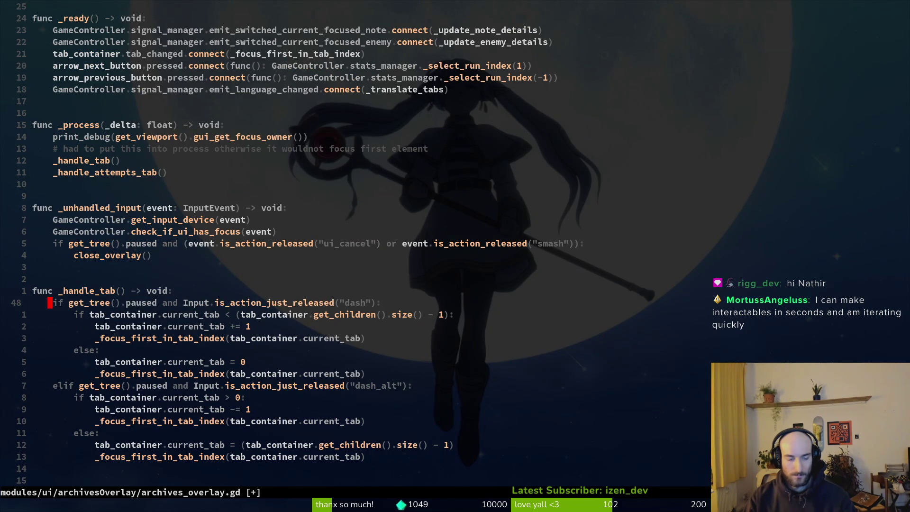
pyautogui.press('G')
pyautogui.press('k')
pyautogui.press('V')
pyautogui.press('p')
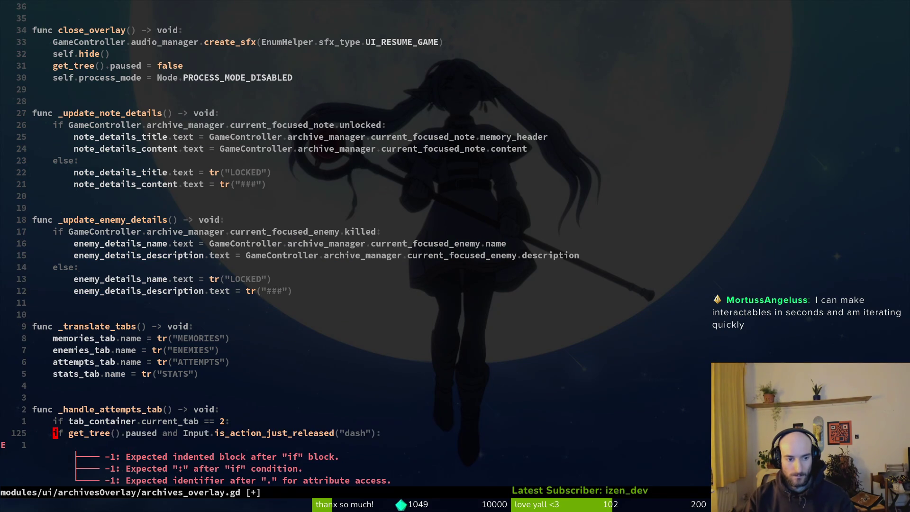
pyautogui.hotkey('ctrl', 's')
# Change the pasted check's action from dash to move_left
pyautogui.press('2')
pyautogui.press('4')
pyautogui.press('k')
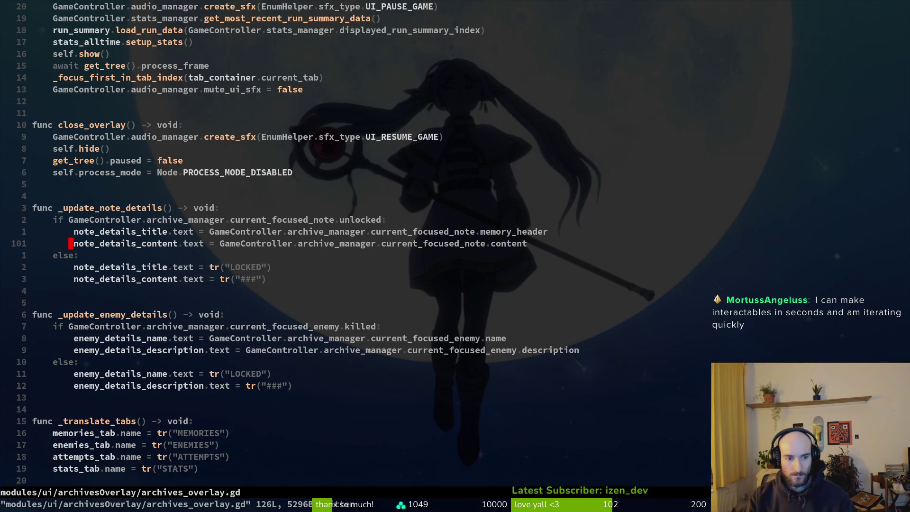
pyautogui.press('j')
pyautogui.press('j')
pyautogui.press('j')
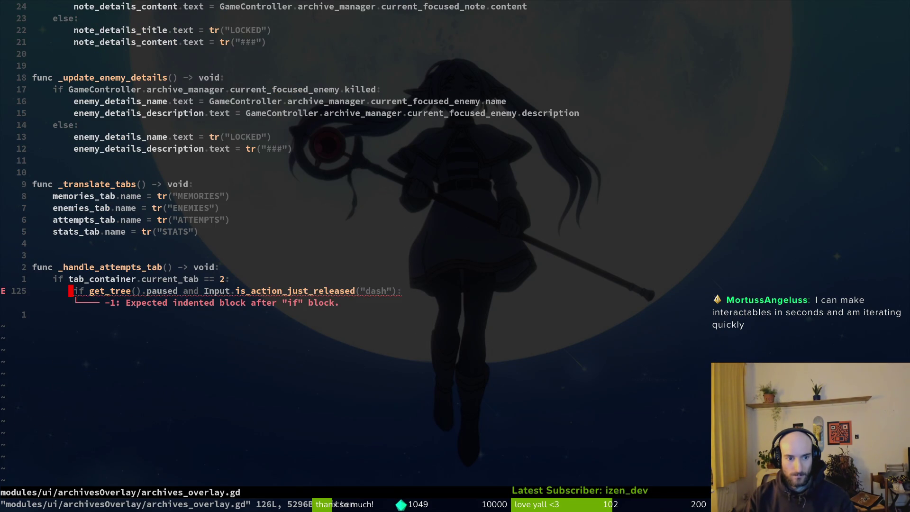
pyautogui.press('w')
pyautogui.press('w')
pyautogui.press('w')
pyautogui.press('$')
pyautogui.press('h')
pyautogui.press('h')
pyautogui.press('h')
pyautogui.press('c')
pyautogui.press('i')
pyautogui.press('"')
pyautogui.write('move_left')
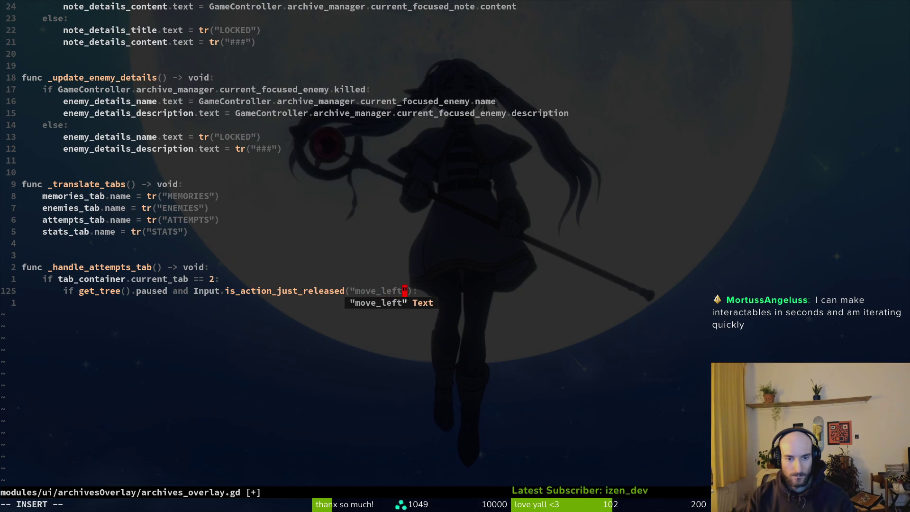
pyautogui.press('Escape')
# Add an elif copy of the check for move_right and save the script
pyautogui.press('y')
pyautogui.press('y')
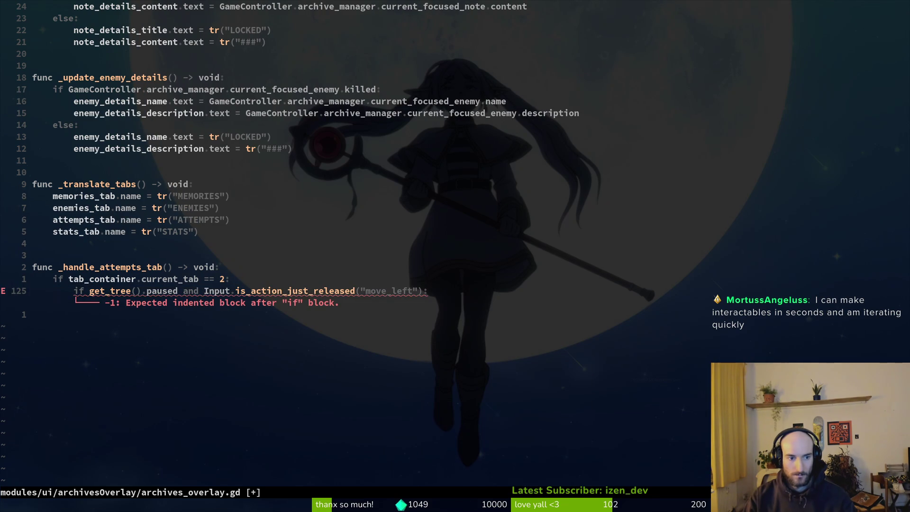
pyautogui.write('piel')
pyautogui.press('Escape')
pyautogui.press('$')
pyautogui.press('h')
pyautogui.press('h')
pyautogui.press('c')
pyautogui.press('i')
pyautogui.press('"')
pyautogui.write('move_right')
pyautogui.press('Escape')
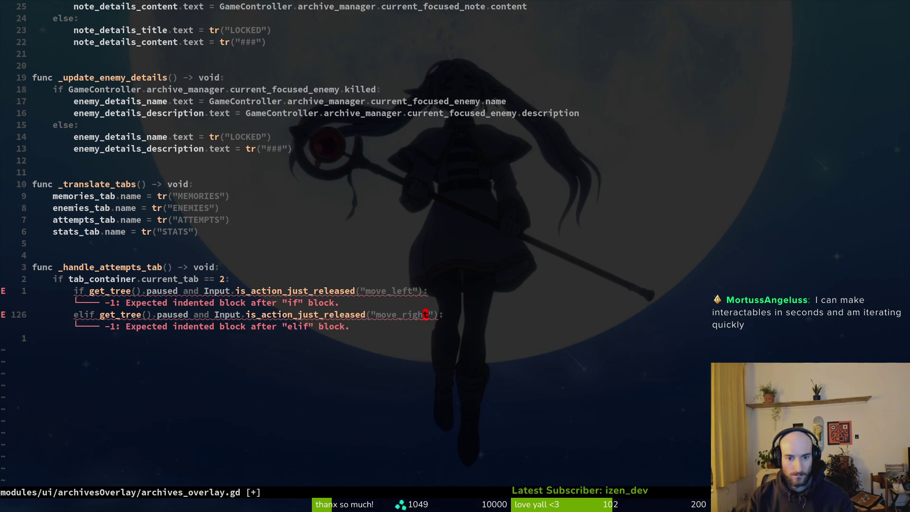
pyautogui.write(':write')
pyautogui.press('Return')
pyautogui.press('k')
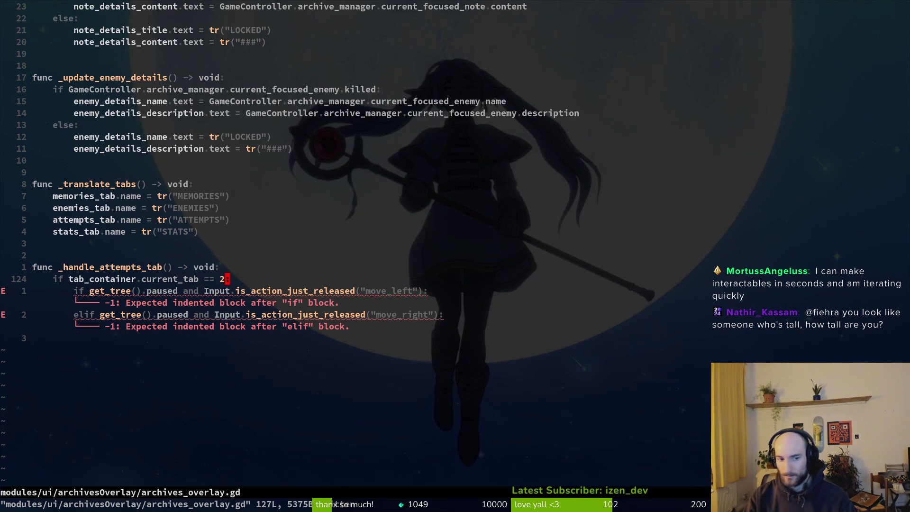
# Add an empty indented line under the move_left check in _handle_attempts_tab
pyautogui.click(425, 314)
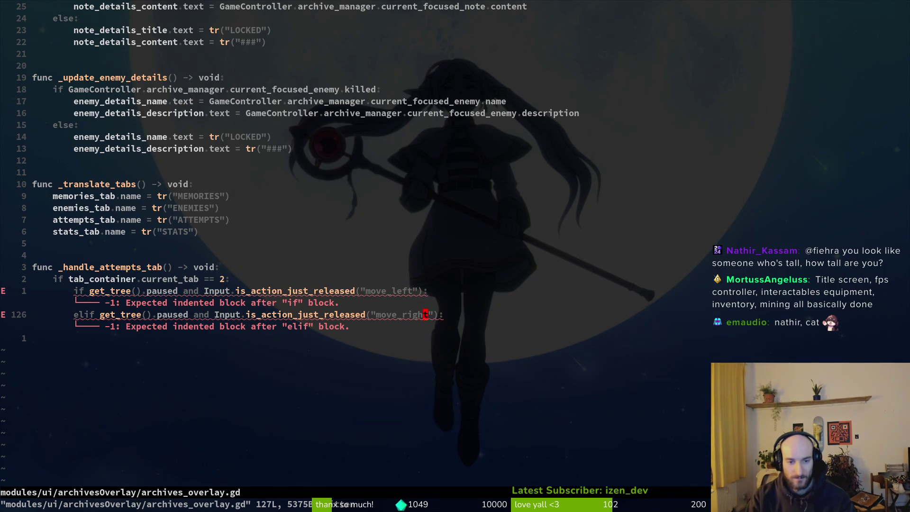
pyautogui.press('k')
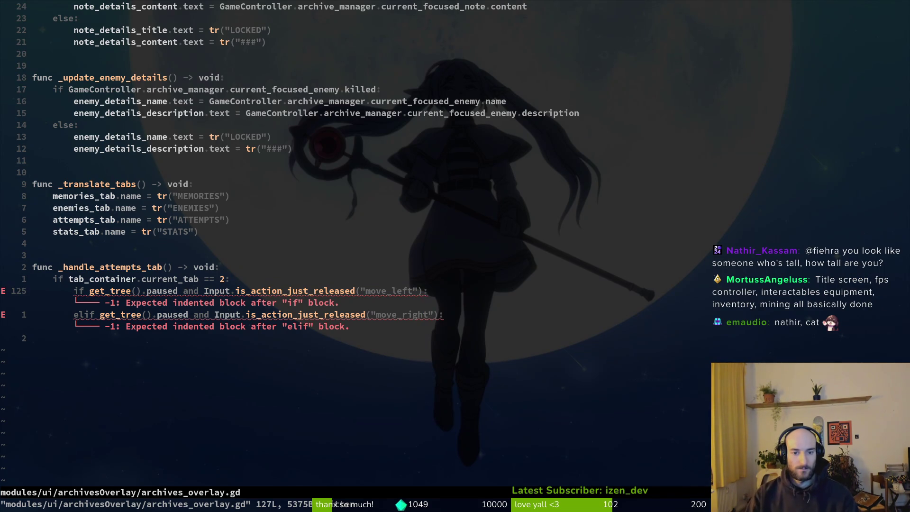
pyautogui.press('o')
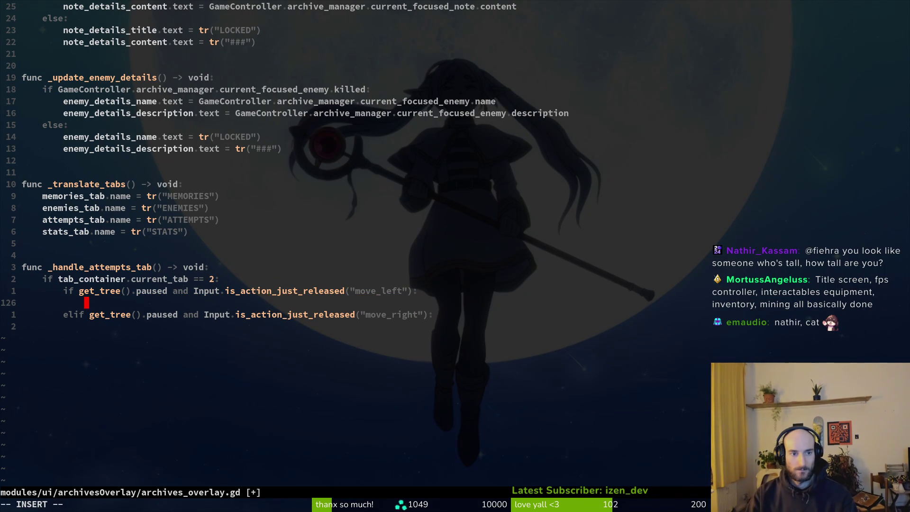
pyautogui.press('Escape')
# Jump up toward the top of archives_overlay.gd and bring up the project file finder
pyautogui.press('2')
pyautogui.press('0')
pyautogui.press('k')
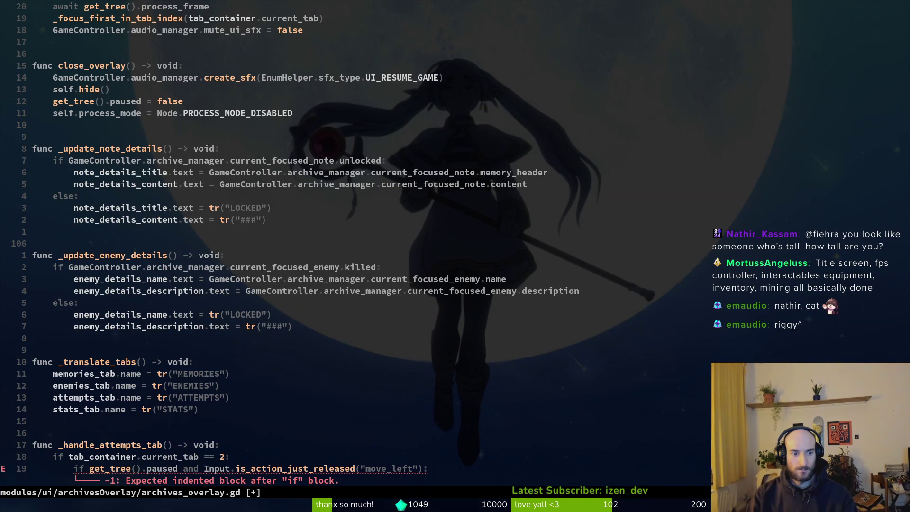
pyautogui.press('2')
pyautogui.press('0')
pyautogui.press('k')
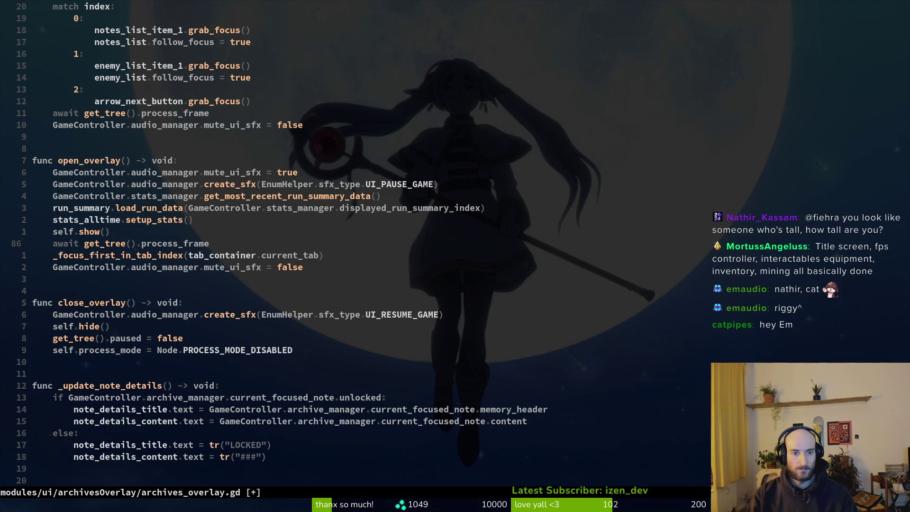
pyautogui.press('2')
pyautogui.press('0')
pyautogui.press('k')
pyautogui.press('2')
pyautogui.press('0')
pyautogui.press('k')
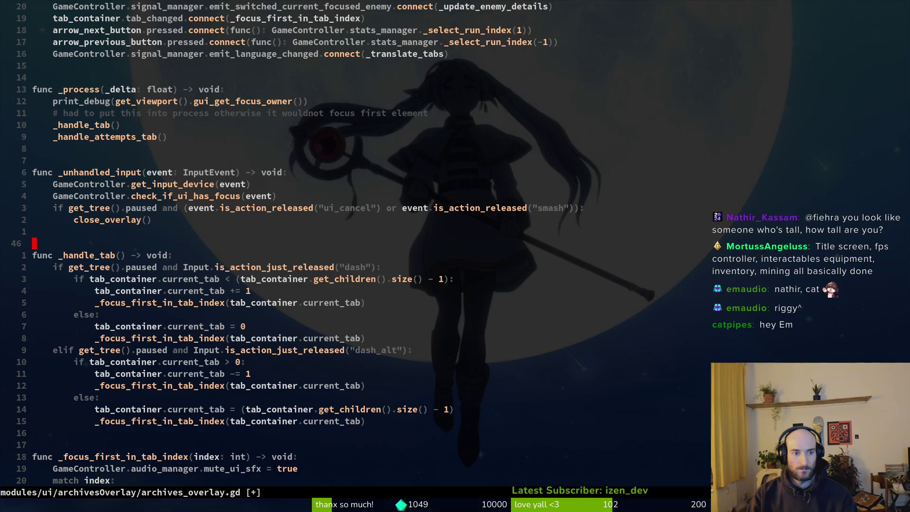
pyautogui.press('space')
# Open run_summary.gd through the project file finder with the query 'runsu'
pyautogui.press('f')
pyautogui.press('f')
pyautogui.write('attemp')
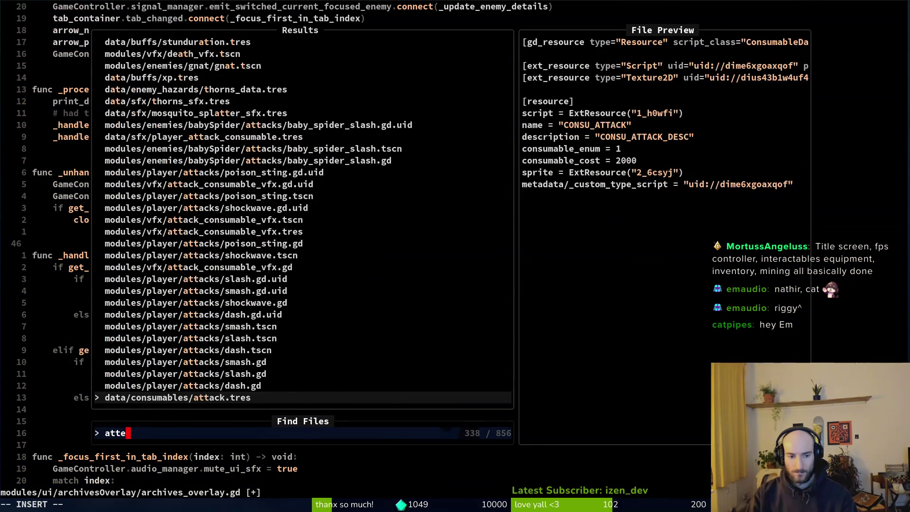
pyautogui.press('BackSpace')
pyautogui.press('BackSpace')
pyautogui.press('BackSpace')
pyautogui.press('BackSpace')
pyautogui.press('BackSpace')
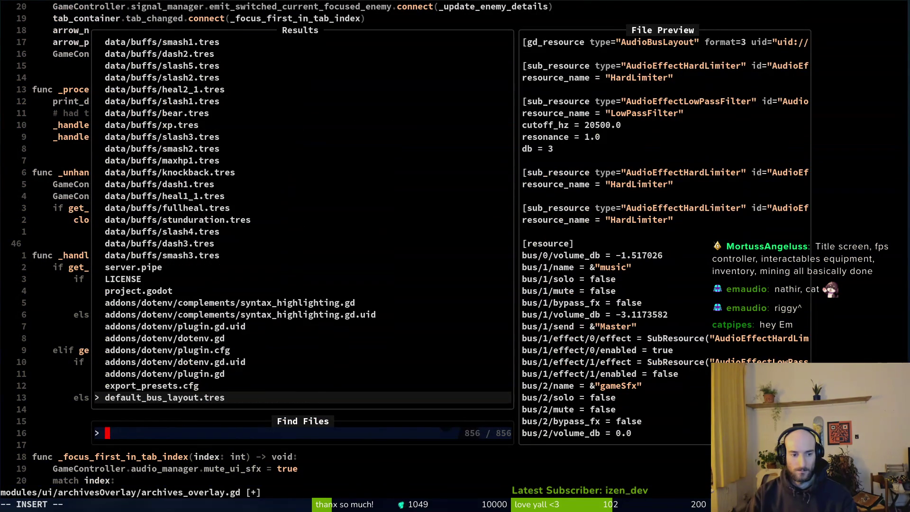
pyautogui.write('gamover')
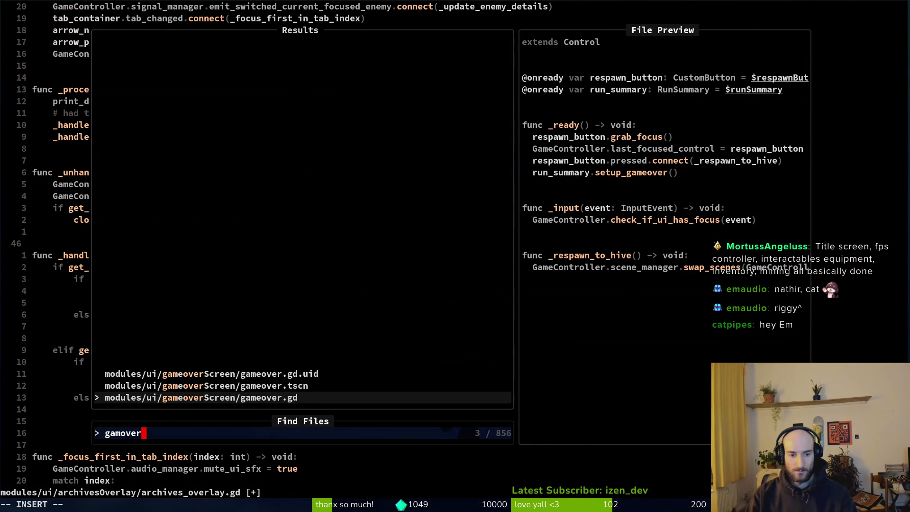
pyautogui.press('BackSpace')
pyautogui.press('BackSpace')
pyautogui.press('BackSpace')
pyautogui.write('runsu')
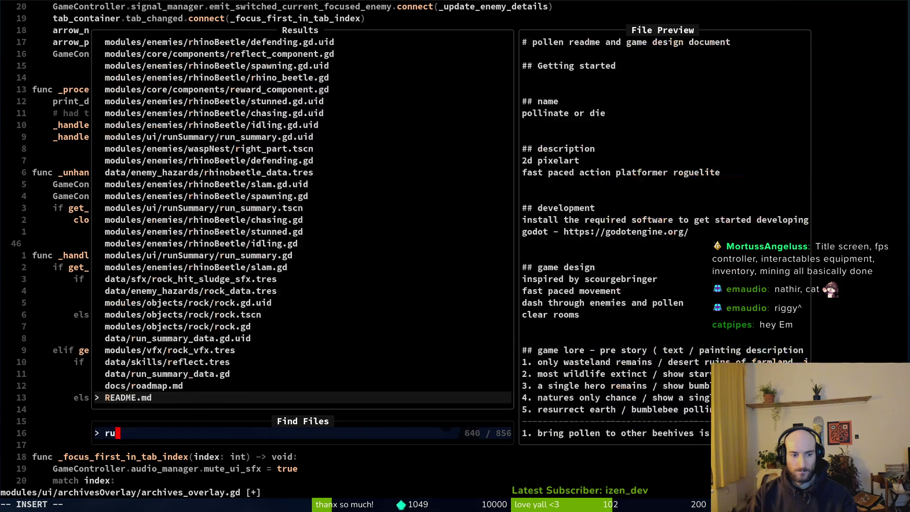
pyautogui.press('Return')
# Yank the load_run_data name and search the project for it, listing 3 matches
pyautogui.press('j')
pyautogui.press('j')
pyautogui.press('j')
pyautogui.press('j')
pyautogui.press('j')
pyautogui.press('j')
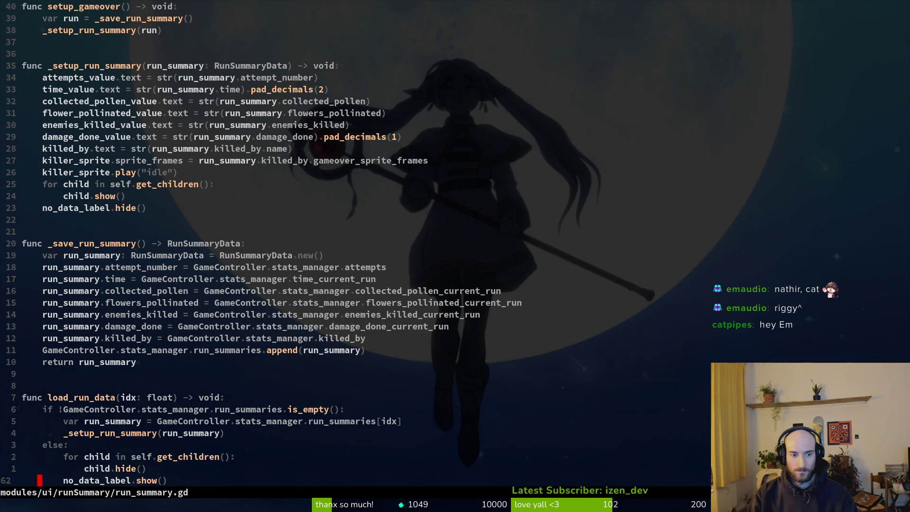
pyautogui.press('k')
pyautogui.press('k')
pyautogui.press('k')
pyautogui.press('j')
pyautogui.press('j')
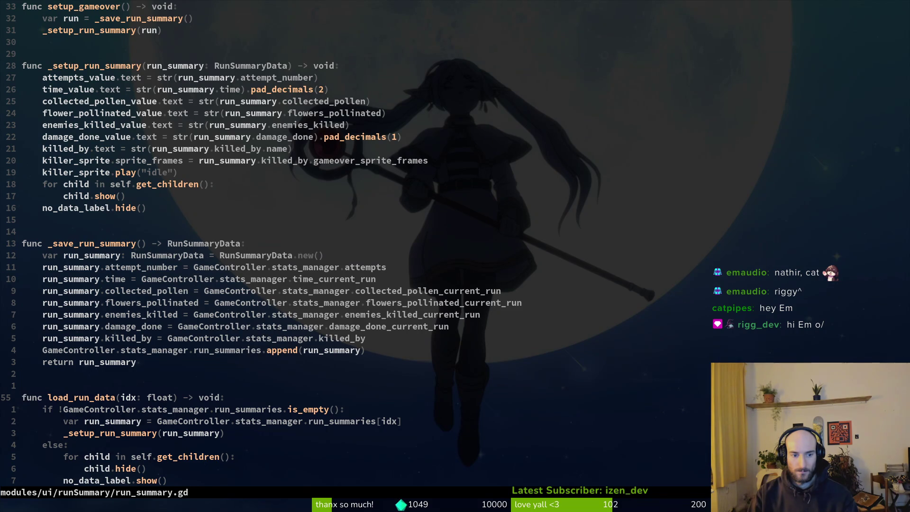
pyautogui.press('j')
pyautogui.press('j')
pyautogui.press('j')
pyautogui.press('k')
pyautogui.press('k')
pyautogui.press('k')
pyautogui.press('w')
pyautogui.press('v')
pyautogui.press('e')
pyautogui.press('y')
pyautogui.press('space')
pyautogui.press('s')
pyautogui.press('w')
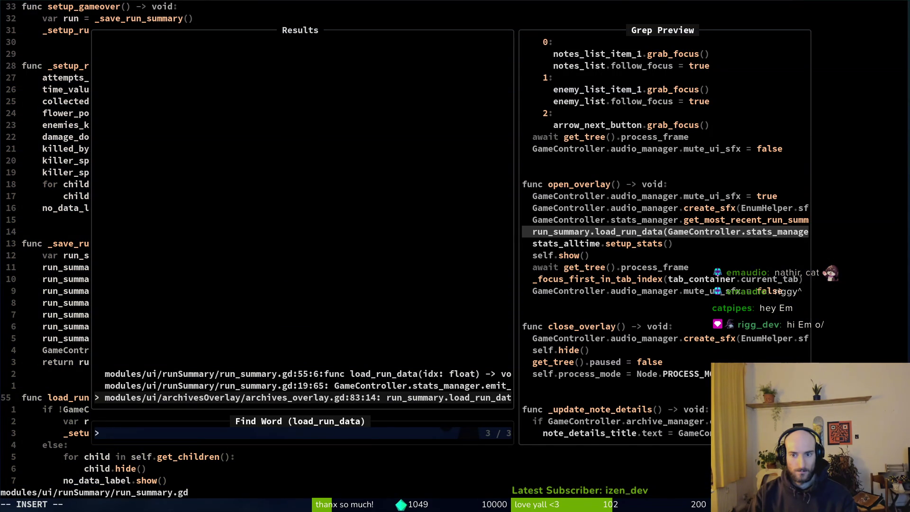
# Open the connect(load_run_data) usage and save run_summary.gd
pyautogui.hotkey('ctrl', 'p')
pyautogui.hotkey('ctrl', 'p')
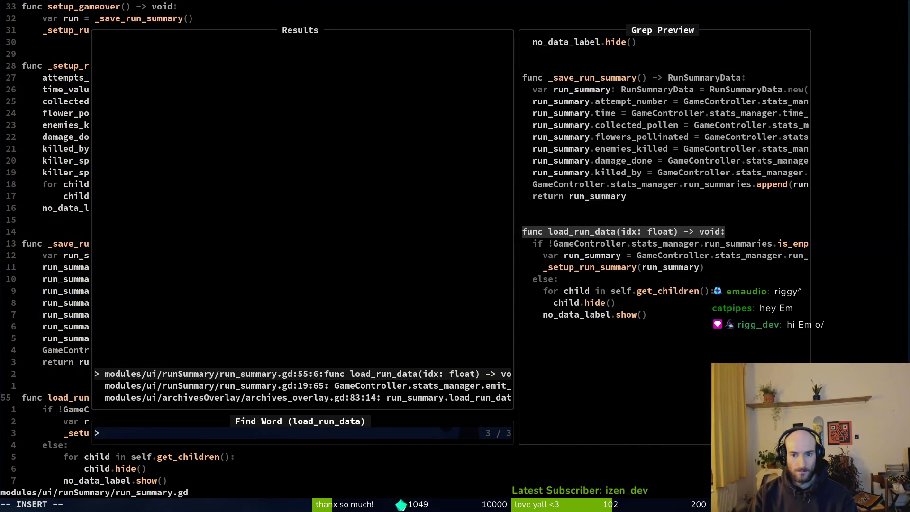
pyautogui.hotkey('ctrl', 'n')
pyautogui.hotkey('ctrl', 'p')
pyautogui.hotkey('ctrl', 'n')
pyautogui.press('Return')
pyautogui.hotkey('shift', 'v')
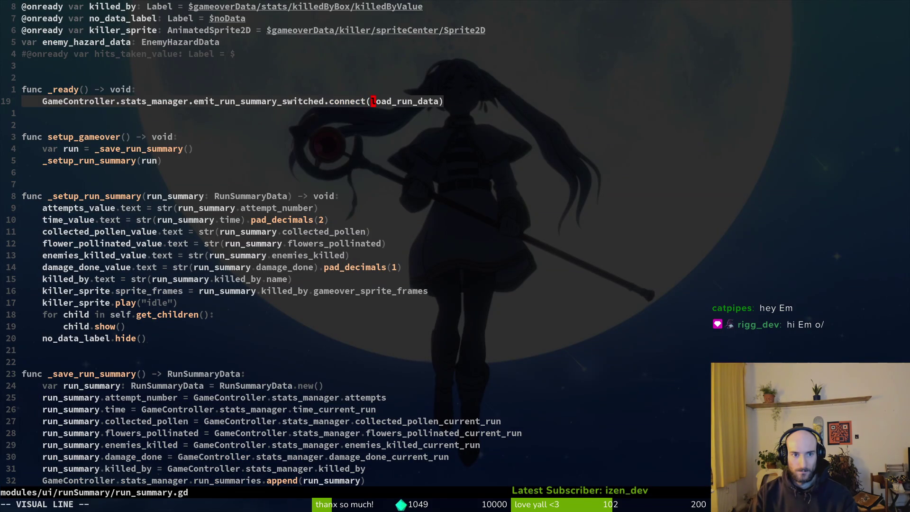
pyautogui.press('Escape')
pyautogui.press('b')
pyautogui.press('b')
pyautogui.press('b')
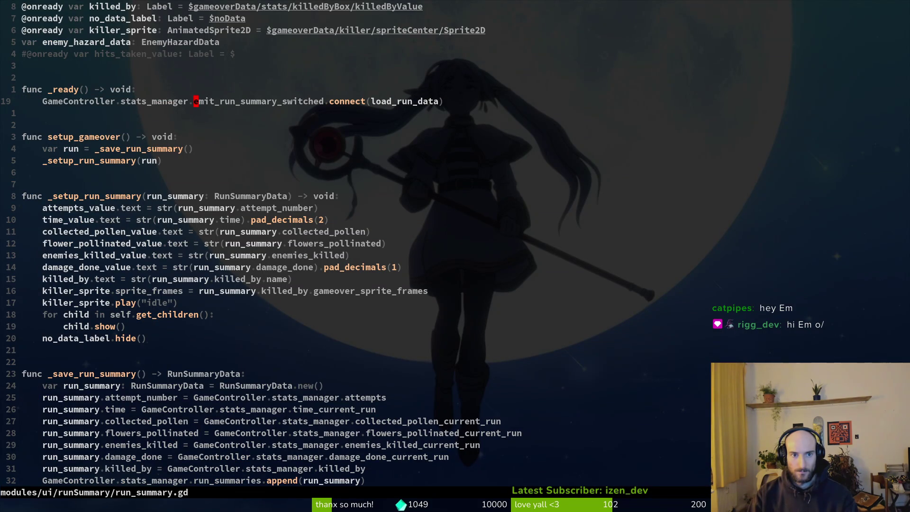
pyautogui.hotkey('ctrl', 's')
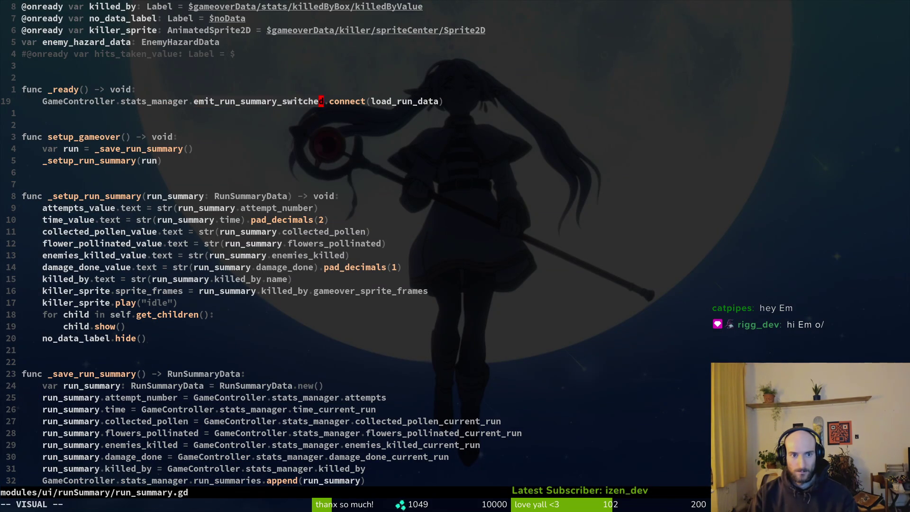
pyautogui.hotkey('ctrl', 's')
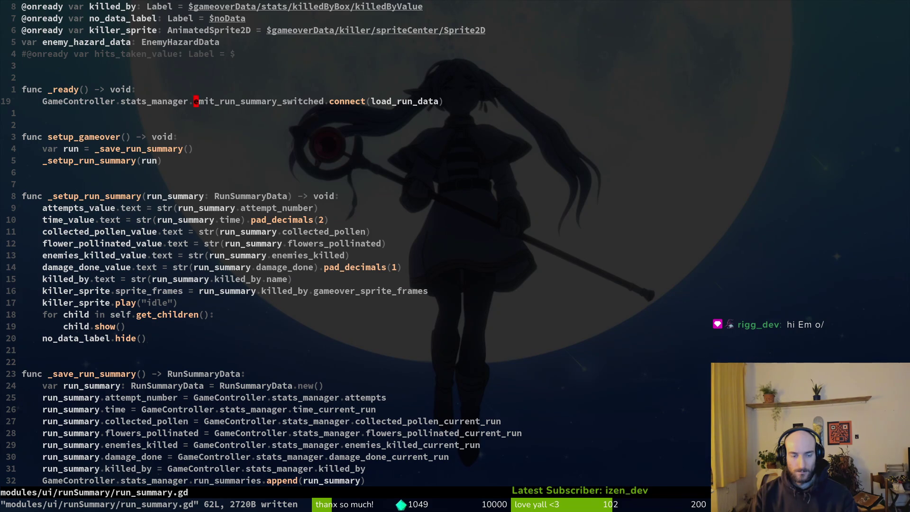
# Search the project for emit_run_summary_switched and open statistics.manager.gd at the emit call
pyautogui.press('space')
pyautogui.press('s')
pyautogui.press('w')
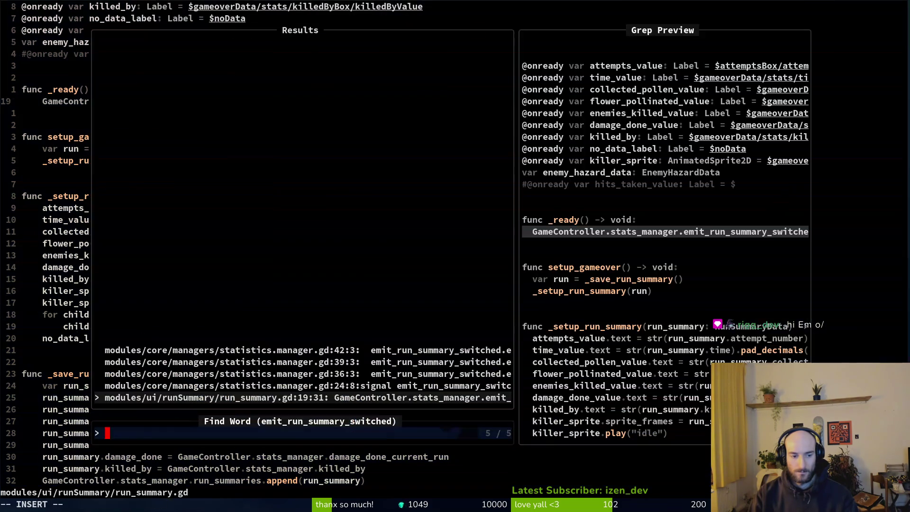
pyautogui.press('Up')
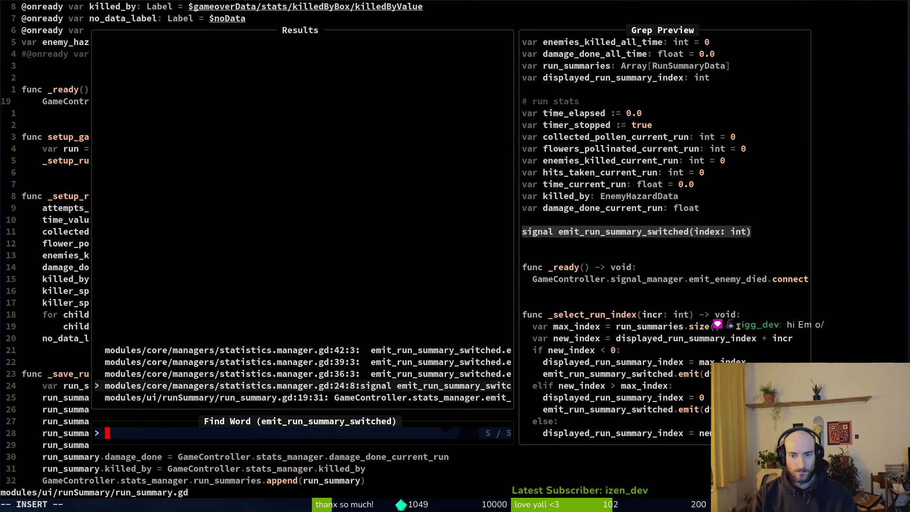
pyautogui.press('Down')
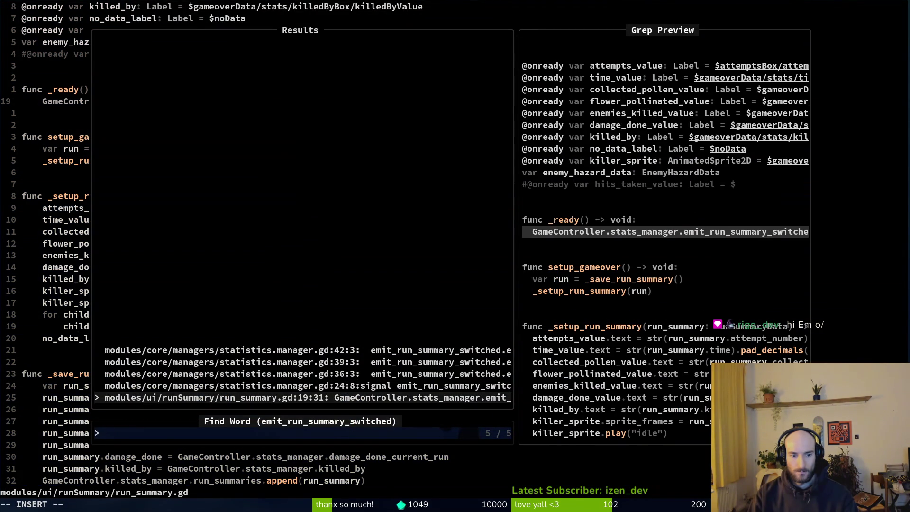
pyautogui.press('Up')
pyautogui.press('Up')
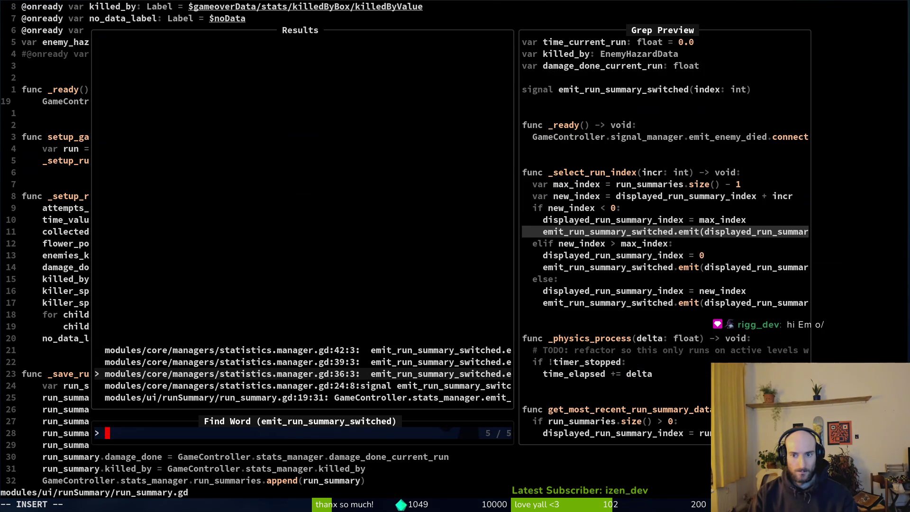
pyautogui.press('Return')
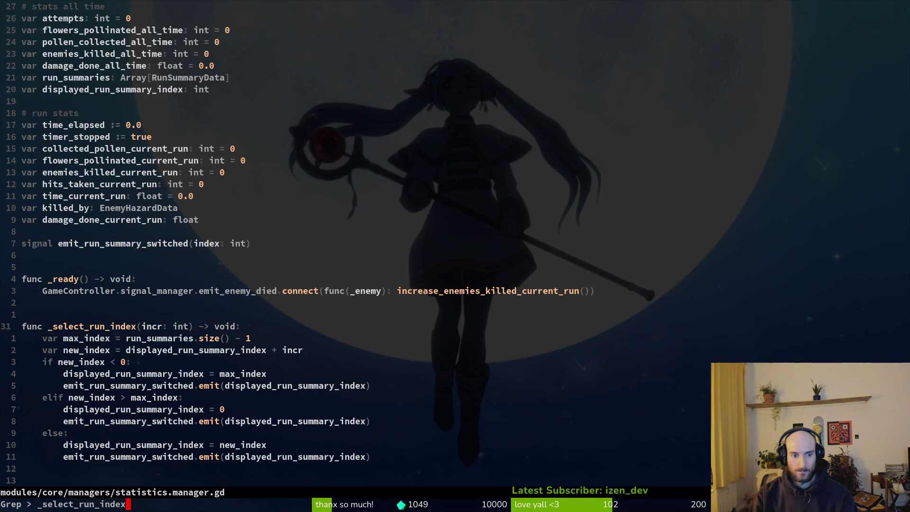
# Search _select_run_index and open archives_overlay.gd at the arrow-button connections
pyautogui.press('Return')
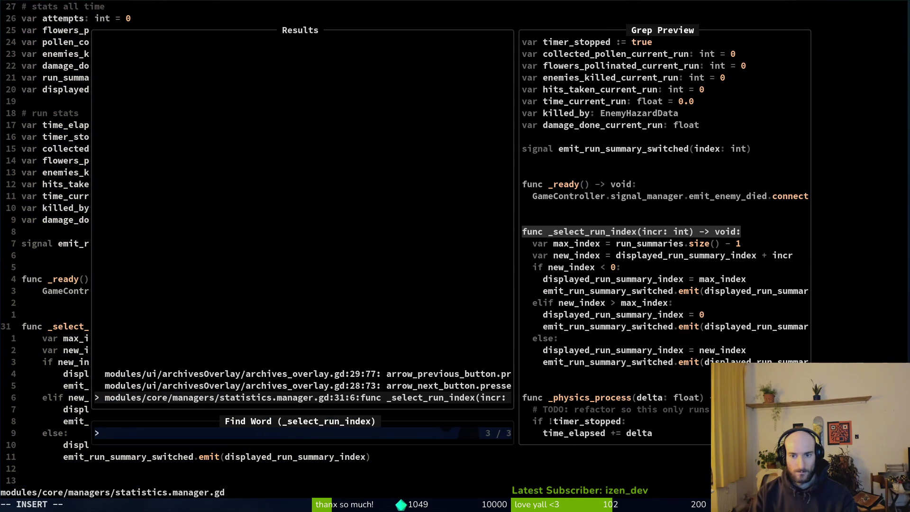
pyautogui.press('Up')
pyautogui.press('Up')
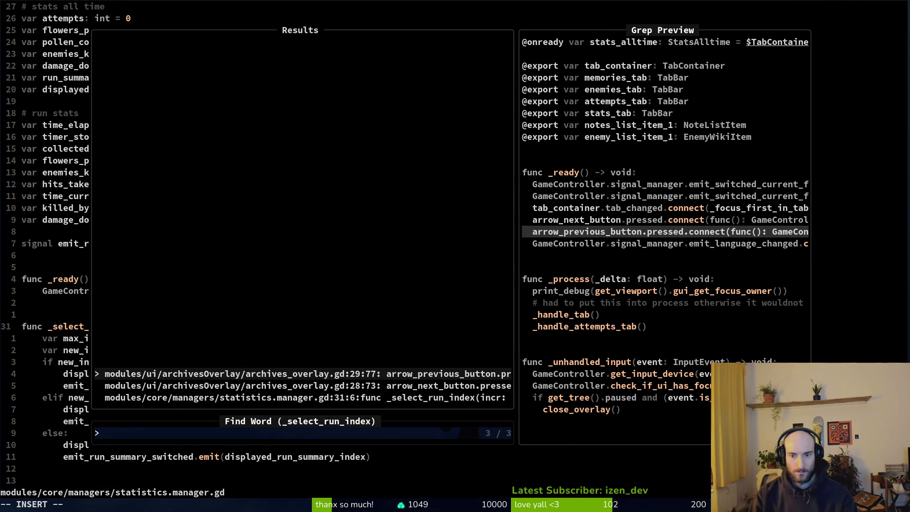
pyautogui.press('Return')
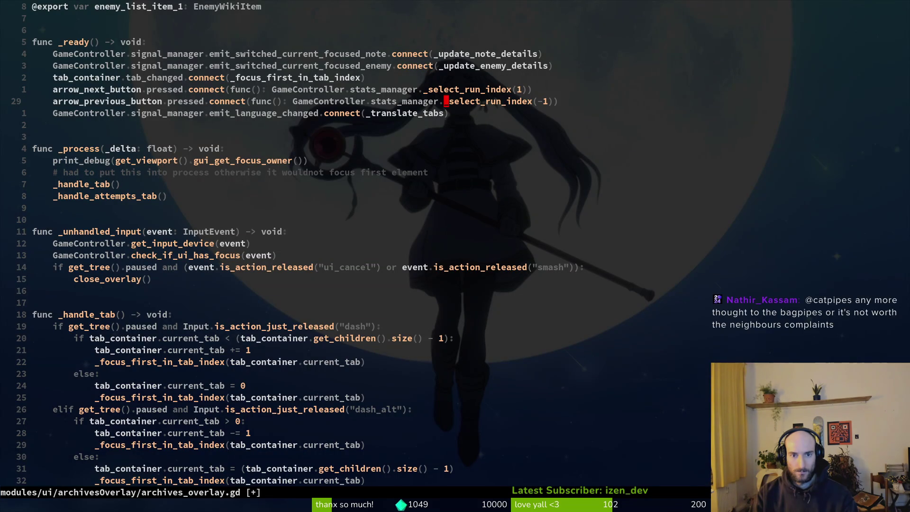
# Under move_left, call GameController.stats_manager._select_run_index(-1) in _handle_attempts_tab
pyautogui.press('k')
pyautogui.press('y')
pyautogui.press('j')
pyautogui.press('G')
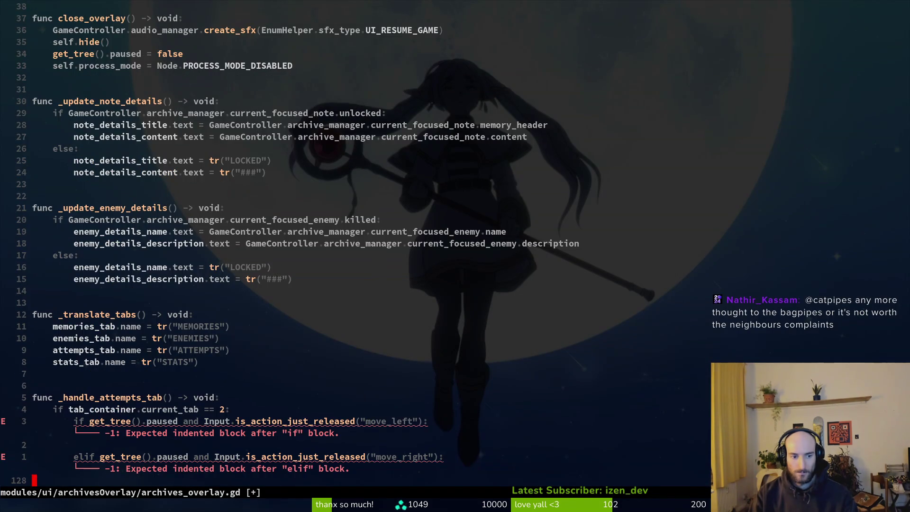
pyautogui.press('p')
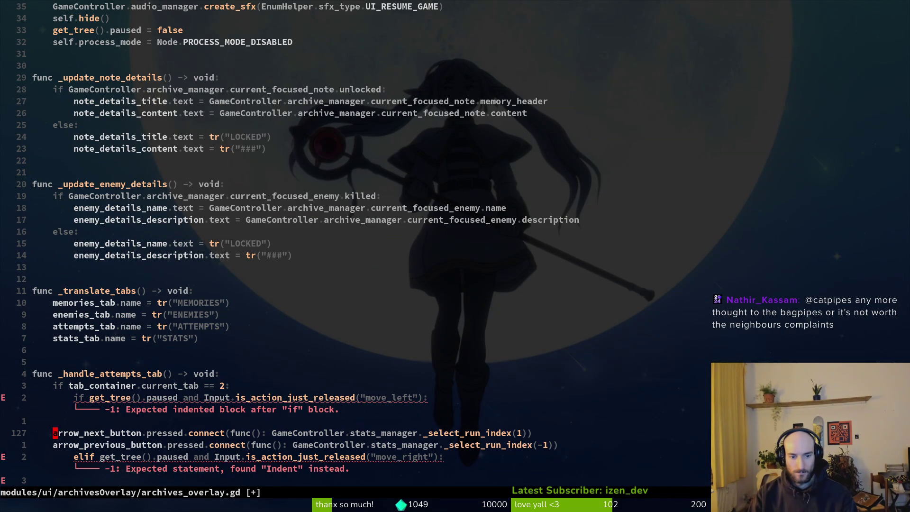
pyautogui.write('O')
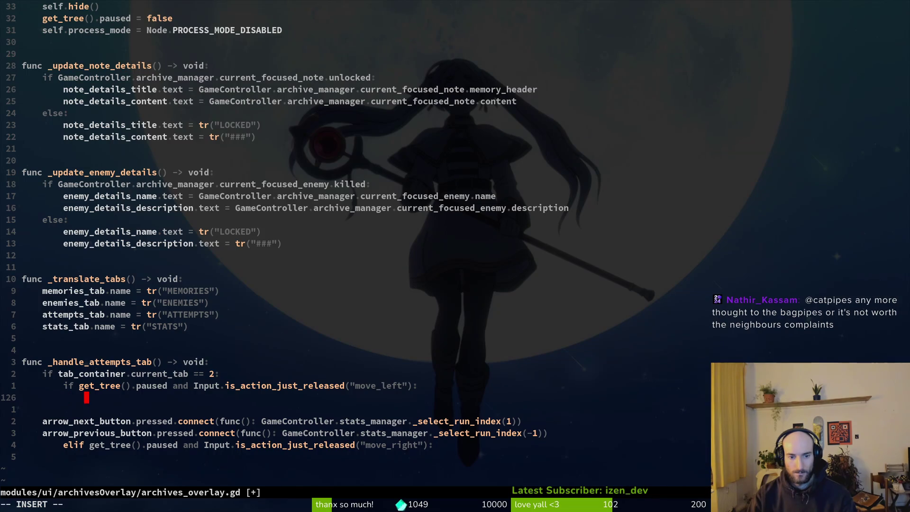
pyautogui.write('Ga')
pyautogui.press('Tab')
pyautogui.write('.stat')
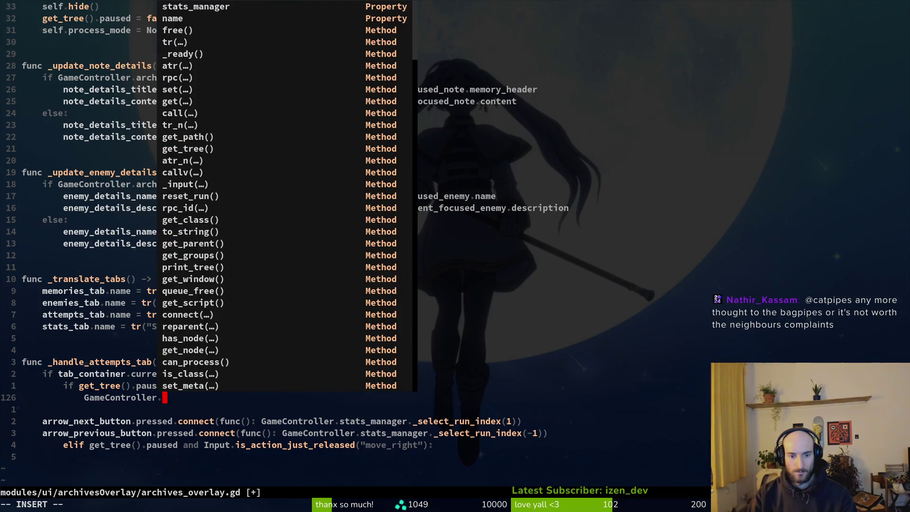
pyautogui.press('Tab')
pyautogui.write('._sel')
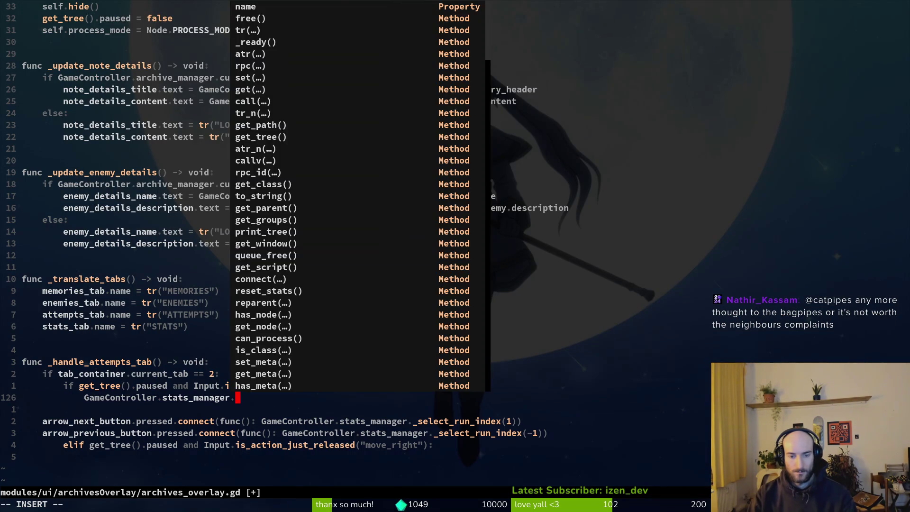
pyautogui.write('ele')
pyautogui.press('Tab')
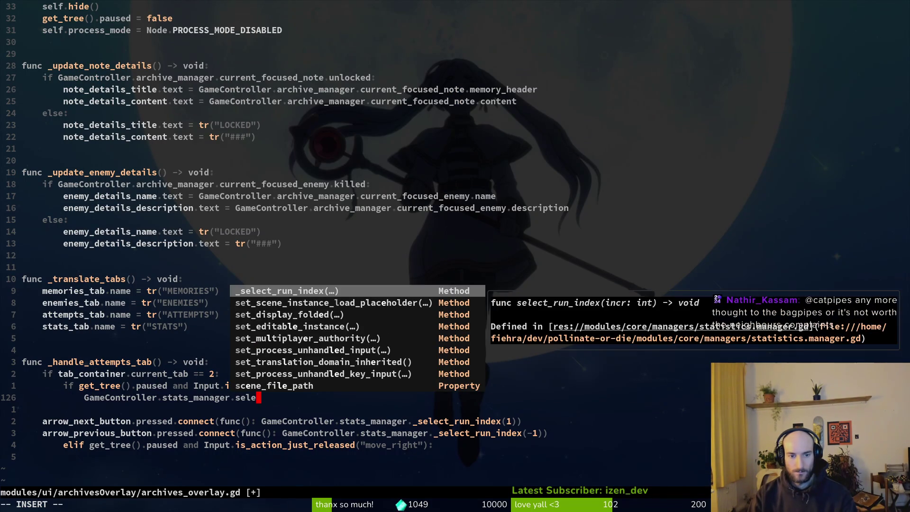
pyautogui.write('(-1')
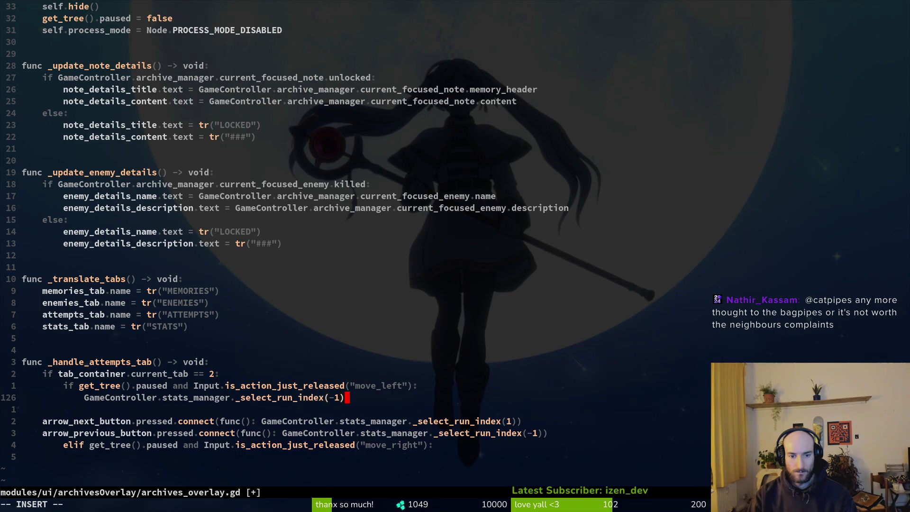
pyautogui.press('Escape')
# Add an indented _select_run_index(1) call under the move_right elif branch
pyautogui.press('y')
pyautogui.press('y')
pyautogui.press('p')
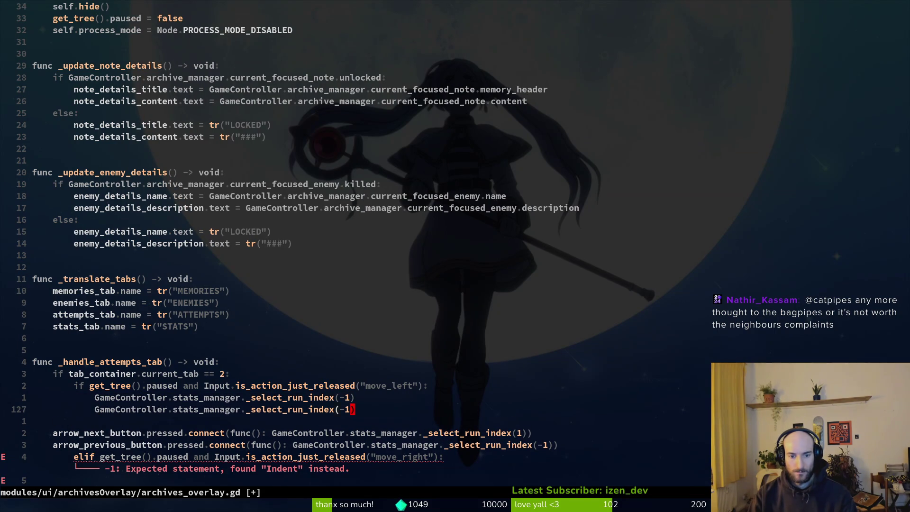
pyautogui.press('x')
pyautogui.press('h')
pyautogui.press('d')
pyautogui.press('d')
pyautogui.press('j')
pyautogui.press('j')
pyautogui.press('j')
pyautogui.press('p')
pyautogui.press('V')
pyautogui.press('less')
pyautogui.press('V')
pyautogui.press('>')
# Delete the two arrow-button connect lines, save the script, and run the project in Godot
pyautogui.press('d')
pyautogui.press('d')
pyautogui.press('d')
pyautogui.write(':w')
pyautogui.press('Return')
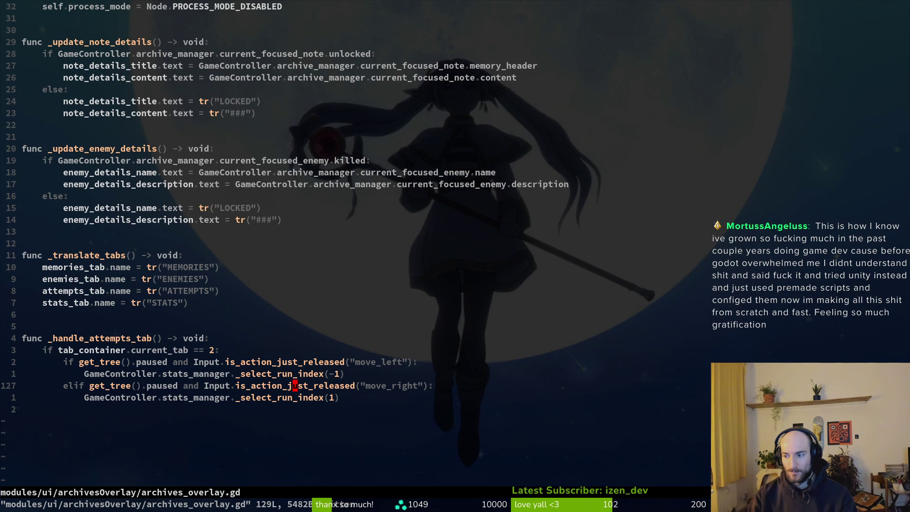
pyautogui.write(':w')
pyautogui.press('Return')
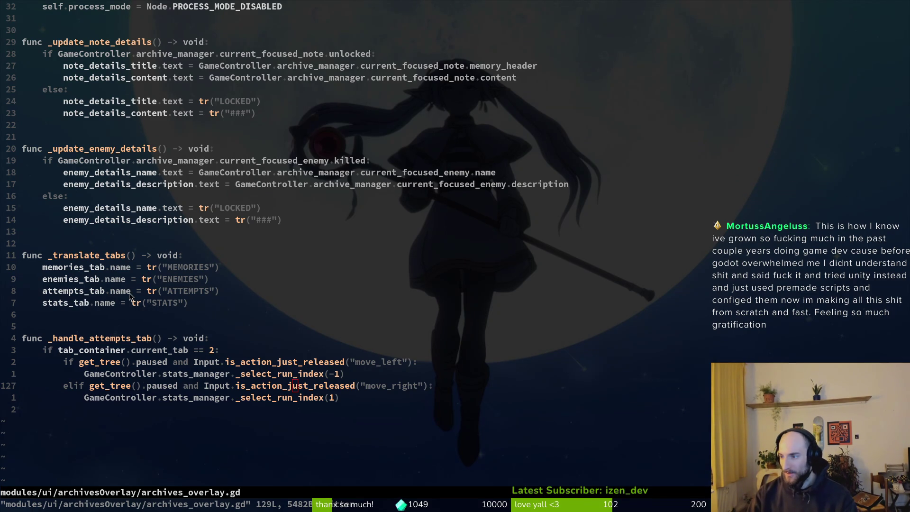
pyautogui.hotkey('alt', 'Tab')
pyautogui.press('F5')
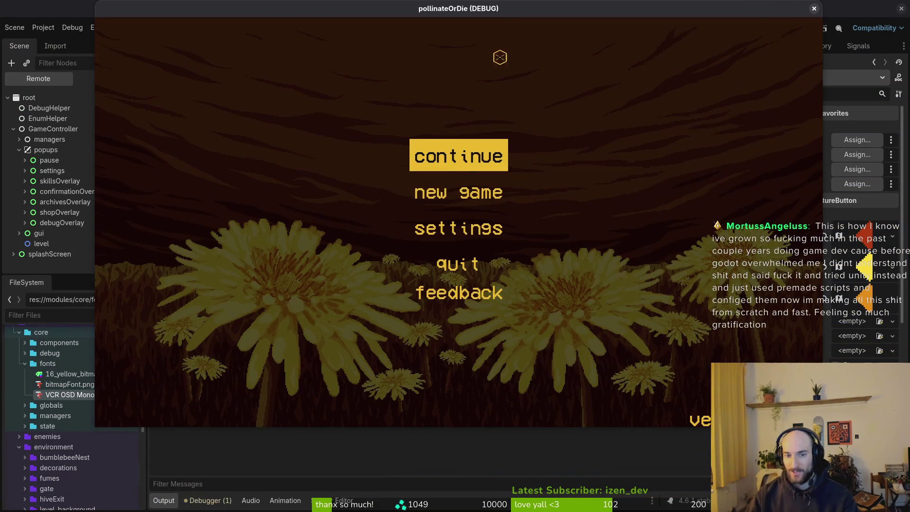
# Continue the saved game and open the archives overlay
pyautogui.click(475, 156)
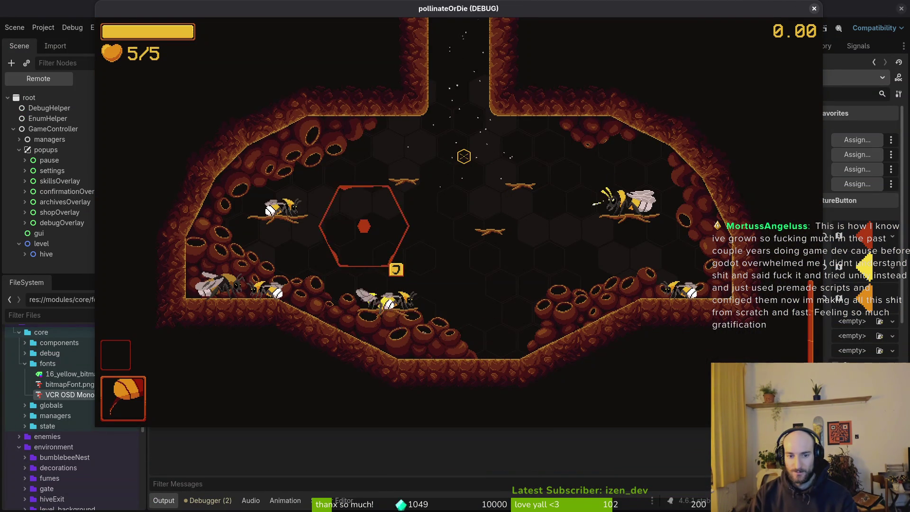
pyautogui.press('Tab')
pyautogui.press('Escape')
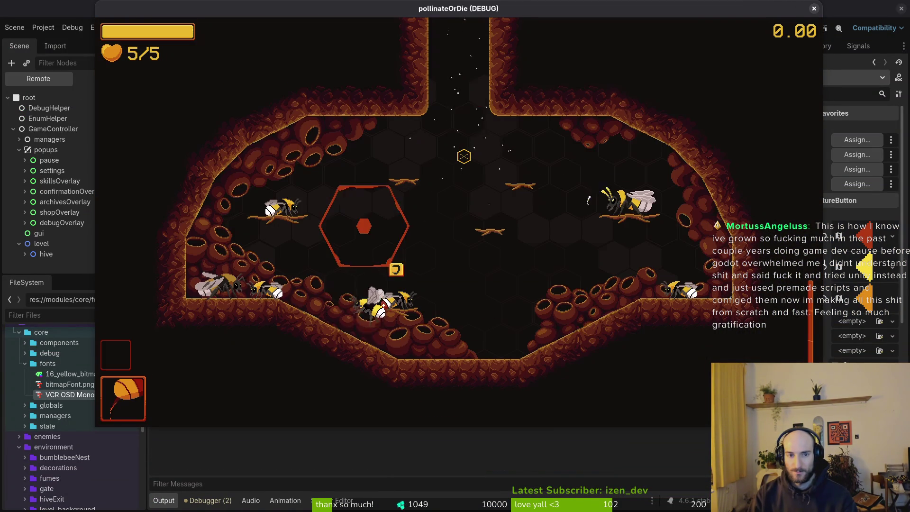
pyautogui.press('Tab')
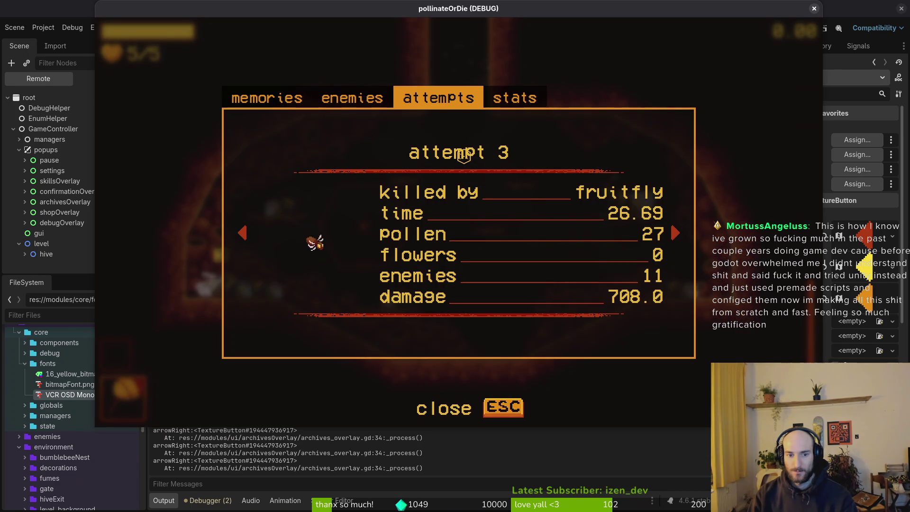
# Step between attempts and cycle the enemies, attempts and stats tabs with arrow keys
pyautogui.press('Left')
pyautogui.press('Right')
pyautogui.press('Left')
pyautogui.press('Down')
pyautogui.press('Right')
pyautogui.press('Right')
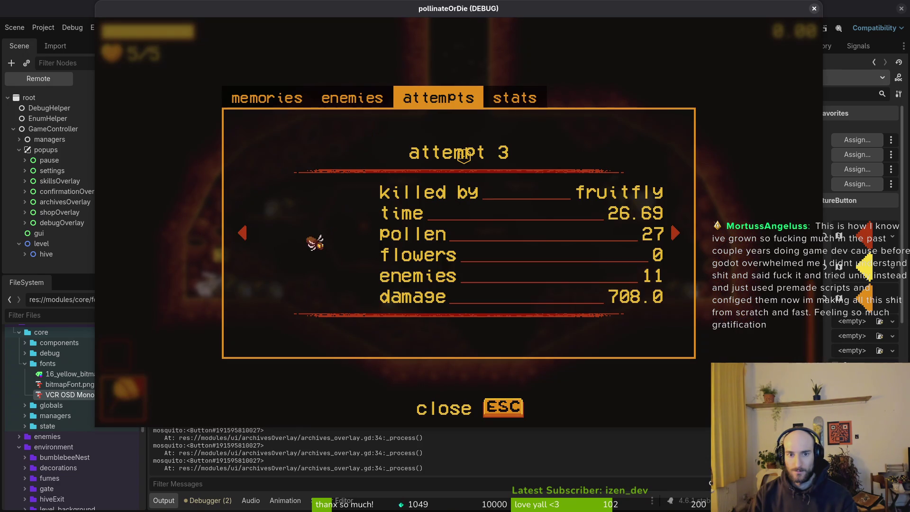
pyautogui.press('Right')
pyautogui.press('Right')
pyautogui.press('Right')
pyautogui.press('Right')
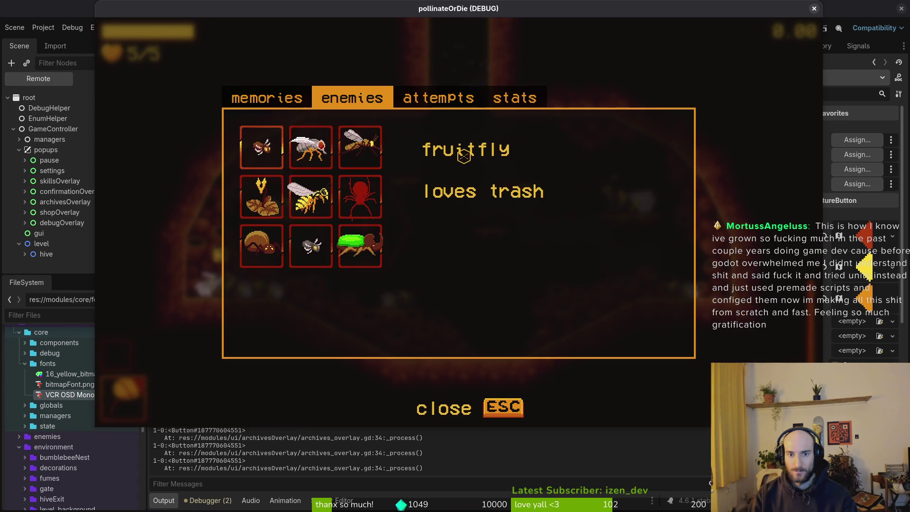
pyautogui.press('Right')
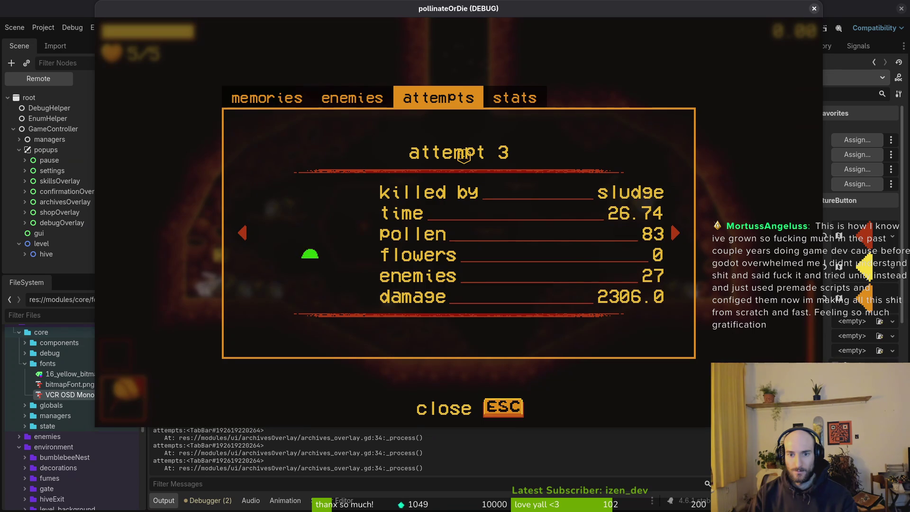
pyautogui.press('Right')
pyautogui.press('Right')
pyautogui.press('Right')
pyautogui.press('Right')
pyautogui.press('Right')
pyautogui.press('Right')
pyautogui.press('Right')
pyautogui.press('Right')
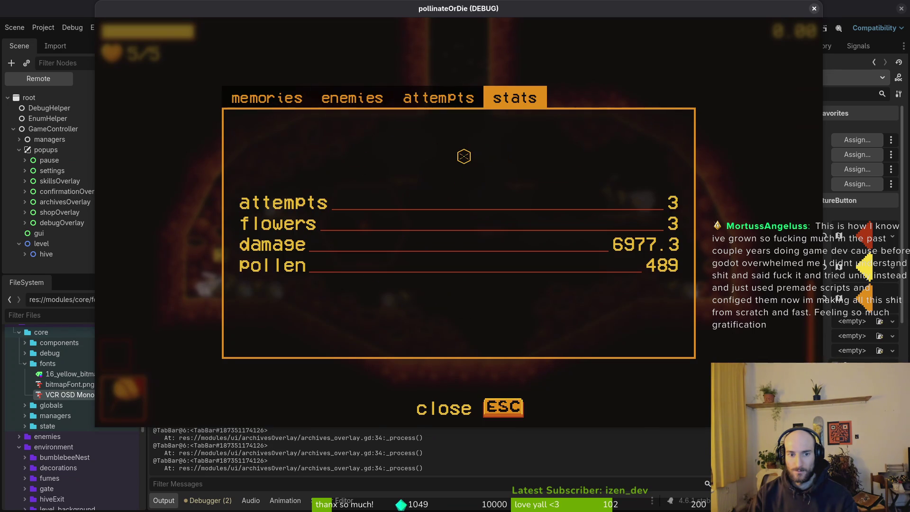
pyautogui.press('Right')
pyautogui.press('Right')
pyautogui.press('Right')
pyautogui.press('Right')
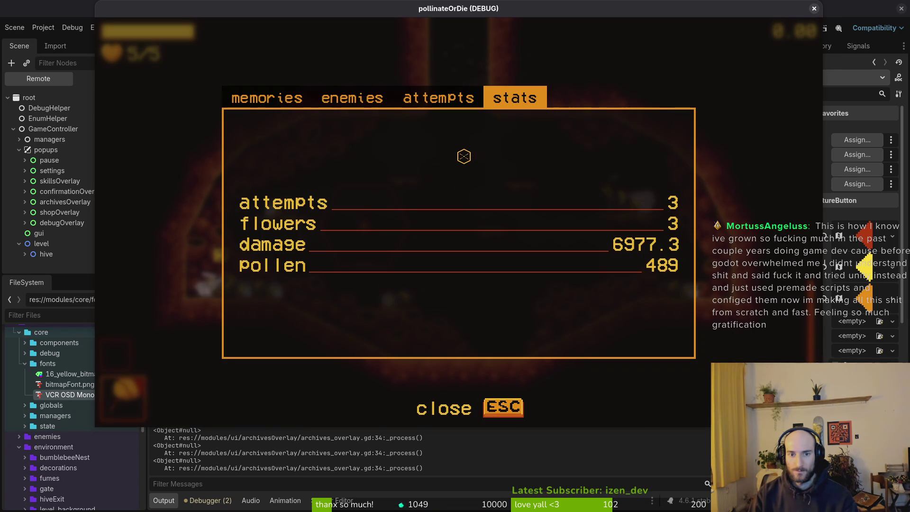
# Flip between the enemies and attempts tabs again, then stop the running game
pyautogui.press('Right')
pyautogui.press('Right')
pyautogui.press('Right')
pyautogui.press('Right')
pyautogui.press('Right')
pyautogui.press('Right')
pyautogui.press('Right')
pyautogui.press('Right')
pyautogui.press('Right')
pyautogui.press('Right')
pyautogui.press('Right')
pyautogui.press('Right')
pyautogui.press('Right')
pyautogui.press('Right')
pyautogui.press('Right')
pyautogui.press('Right')
pyautogui.press('Right')
pyautogui.press('Right')
pyautogui.press('Right')
pyautogui.press('Right')
pyautogui.press('Right')
pyautogui.press('Left')
pyautogui.press('Right')
pyautogui.press('Left')
pyautogui.press('Right')
pyautogui.press('Right')
pyautogui.press('Left')
pyautogui.press('Left')
pyautogui.press('Right')
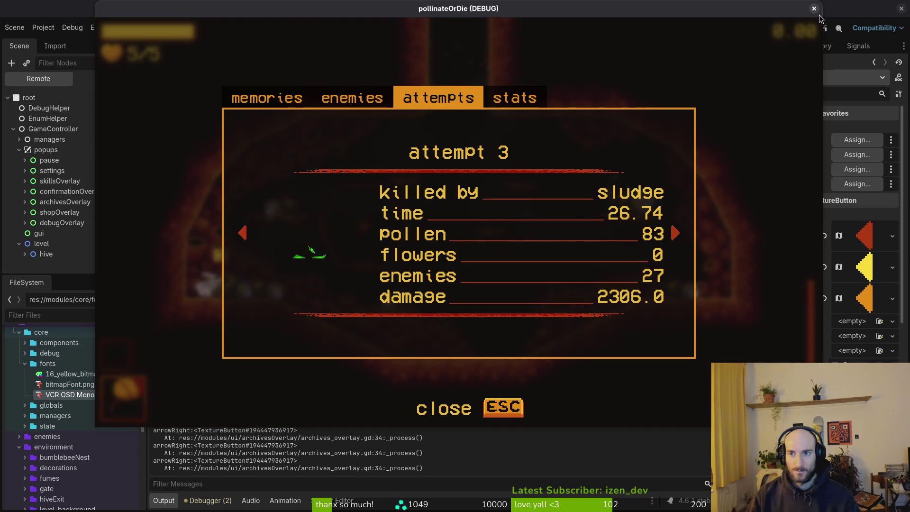
pyautogui.click(814, 8)
pyautogui.click(43, 27)
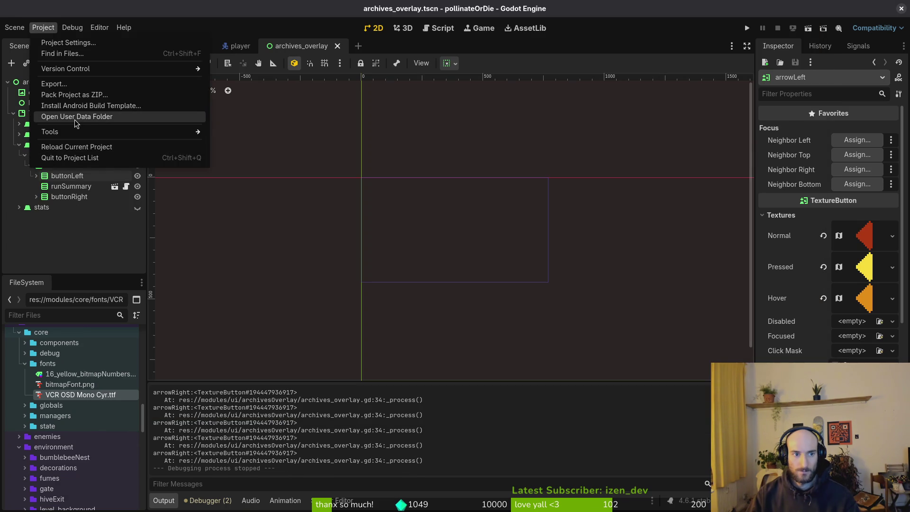
# Trash all five files in the pollinateOrDie user data folder, then rerun the game and start fresh
pyautogui.click(76, 116)
pyautogui.hotkey('ctrl', 'a')
pyautogui.press('Delete')
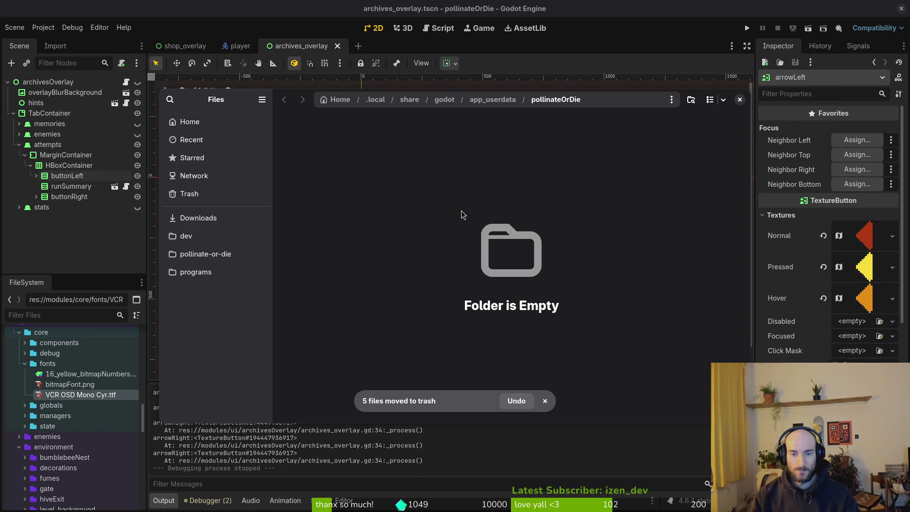
pyautogui.click(739, 99)
pyautogui.press('F5')
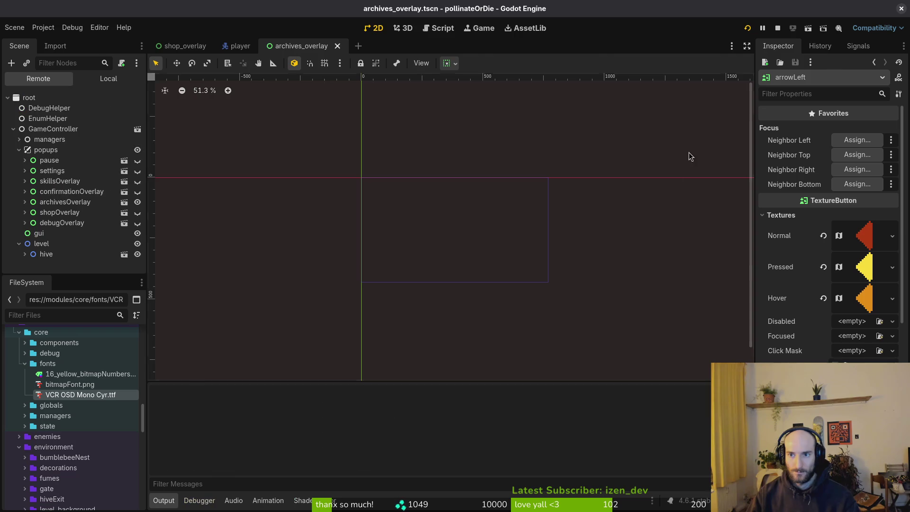
pyautogui.press('space')
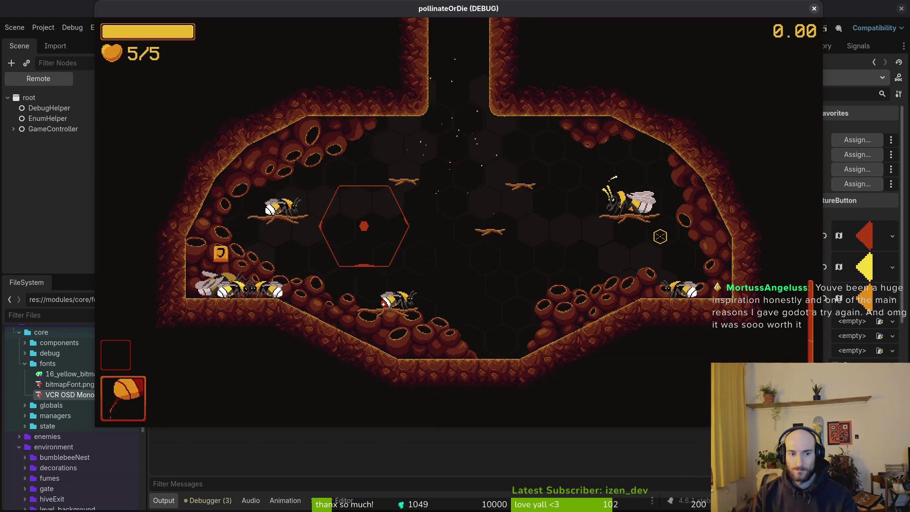
# Open the archive with fresh data, click through its tabs, then play until the mosquito death and stop
pyautogui.press('e')
pyautogui.click(660, 236)
pyautogui.click(660, 236)
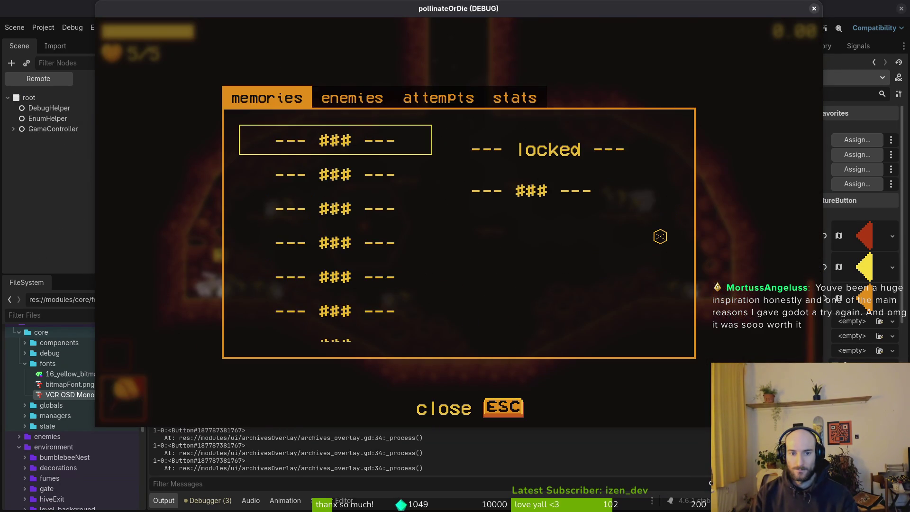
pyautogui.click(660, 236)
pyautogui.click(660, 236)
pyautogui.click(660, 236)
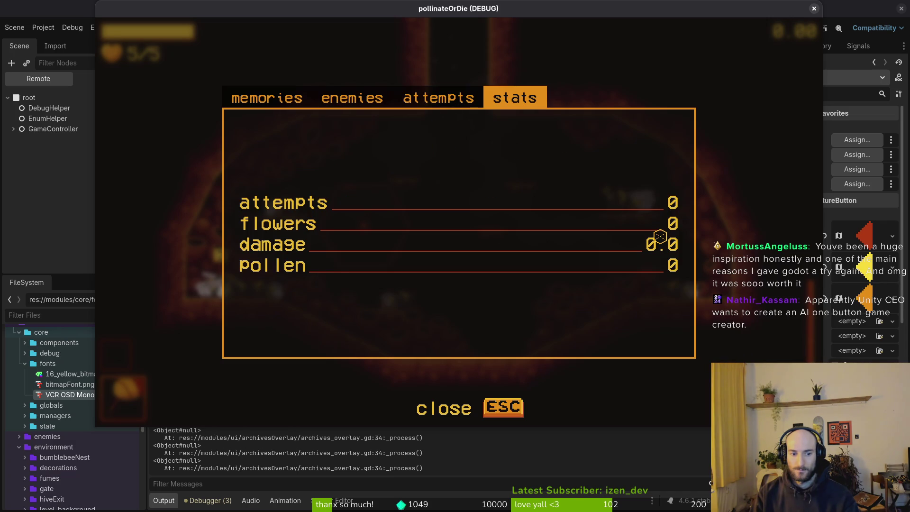
pyautogui.click(660, 236)
pyautogui.click(660, 236)
pyautogui.click(660, 236)
pyautogui.click(659, 236)
pyautogui.press('Escape')
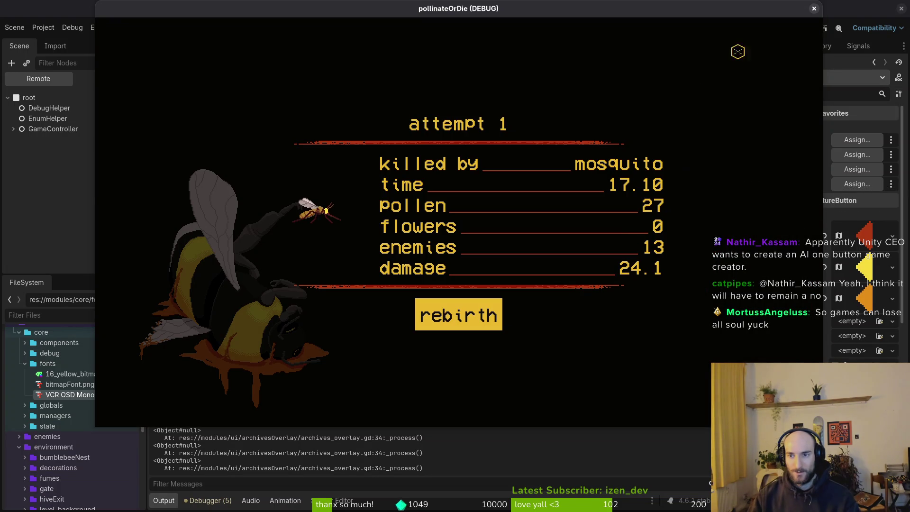
pyautogui.click(815, 8)
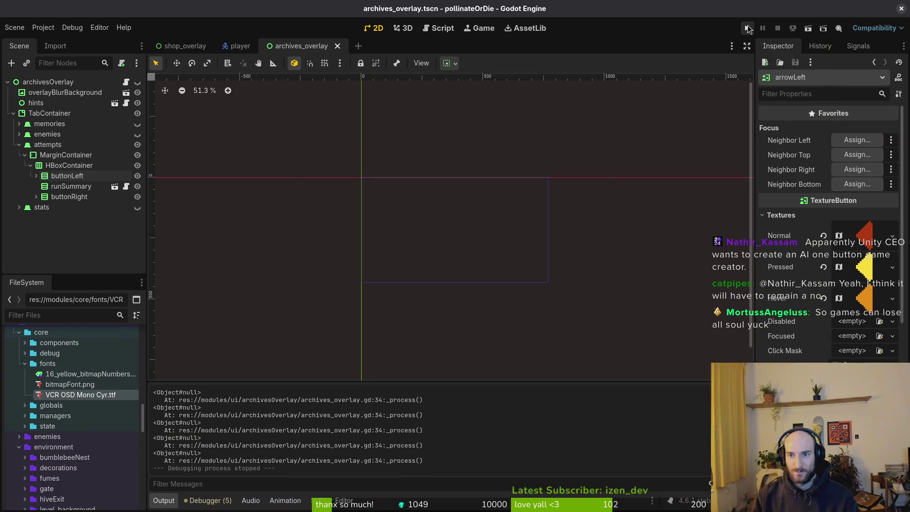
# Relaunch the game, fly the bee out of the hive into level_1_6, pause, and quit
pyautogui.click(748, 28)
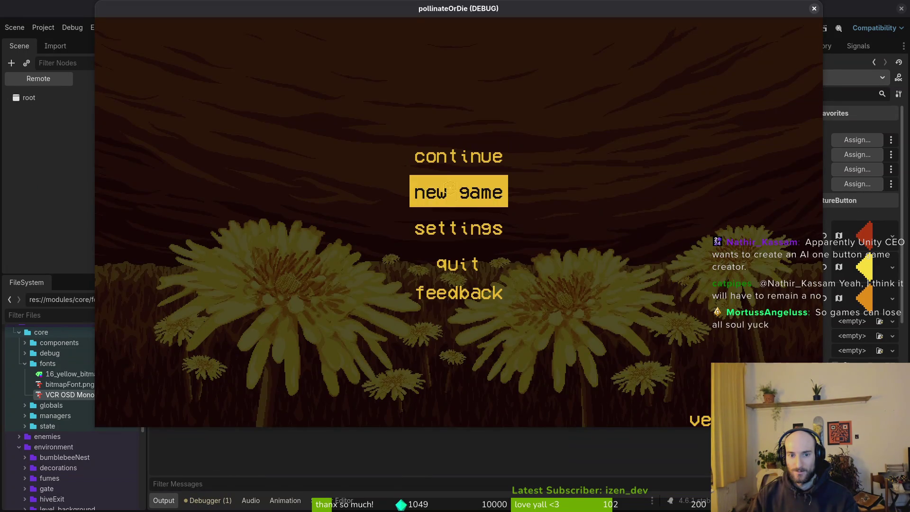
pyautogui.click(450, 186)
pyautogui.press('w')
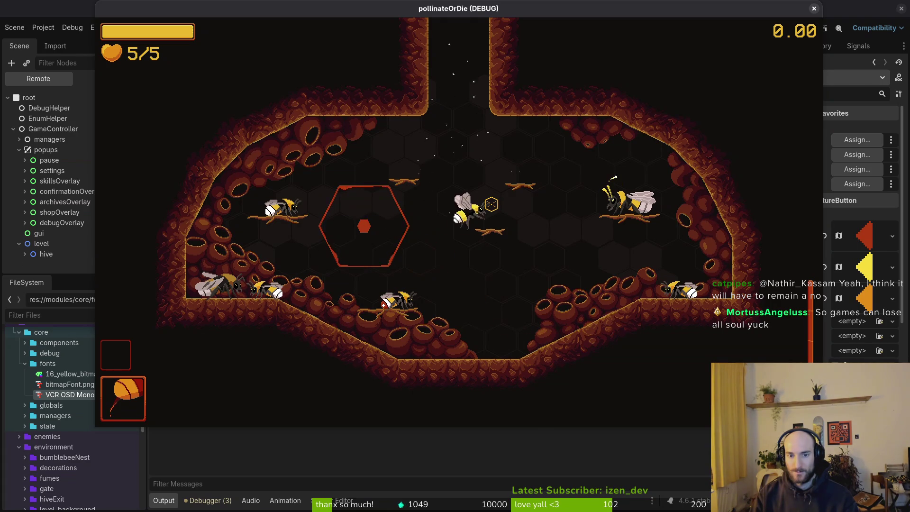
pyautogui.press('w')
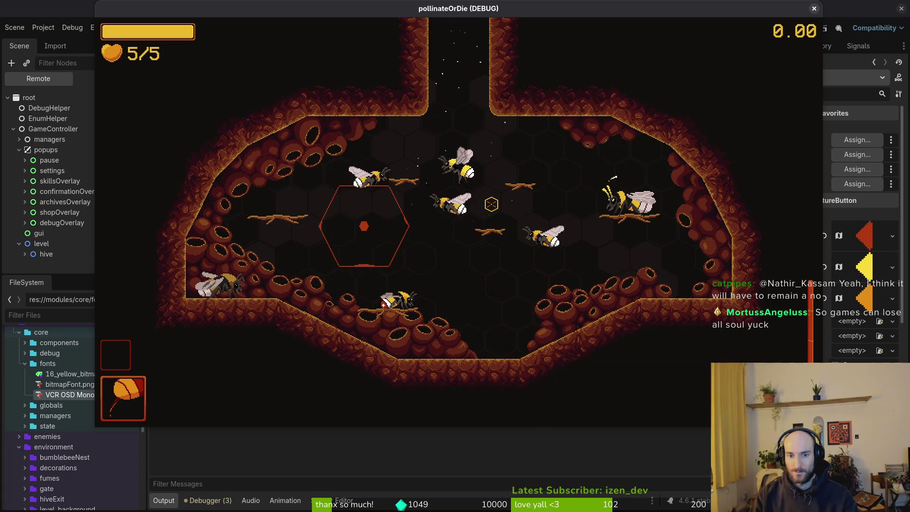
pyautogui.press('w')
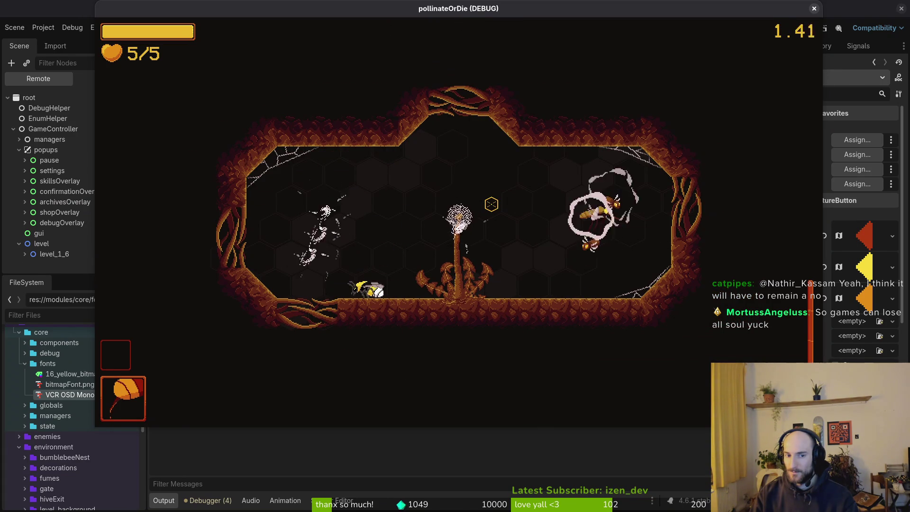
pyautogui.press('Escape')
pyautogui.press('Down')
pyautogui.press('Down')
pyautogui.press('Down')
pyautogui.press('Escape')
pyautogui.press('F8')
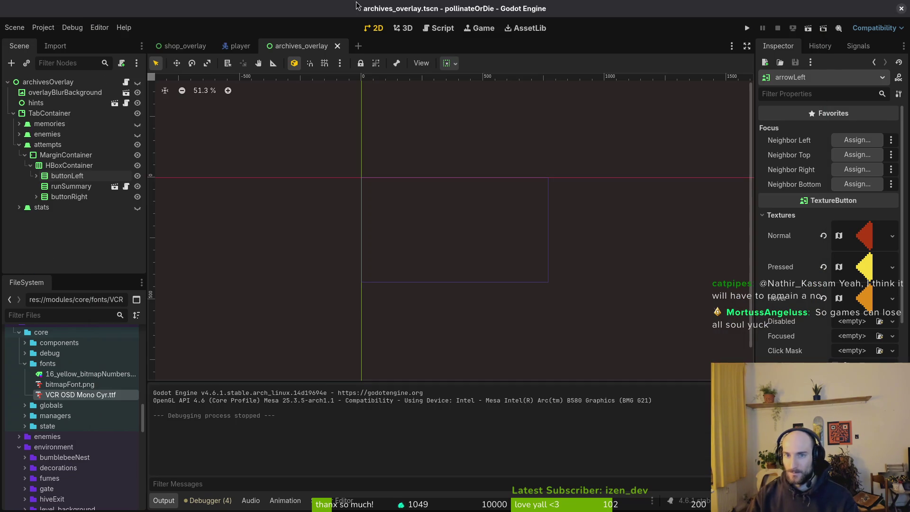
pyautogui.click(44, 27)
# Delete the logs, save file and shader cache from pollinateOrDie's user data folder, then run the game
pyautogui.click(71, 117)
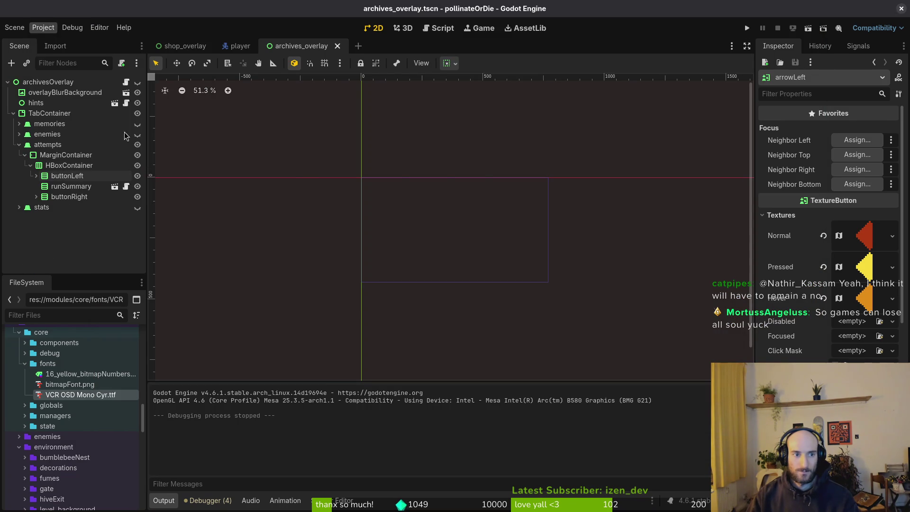
pyautogui.hotkey('ctrl', 'a')
pyautogui.press('Delete')
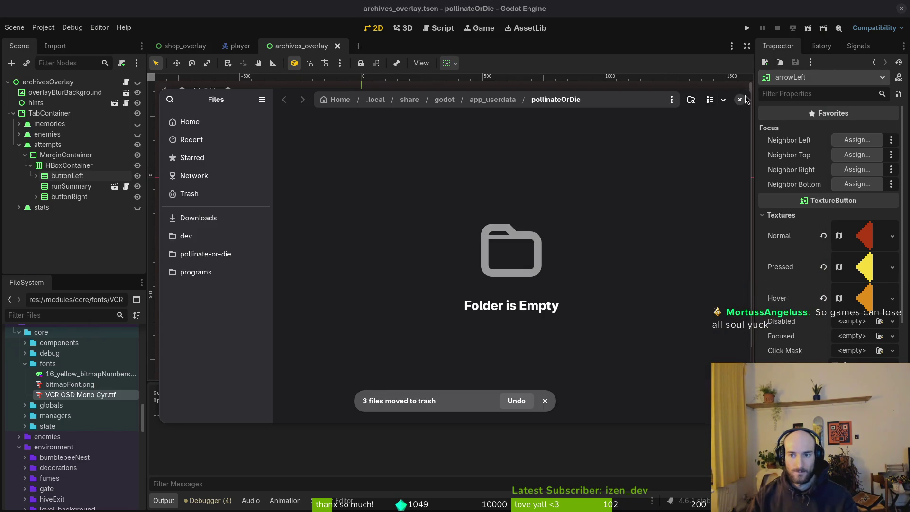
pyautogui.click(740, 99)
pyautogui.click(747, 29)
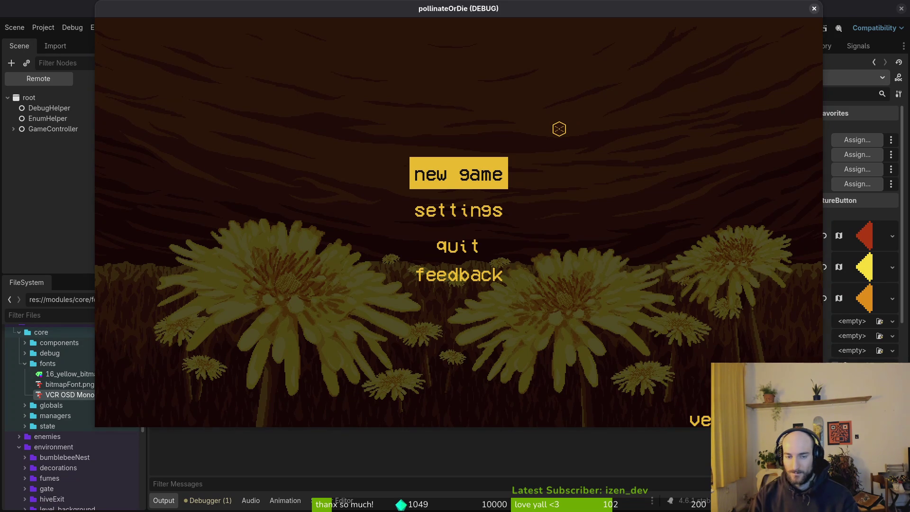
# Start a new game, dismiss the intro dialog, and check the empty archives attempts tab
pyautogui.press('Return')
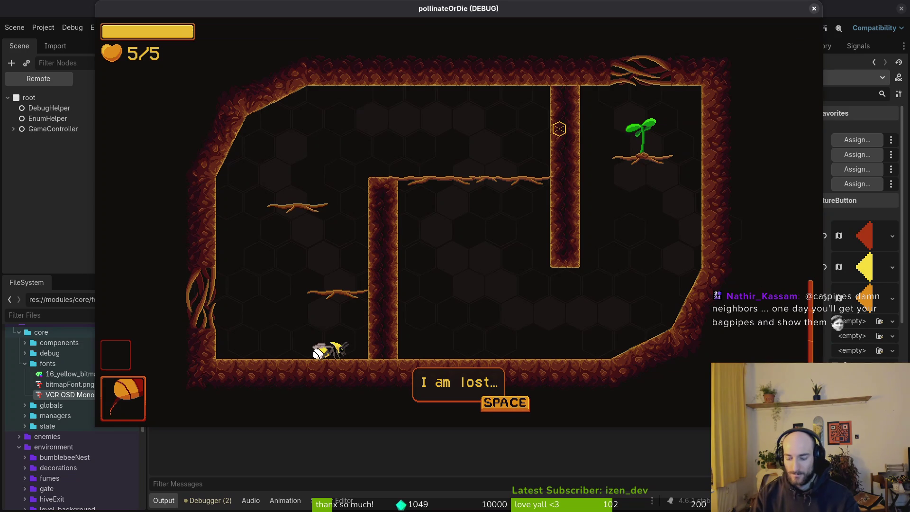
pyautogui.press('space')
pyautogui.press('a')
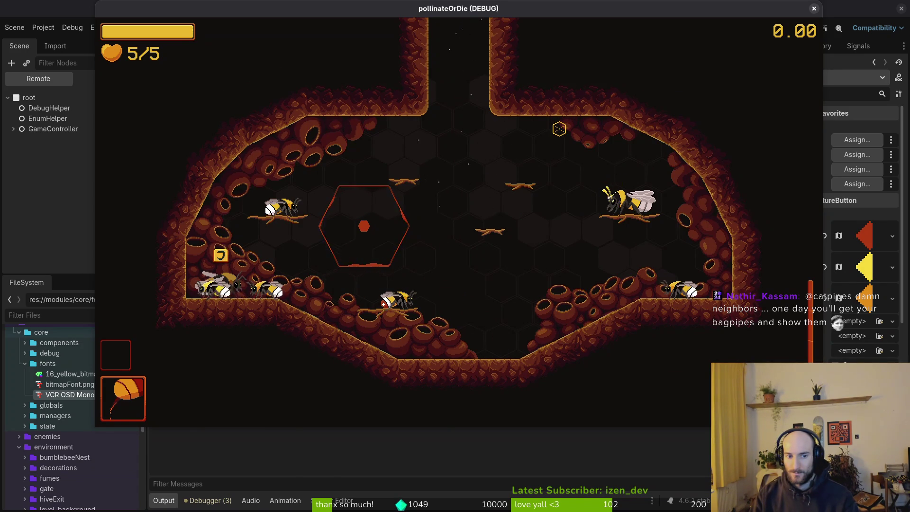
pyautogui.press('j')
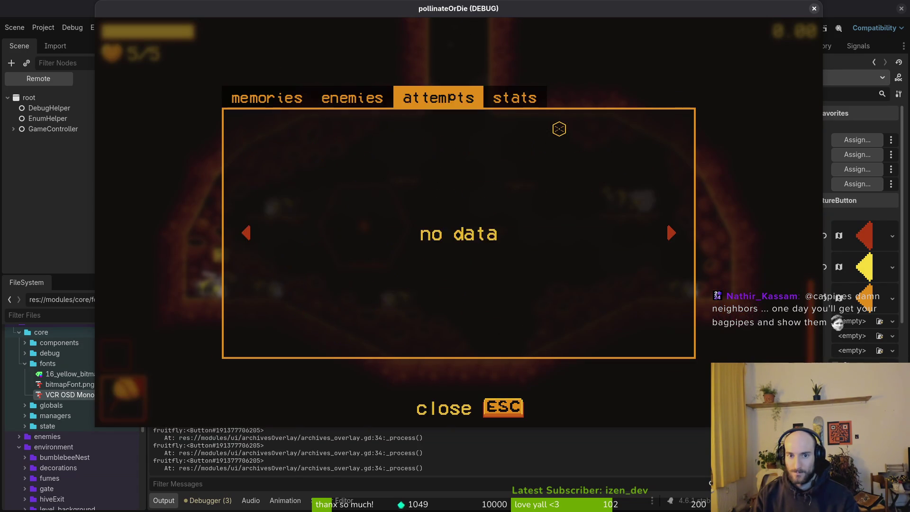
pyautogui.press('Escape')
# Glance at the skins and buffs overlay, then fly the bee up out of the hive
pyautogui.press('d')
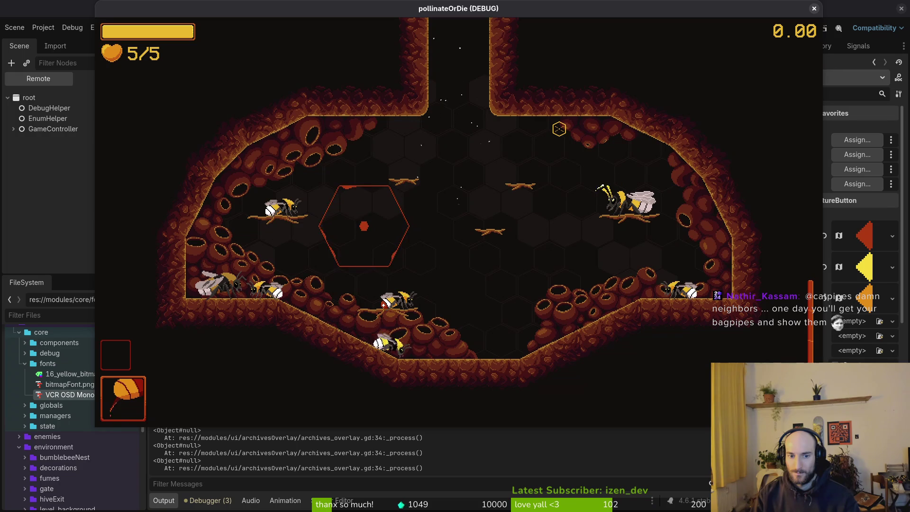
pyautogui.press('i')
pyautogui.press('Escape')
pyautogui.press('w')
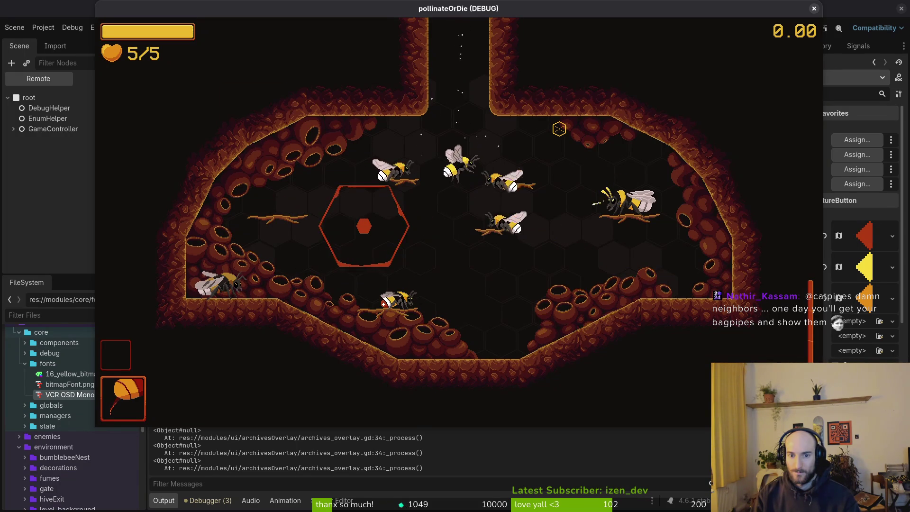
pyautogui.press('w')
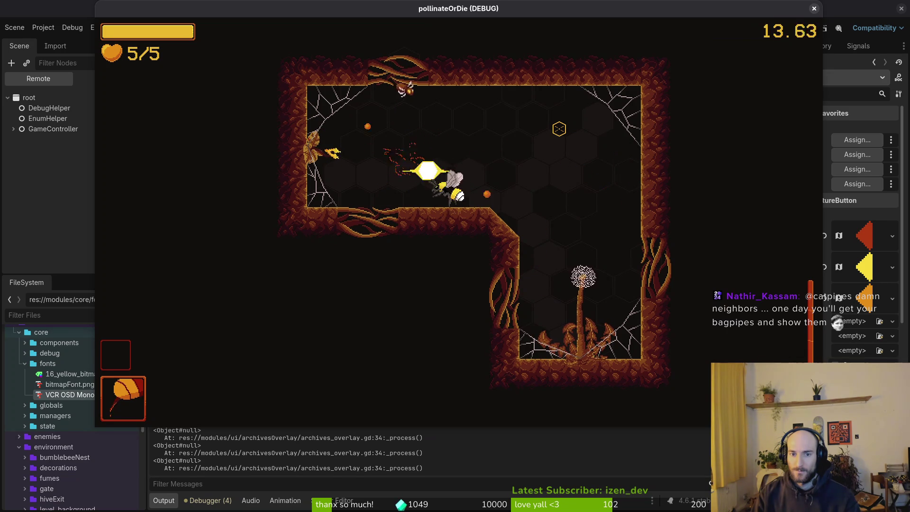
# Return to the hive from the pause menu and browse the archive tabs
pyautogui.press('Escape')
pyautogui.press('Down')
pyautogui.press('Down')
pyautogui.press('Down')
pyautogui.press('Return')
pyautogui.press('Return')
pyautogui.press('a')
pyautogui.press('e')
pyautogui.press('Right')
pyautogui.press('Right')
pyautogui.press('Right')
pyautogui.press('Escape')
# Fly the bee out of the hive and through the cave, engaging the enemies
pyautogui.press('d')
pyautogui.press('w')
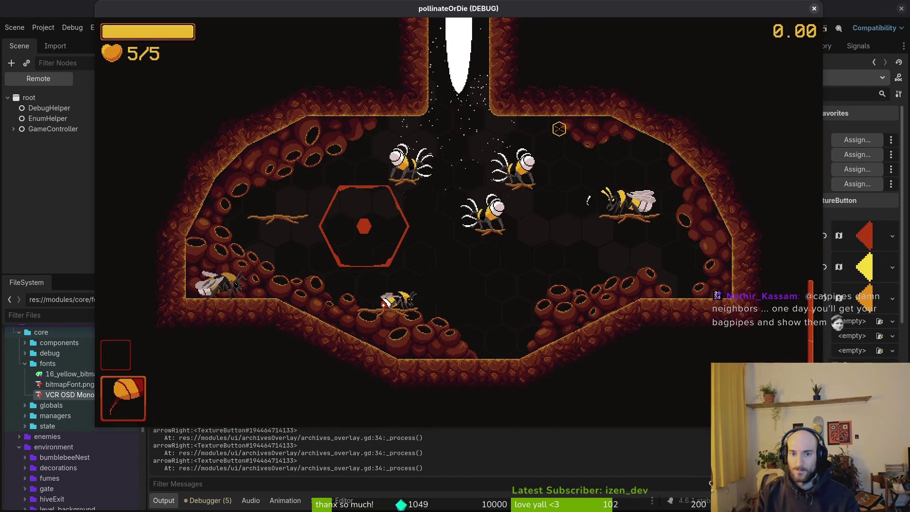
pyautogui.press('d')
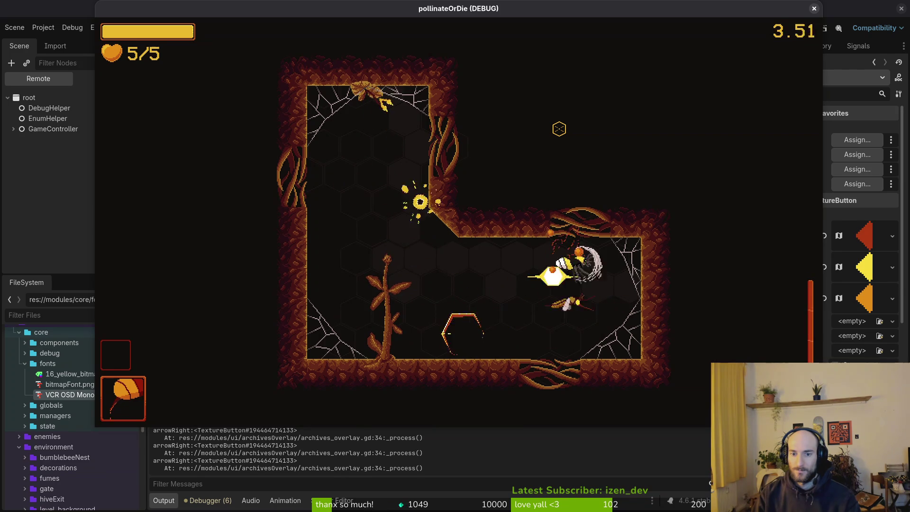
pyautogui.press('a')
pyautogui.press('a')
pyautogui.press('s')
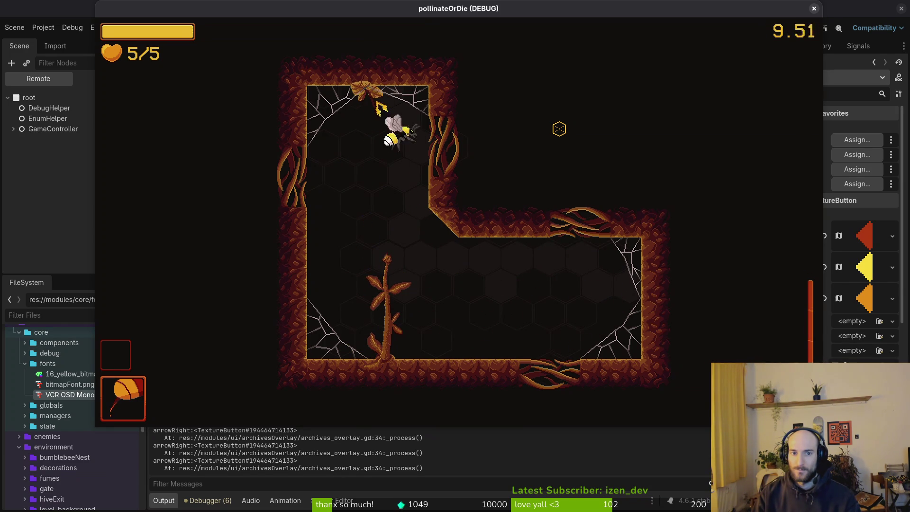
pyautogui.press('s')
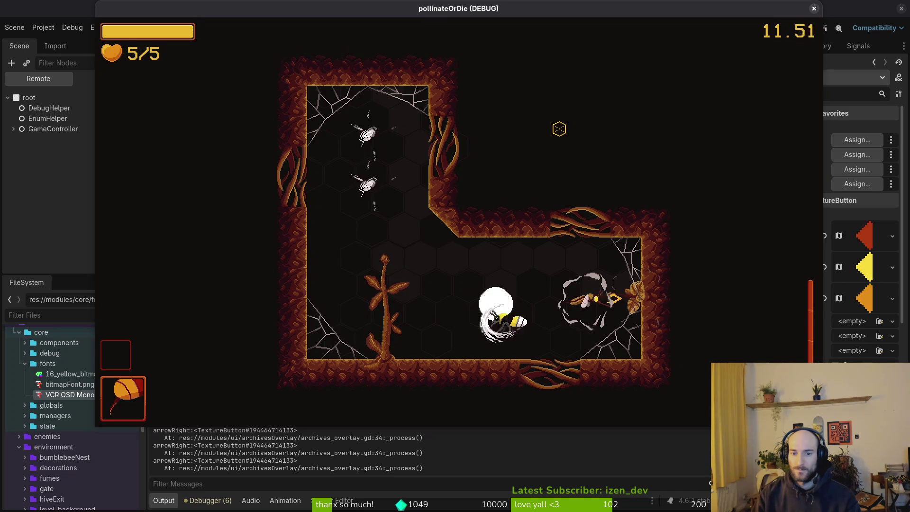
pyautogui.press('d')
pyautogui.press('a')
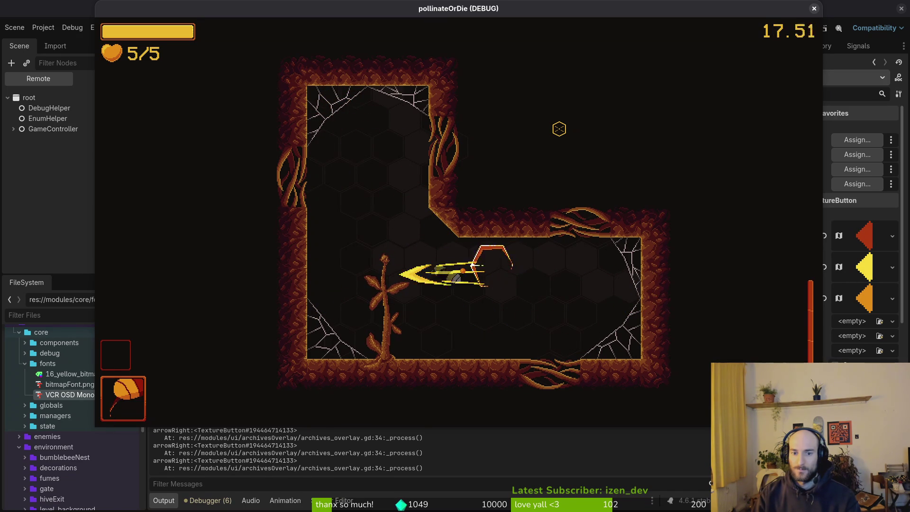
# Slash at the spawning enemies until a wasp kills the bee, then rebirth
pyautogui.click(559, 129)
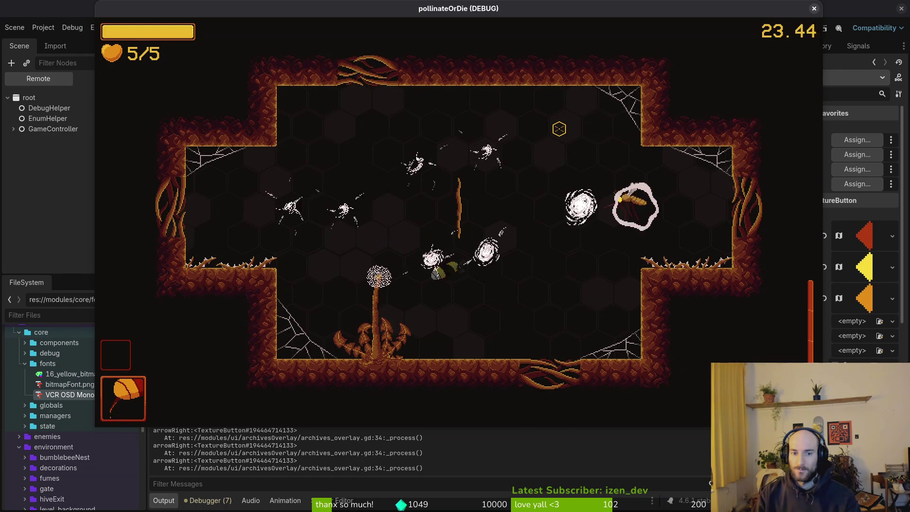
pyautogui.click(560, 129)
pyautogui.click(560, 128)
pyautogui.click(560, 129)
pyautogui.click(559, 129)
pyautogui.click(559, 129)
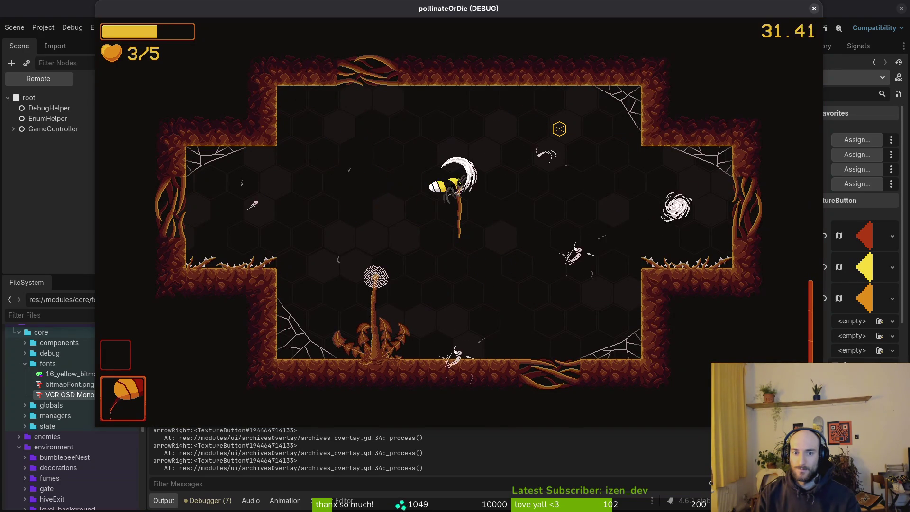
pyautogui.click(559, 129)
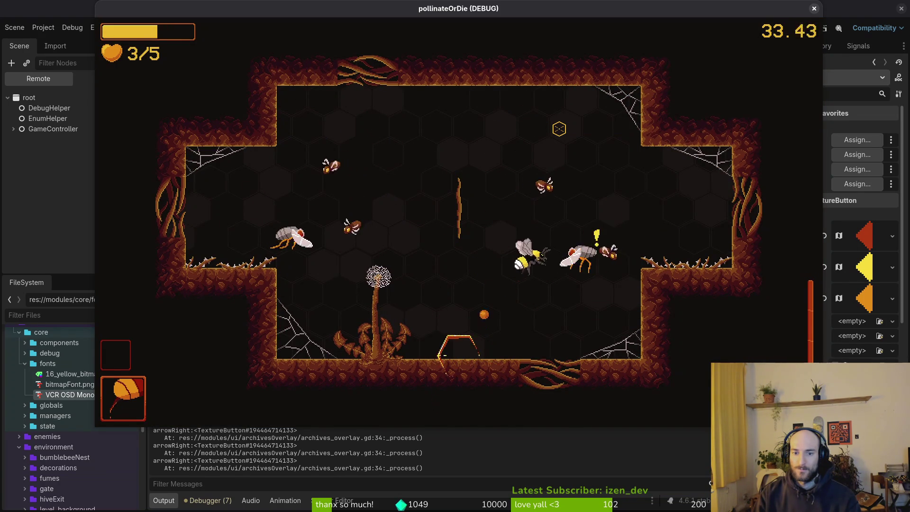
pyautogui.click(559, 129)
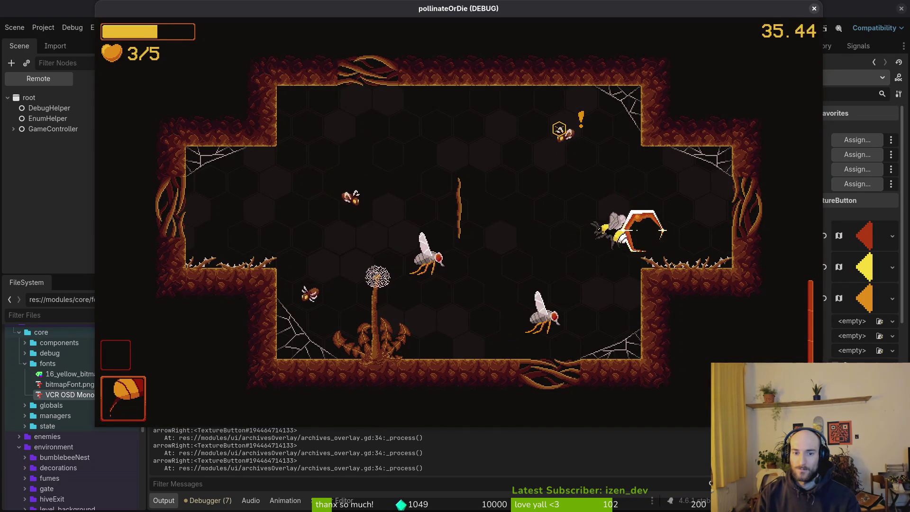
pyautogui.click(559, 129)
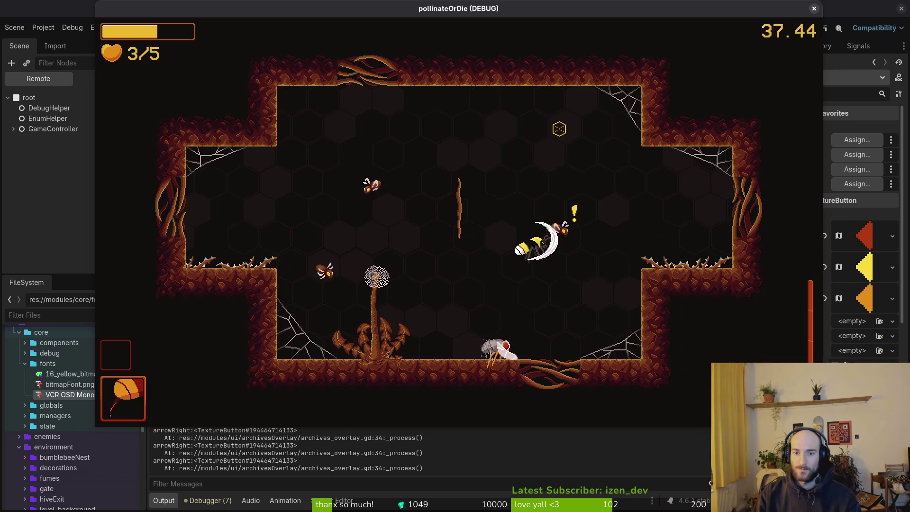
pyautogui.click(559, 129)
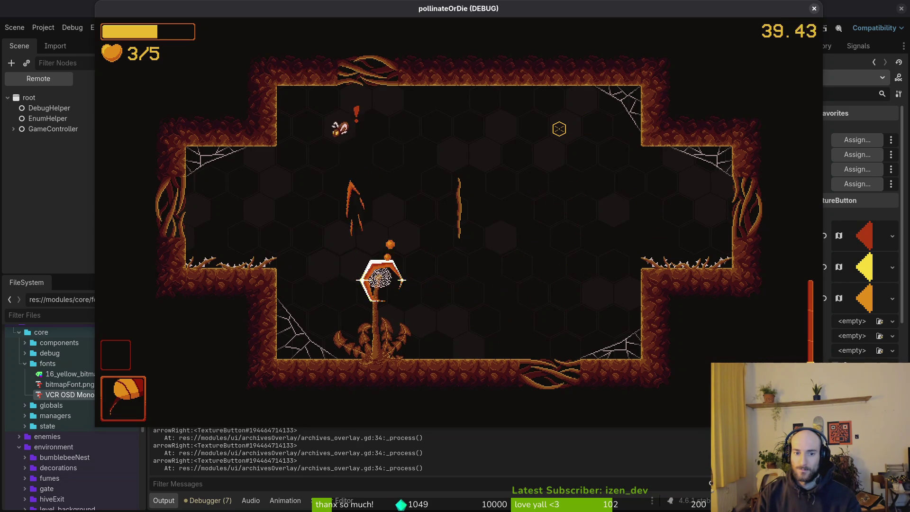
pyautogui.click(559, 128)
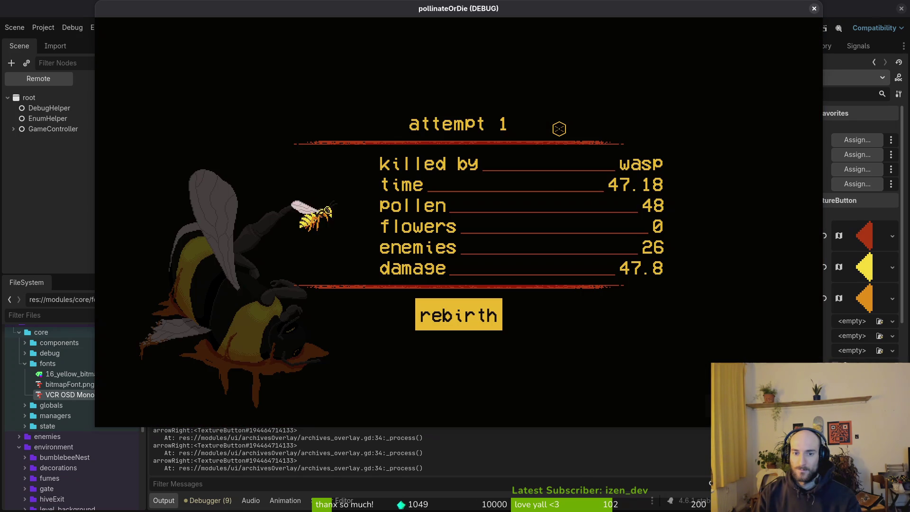
pyautogui.press('space')
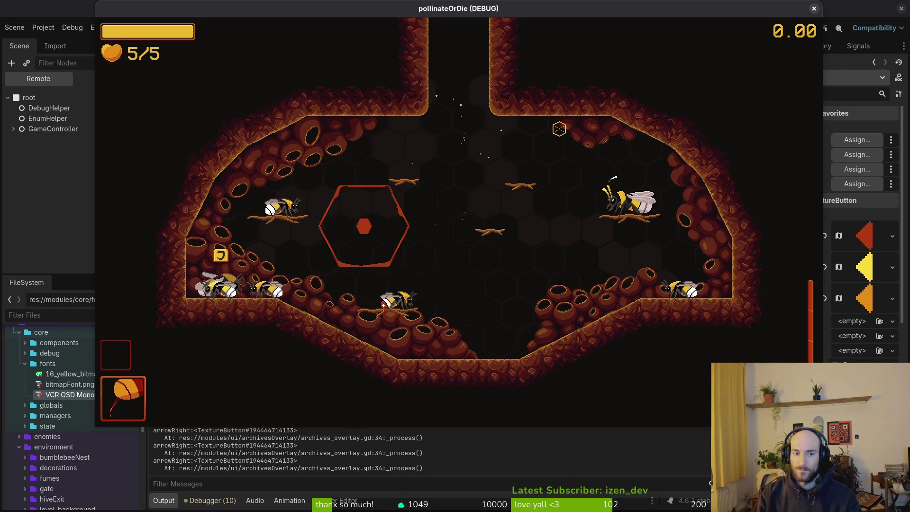
# Browse the archives enemies, attempts and stats tabs showing attempt 1, then stop the debug run
pyautogui.press('Tab')
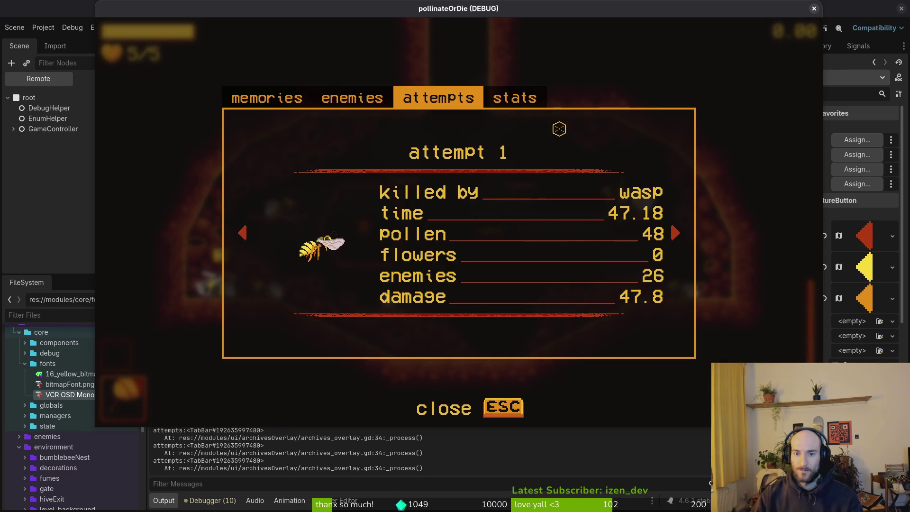
pyautogui.press('Left')
pyautogui.press('Right')
pyautogui.press('Right')
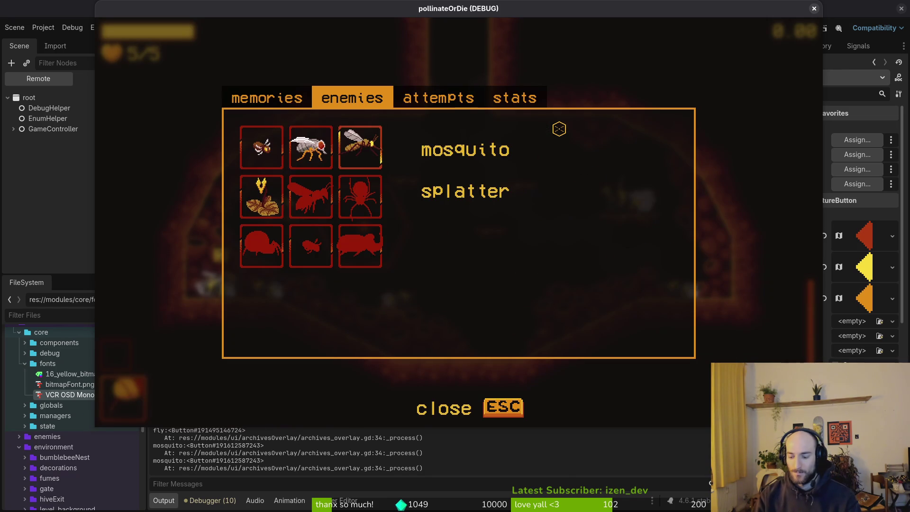
pyautogui.press('Right')
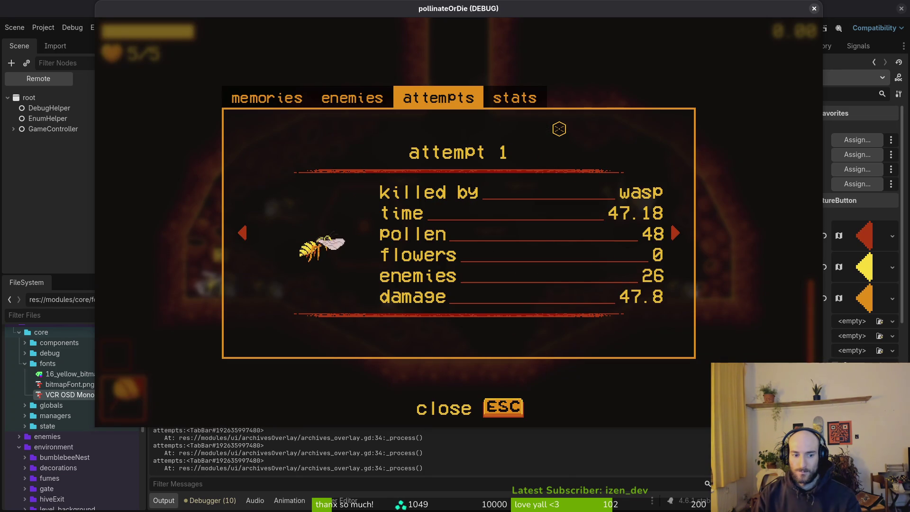
pyautogui.press('Tab')
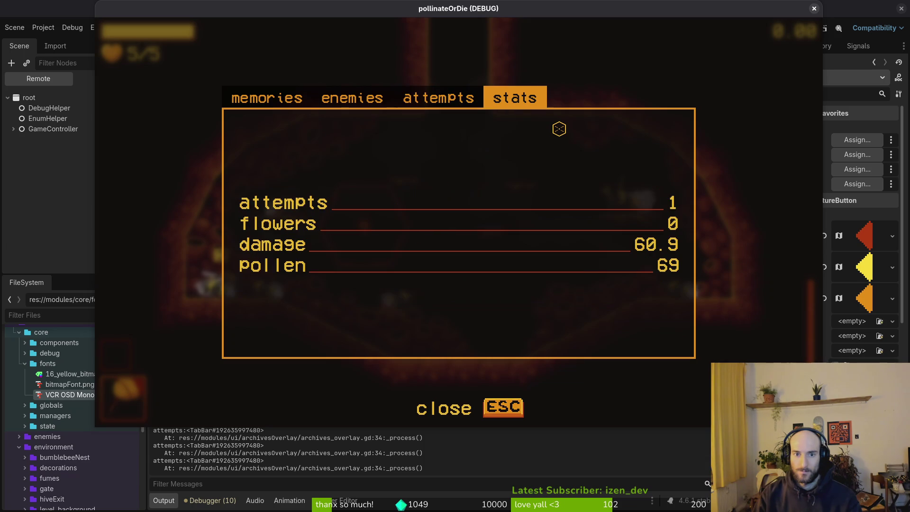
pyautogui.press('Tab')
pyautogui.press('Tab')
pyautogui.press('Tab')
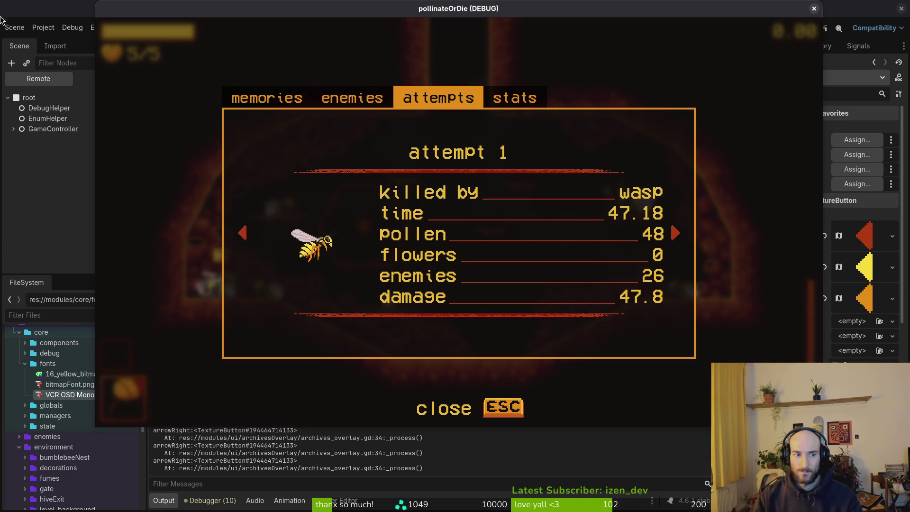
pyautogui.press('F8')
pyautogui.click(92, 81)
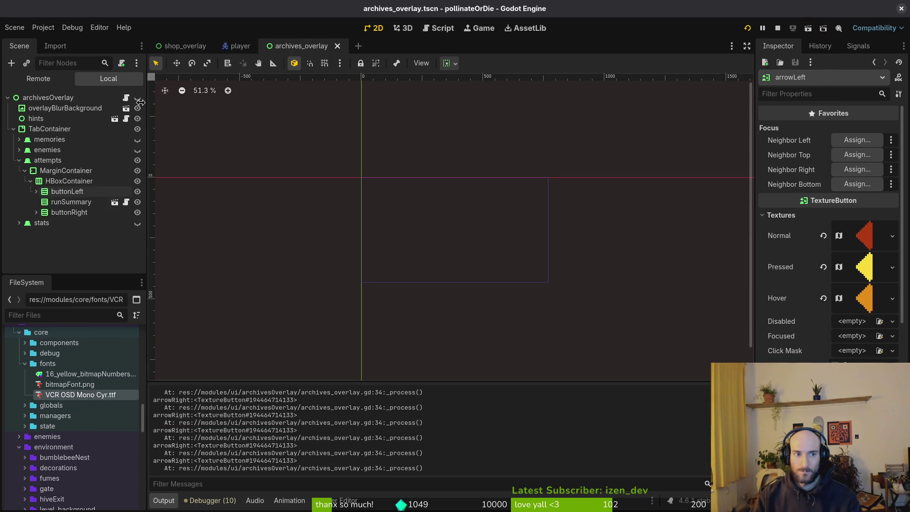
# Set arrowLeft's left and right focus neighbors to arrowRight and save the scene
pyautogui.click(60, 193)
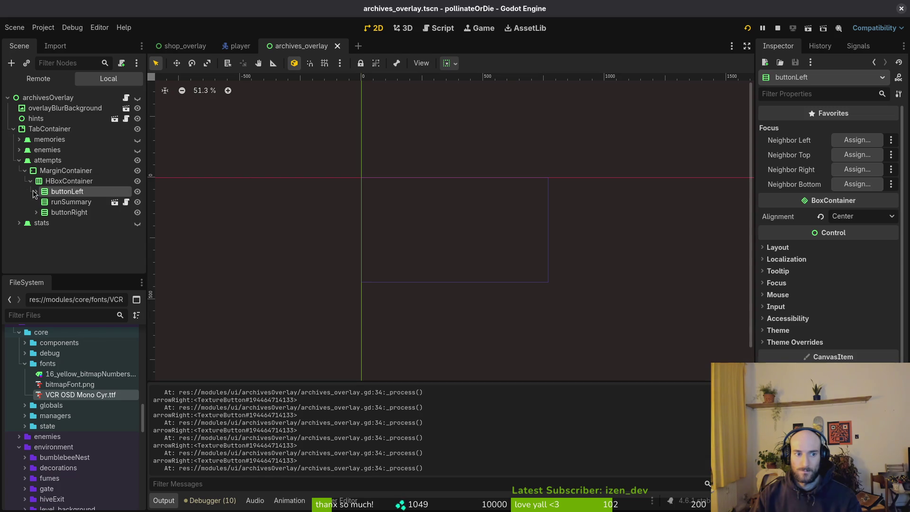
pyautogui.click(68, 203)
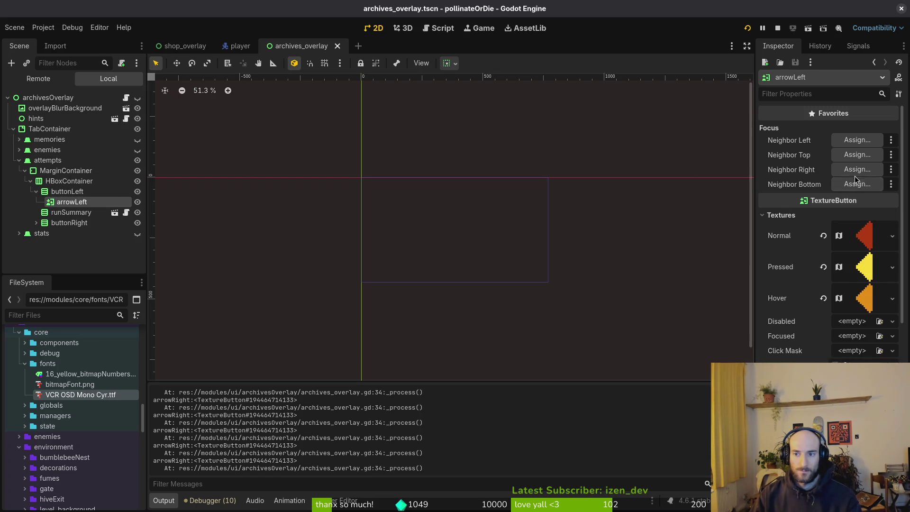
pyautogui.click(847, 141)
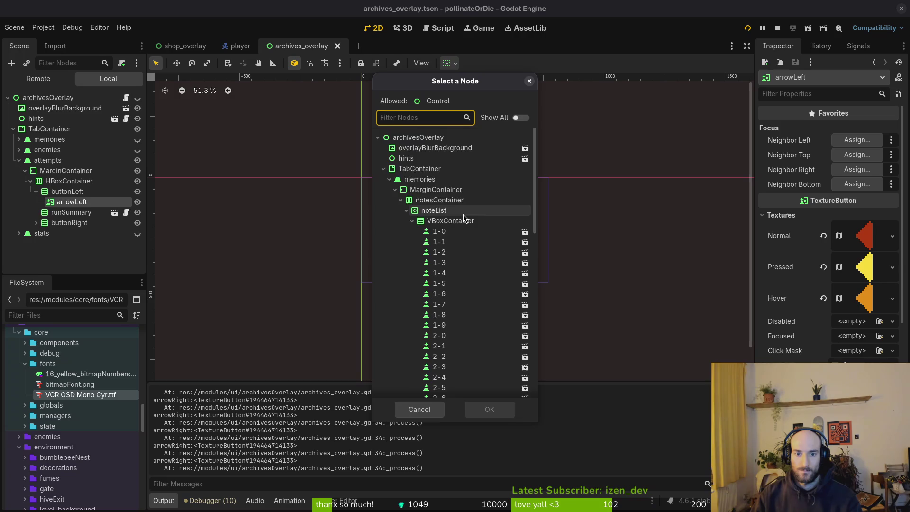
pyautogui.scroll(-10, 469, 237)
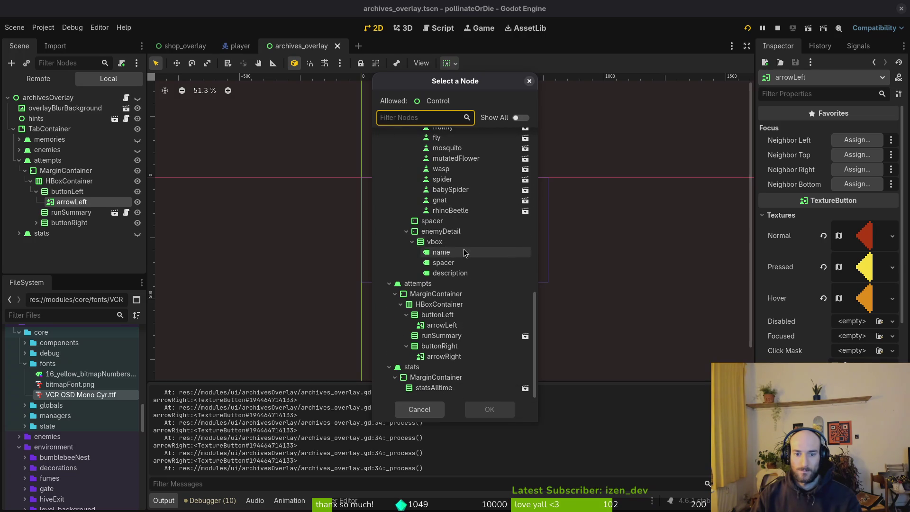
pyautogui.click(432, 357)
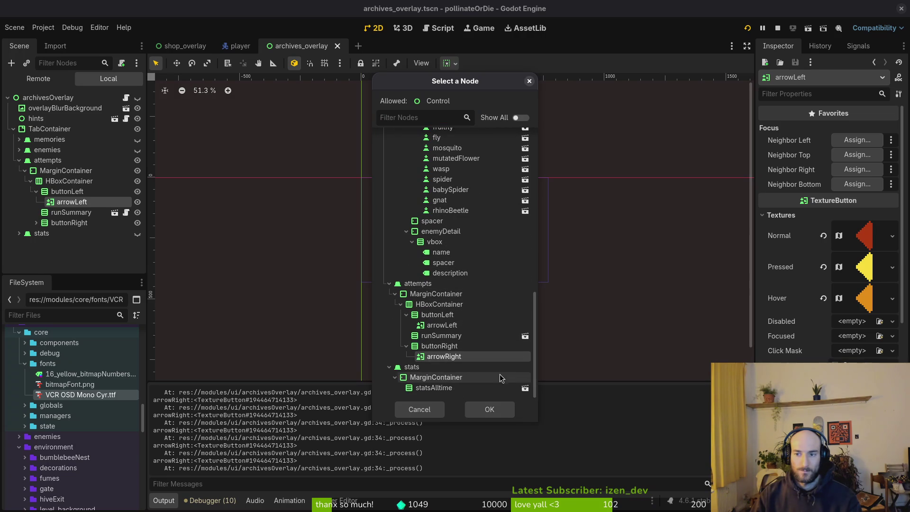
pyautogui.click(489, 409)
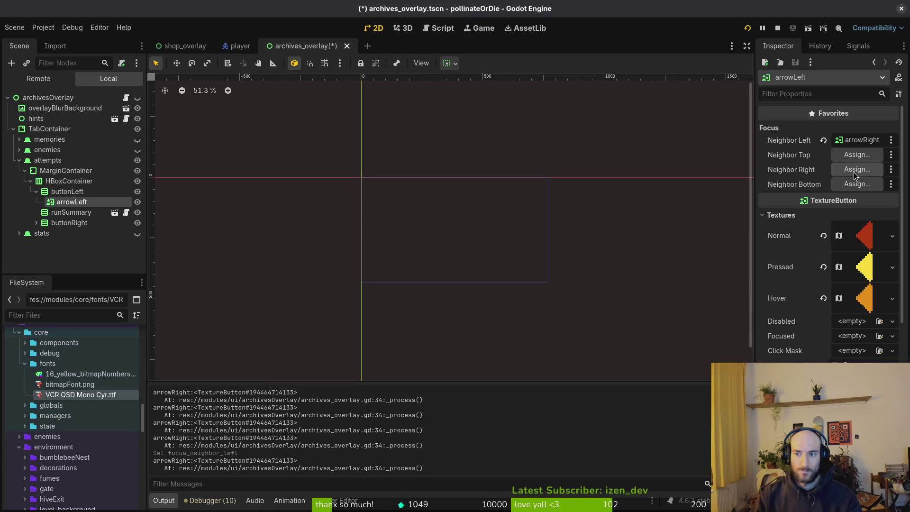
pyautogui.rightClick(790, 138)
pyautogui.click(803, 145)
pyautogui.rightClick(800, 168)
pyautogui.click(807, 188)
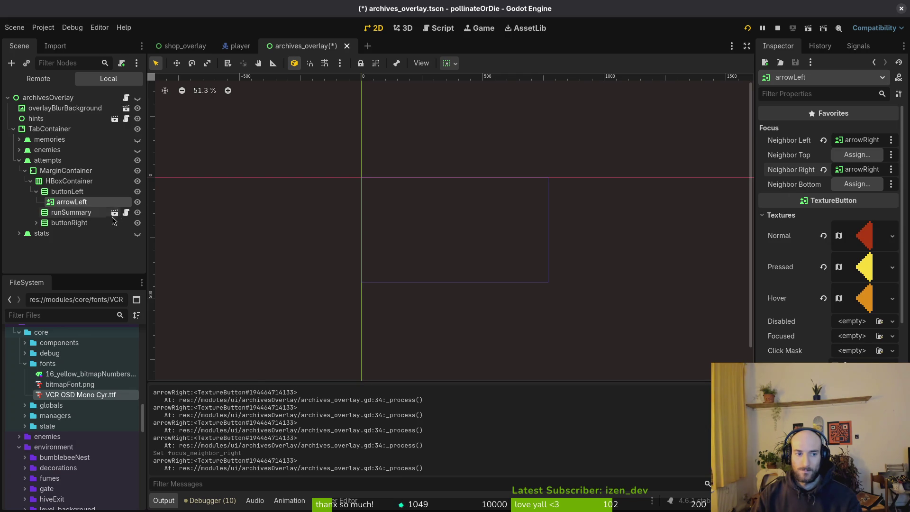
pyautogui.hotkey('ctrl', 's')
# Set arrowRight's left and right focus neighbors to arrowLeft and save
pyautogui.click(50, 233)
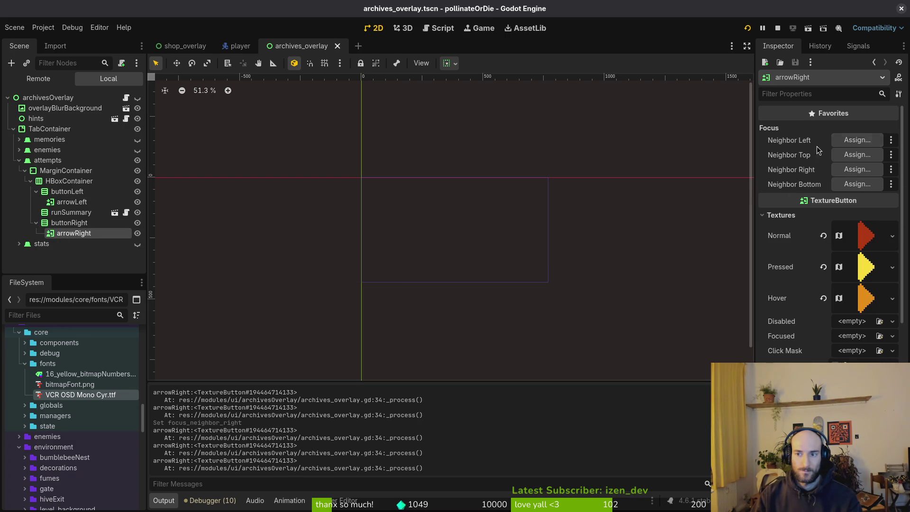
pyautogui.click(851, 141)
pyautogui.scroll(-10, 521, 260)
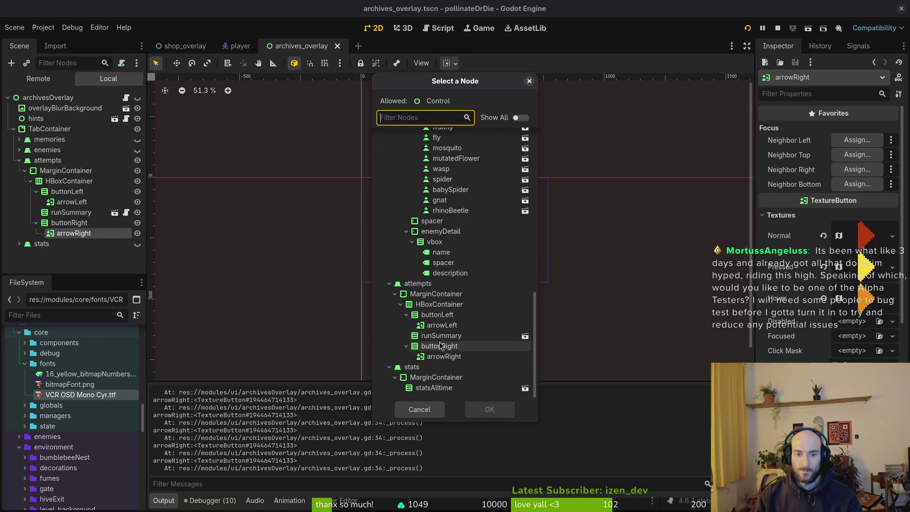
pyautogui.click(442, 326)
pyautogui.click(489, 409)
pyautogui.rightClick(785, 144)
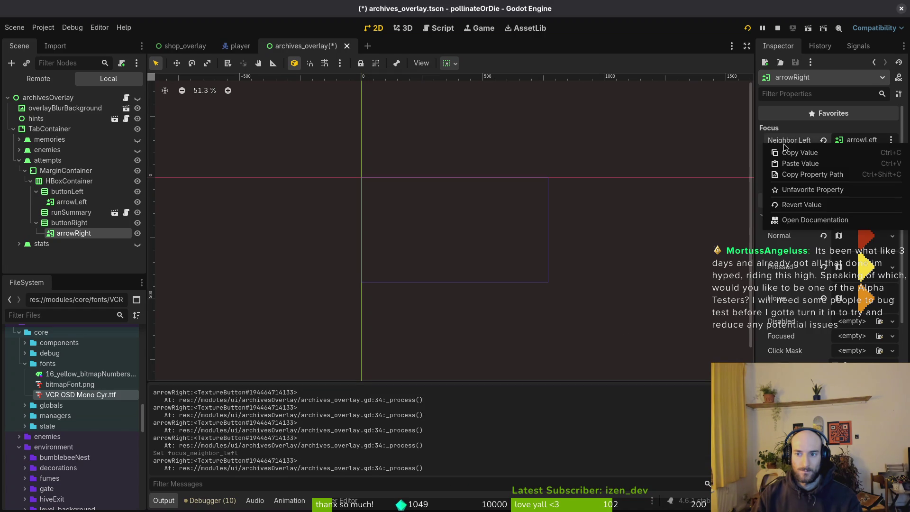
pyautogui.click(799, 152)
pyautogui.rightClick(792, 163)
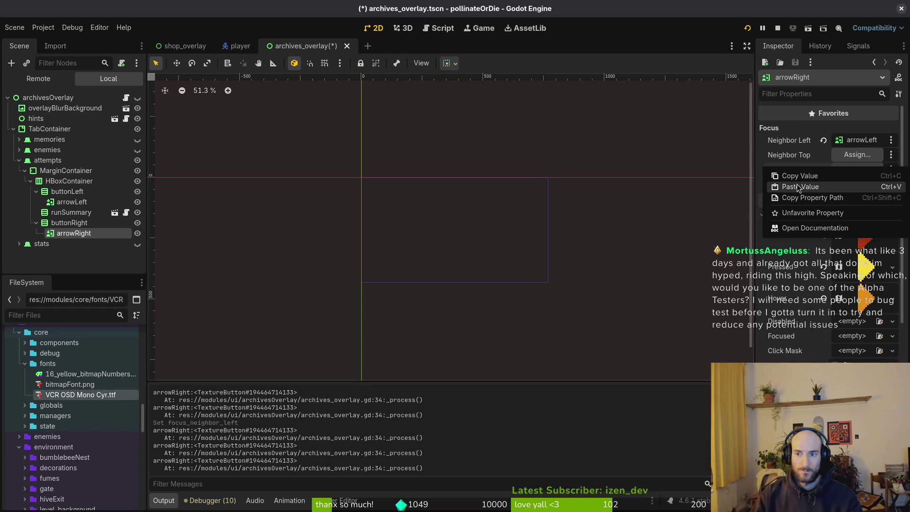
pyautogui.click(799, 187)
pyautogui.click(661, 191)
pyautogui.hotkey('ctrl', 's')
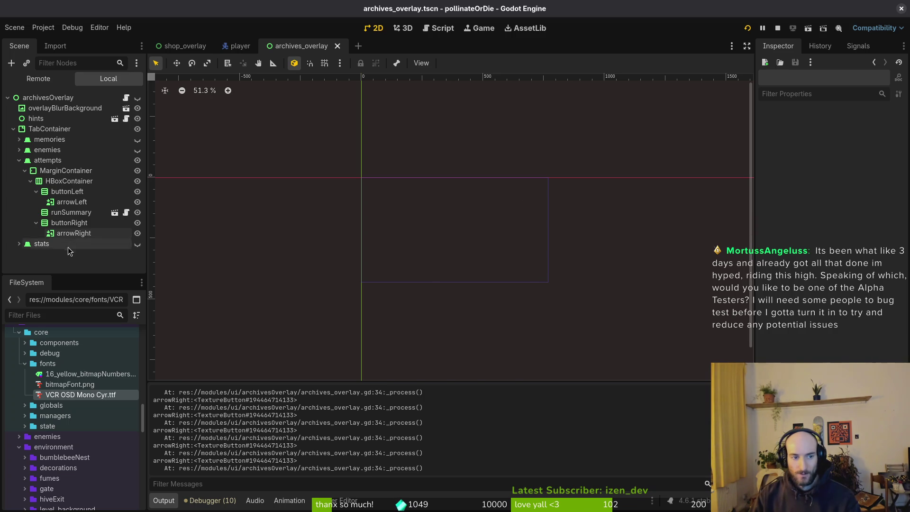
# Collapse the buttonRight, buttonLeft, HBoxContainer and attempts branches in the scene tree and save
pyautogui.click(36, 223)
pyautogui.click(36, 192)
pyautogui.click(30, 181)
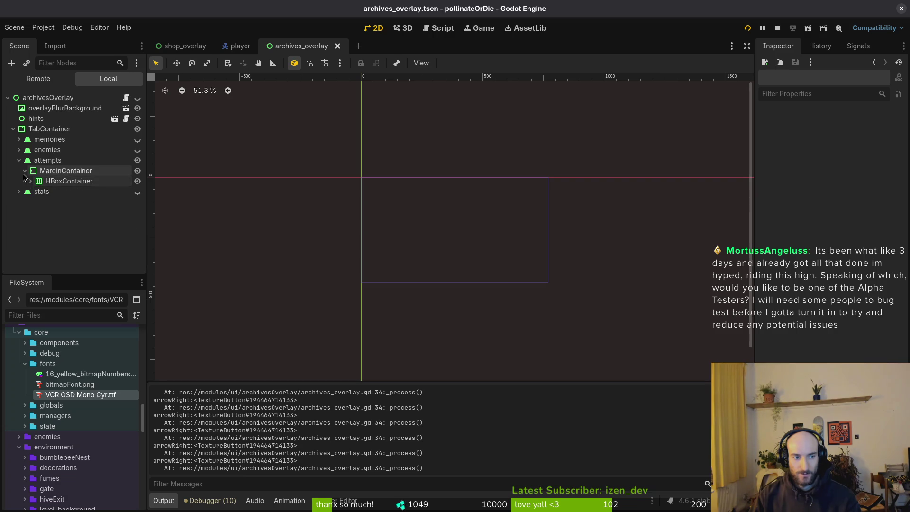
pyautogui.click(20, 161)
pyautogui.hotkey('ctrl', 's')
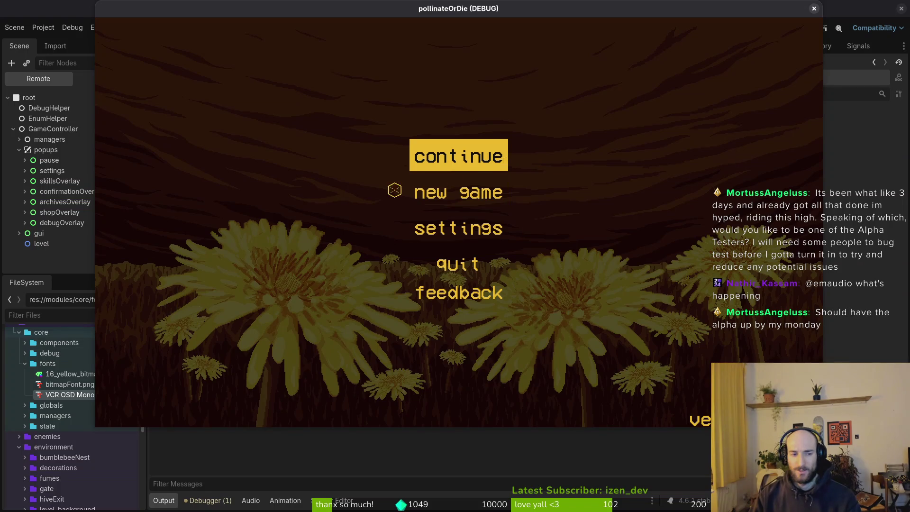
# Move the game window lower, continue the saved game, and view attempt 1 in the archives
pyautogui.moveTo(167, 6)
pyautogui.mouseDown()
pyautogui.moveTo(163, 48)
pyautogui.moveTo(172, 43)
pyautogui.mouseUp()
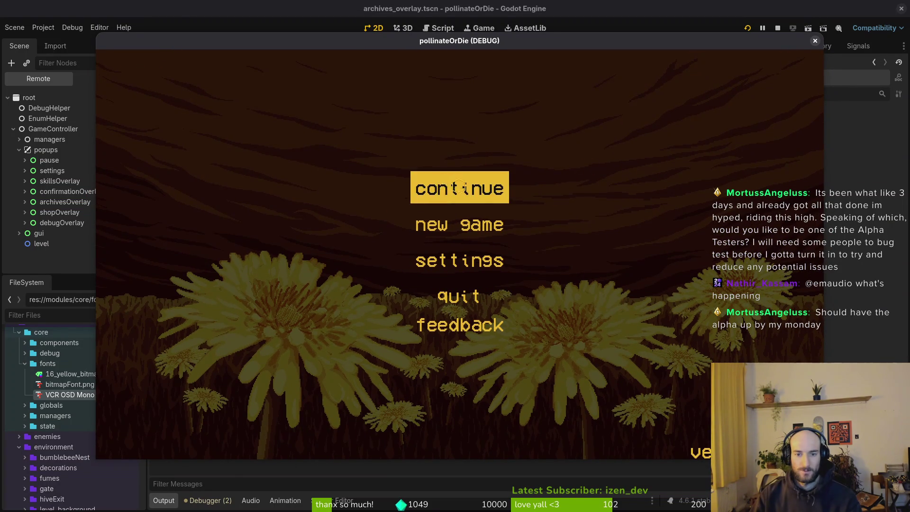
pyautogui.click(438, 185)
pyautogui.press('Escape')
pyautogui.press('Escape')
pyautogui.press('a')
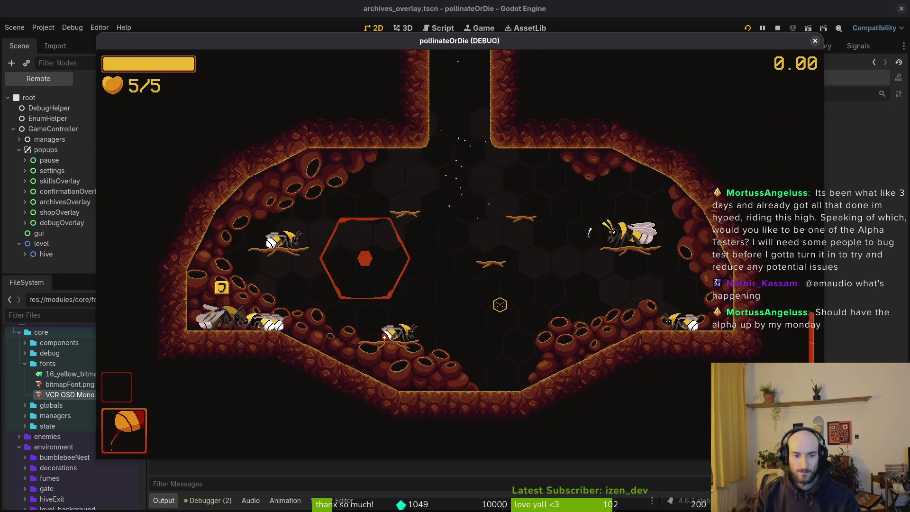
pyautogui.press('e')
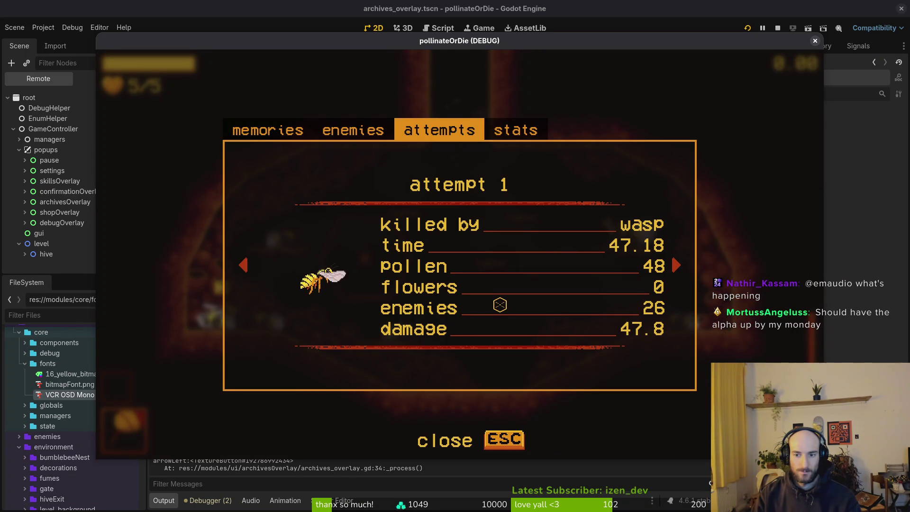
pyautogui.press('Escape')
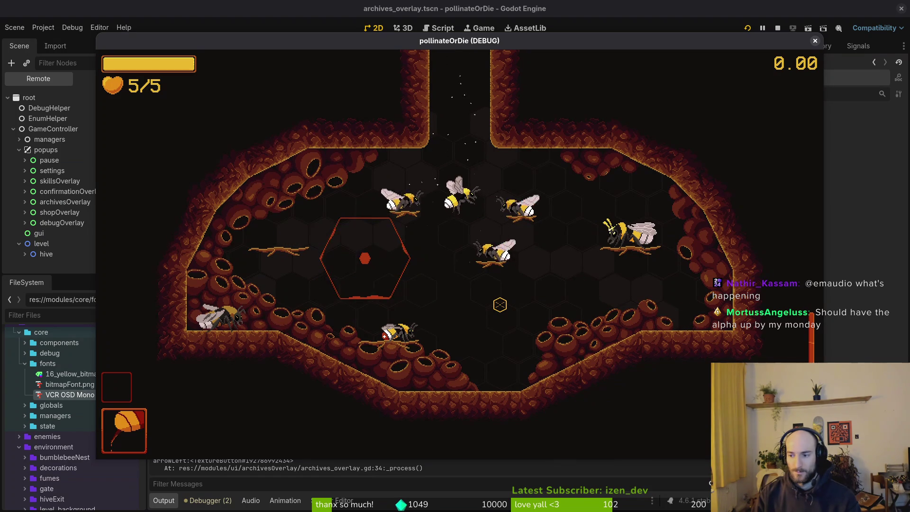
# Fly out of the hive and fight the enemy bugs around the flower
pyautogui.press('w')
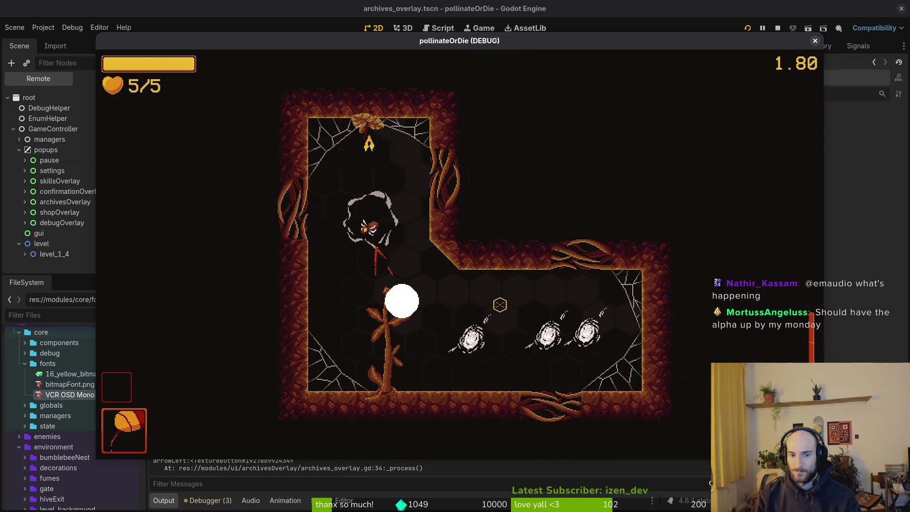
pyautogui.press('w')
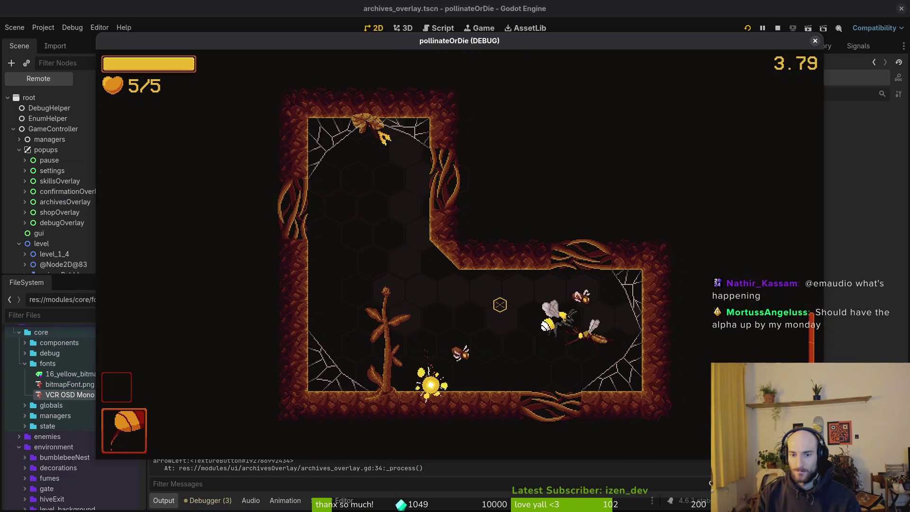
pyautogui.press('a')
pyautogui.press('a')
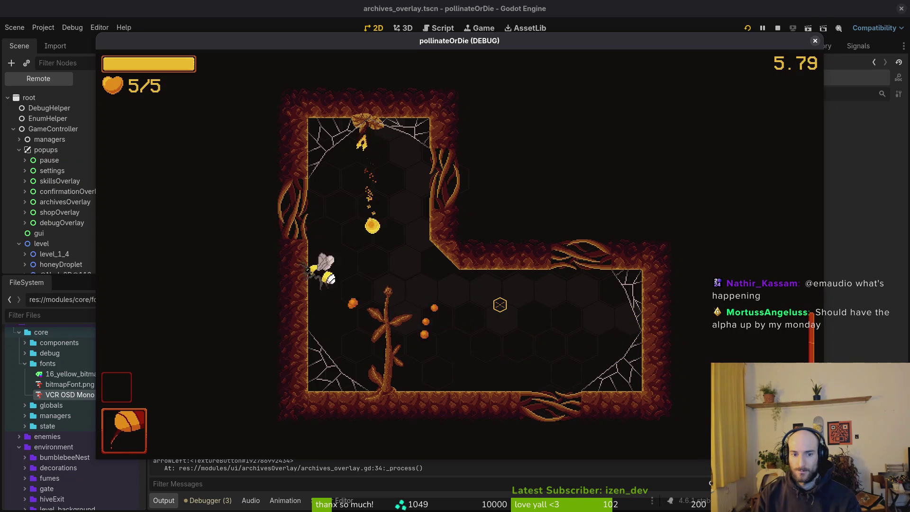
pyautogui.press('s')
pyautogui.press('d')
pyautogui.press('a')
pyautogui.press('d')
pyautogui.press('d')
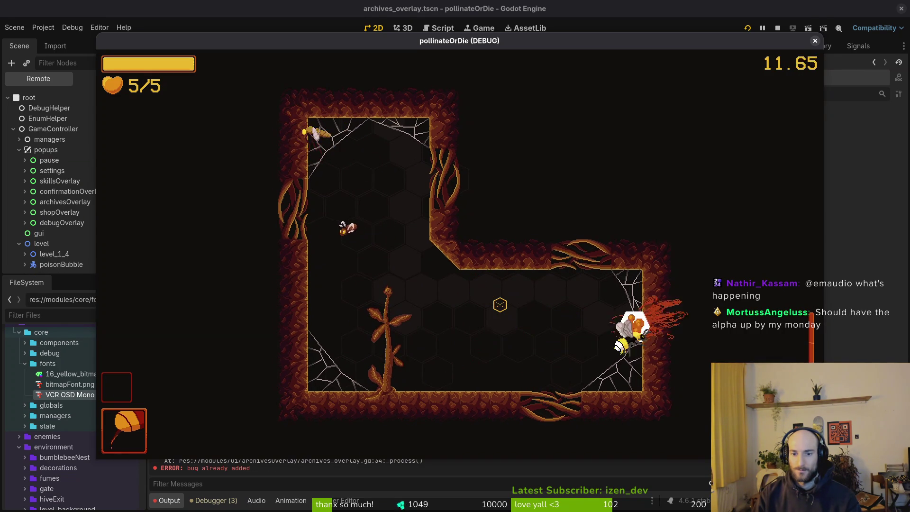
pyautogui.press('a')
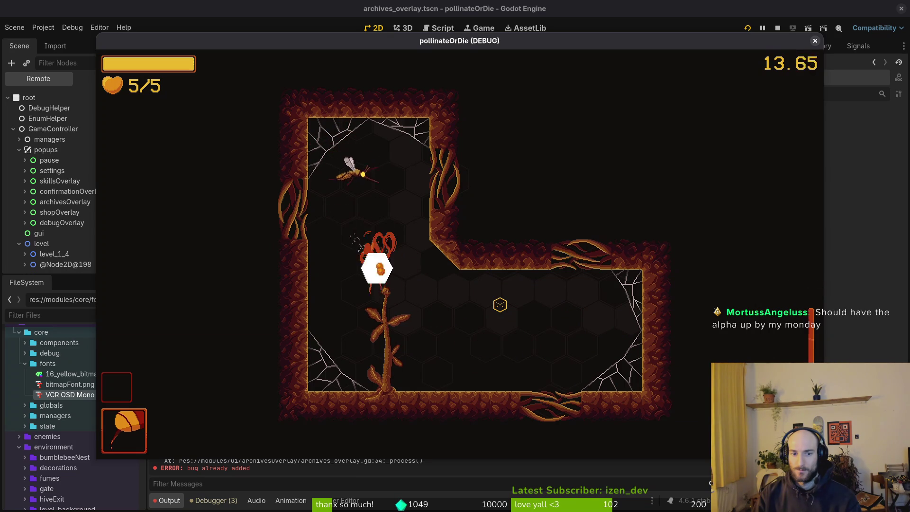
pyautogui.press('s')
pyautogui.press('a')
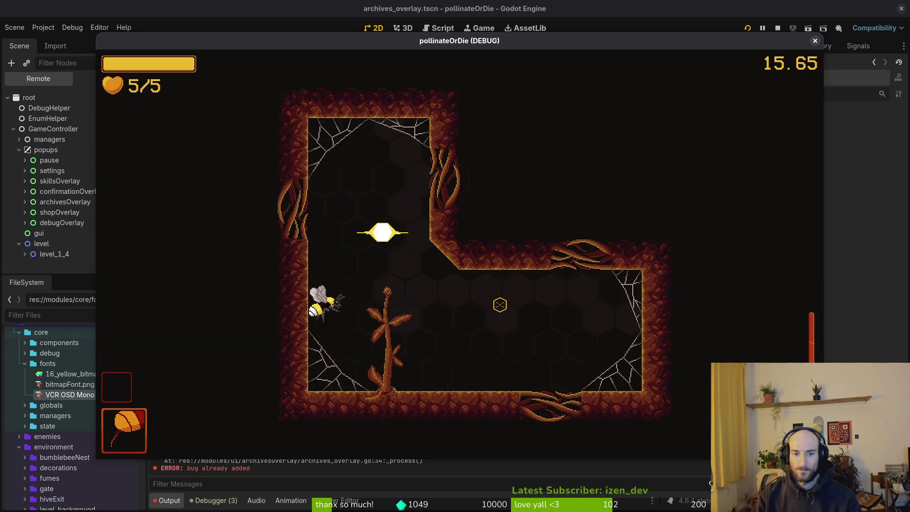
pyautogui.press('w')
pyautogui.press('s')
pyautogui.press('d')
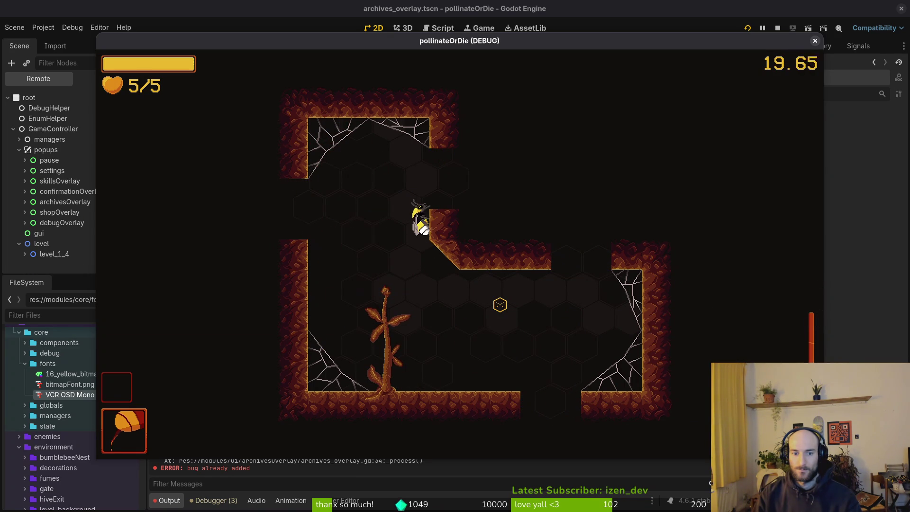
# Move on to the next level and keep flying until a fruitfly kills the bee
pyautogui.press('a')
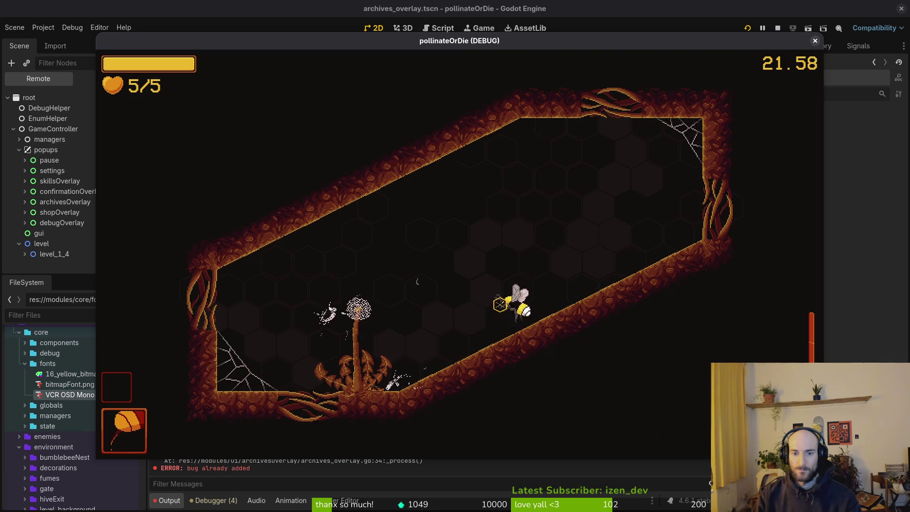
pyautogui.press('a')
pyautogui.press('s')
pyautogui.press('w')
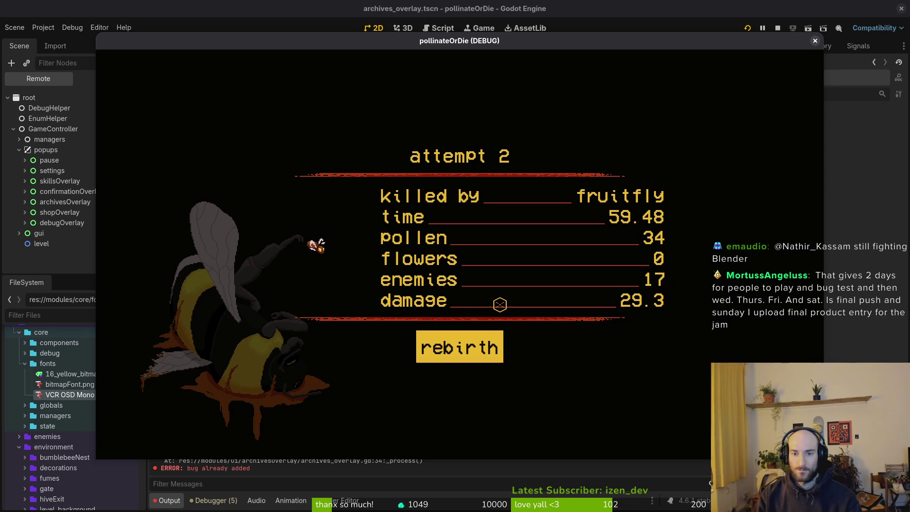
# Rebirth, flip the archives between attempts 1 and 2, check stats, then close the game for archives_overlay.gd
pyautogui.press('Return')
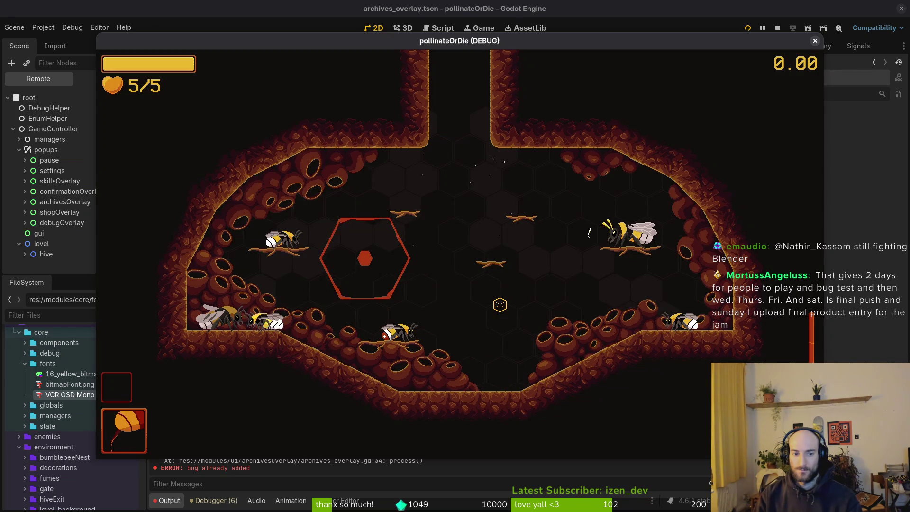
pyautogui.press('Tab')
pyautogui.press('Left')
pyautogui.press('Right')
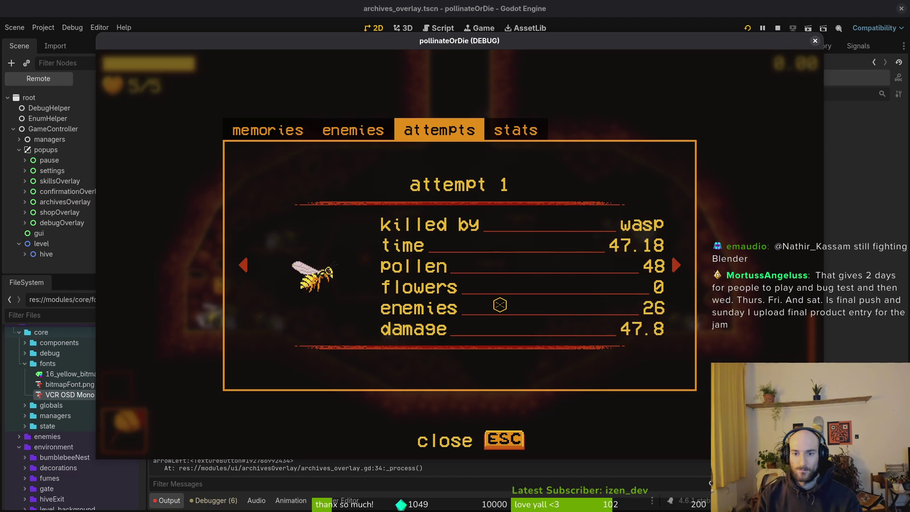
pyautogui.press('Right')
pyautogui.press('Left')
pyautogui.press('Right')
pyautogui.press('Left')
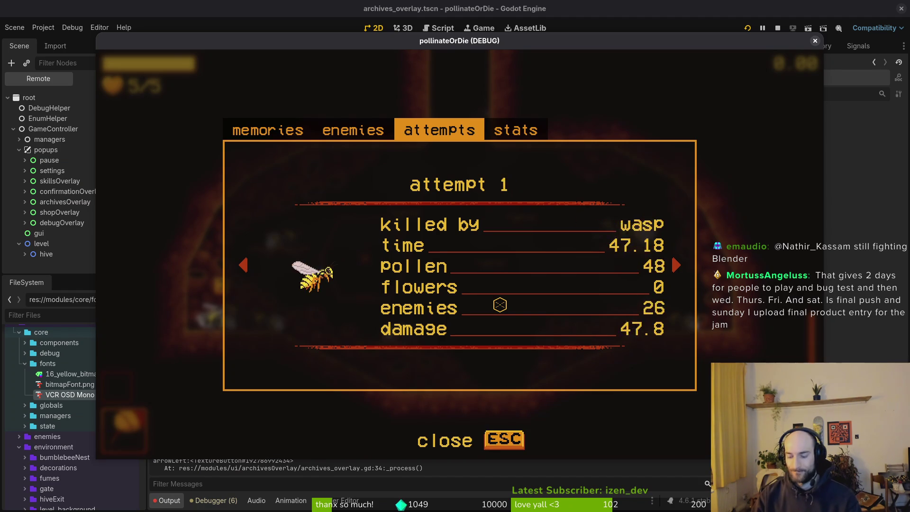
pyautogui.press('Tab')
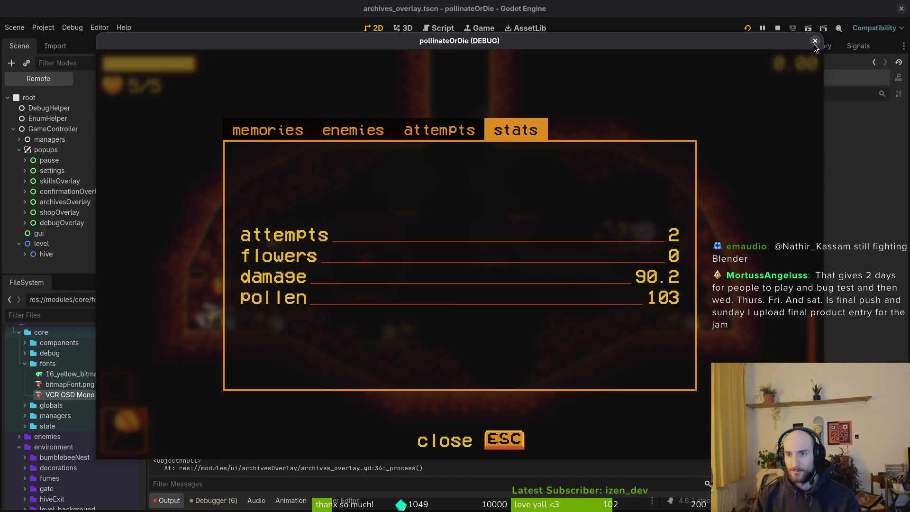
pyautogui.click(815, 41)
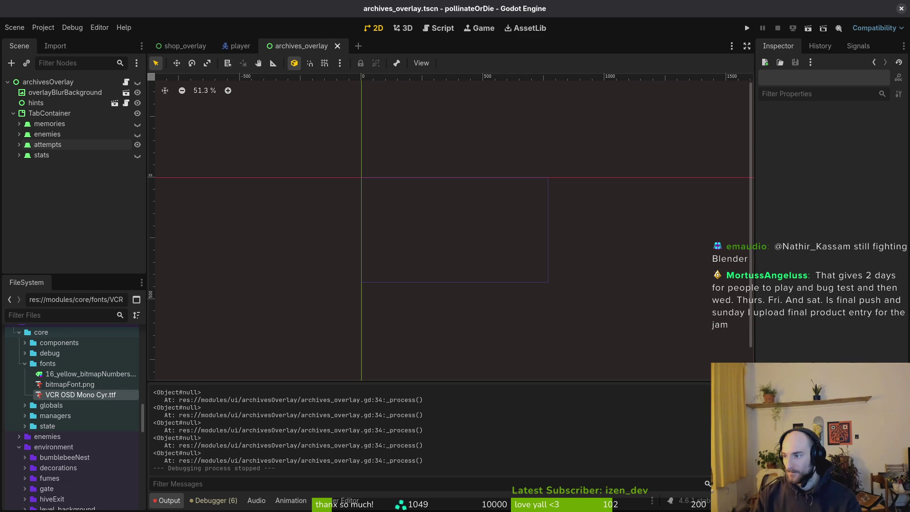
pyautogui.hotkey('alt', 'Tab')
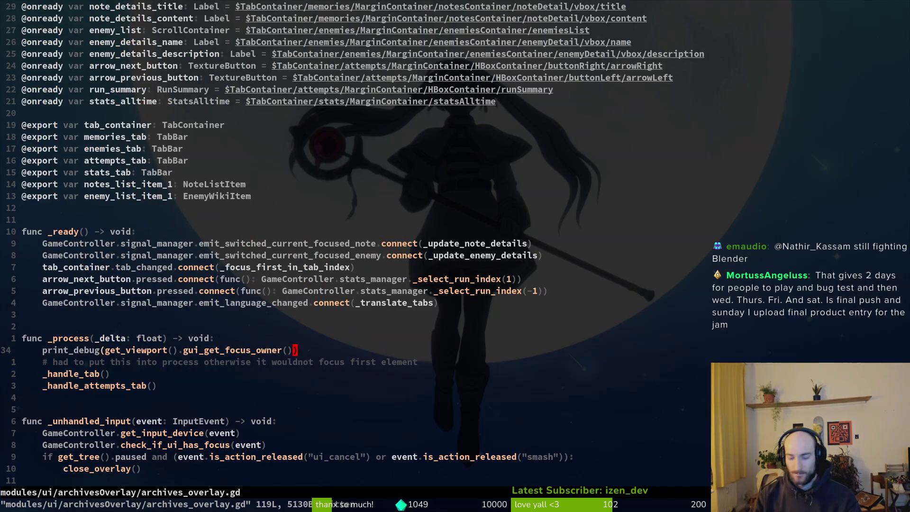
# Delete the print_debug line from _process in archives_overlay.gd, then save and quit with :wq
pyautogui.press('d')
pyautogui.press('d')
pyautogui.write(':wq')
pyautogui.press('Return')
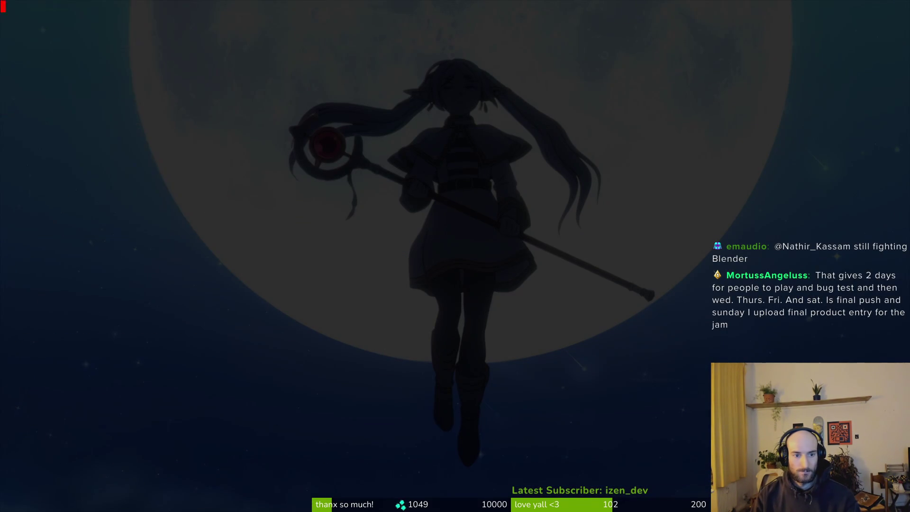
# Reopen archives_overlay.gd with the fuzzy finder ('arover'), move to _handle_attempts_tab, and save
pyautogui.press('Return')
pyautogui.hotkey('ctrl', 'p')
pyautogui.write('arover')
pyautogui.press('Return')
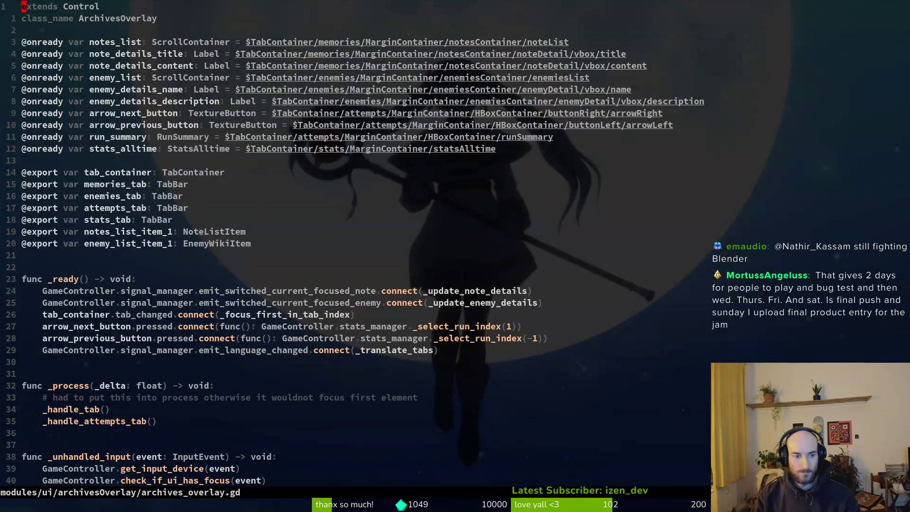
pyautogui.press('2')
pyautogui.press('4')
pyautogui.press('j')
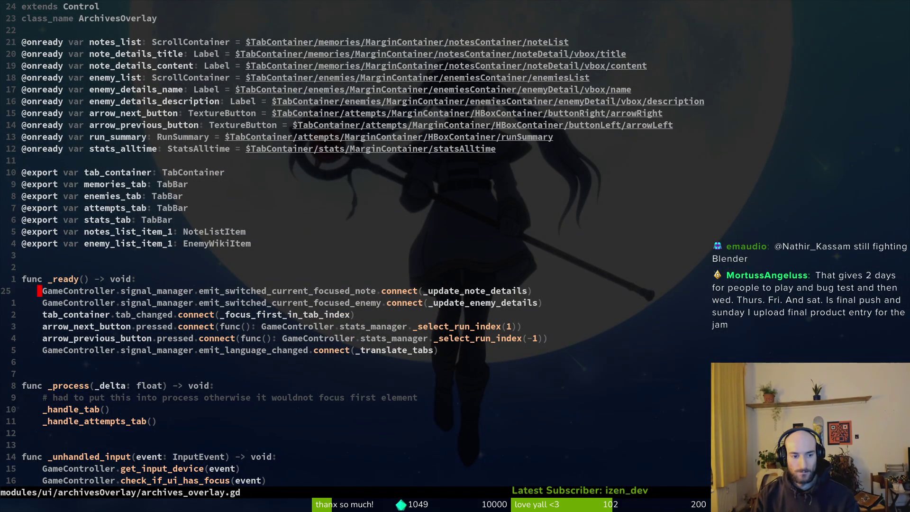
pyautogui.press('9')
pyautogui.press('9')
pyautogui.press('j')
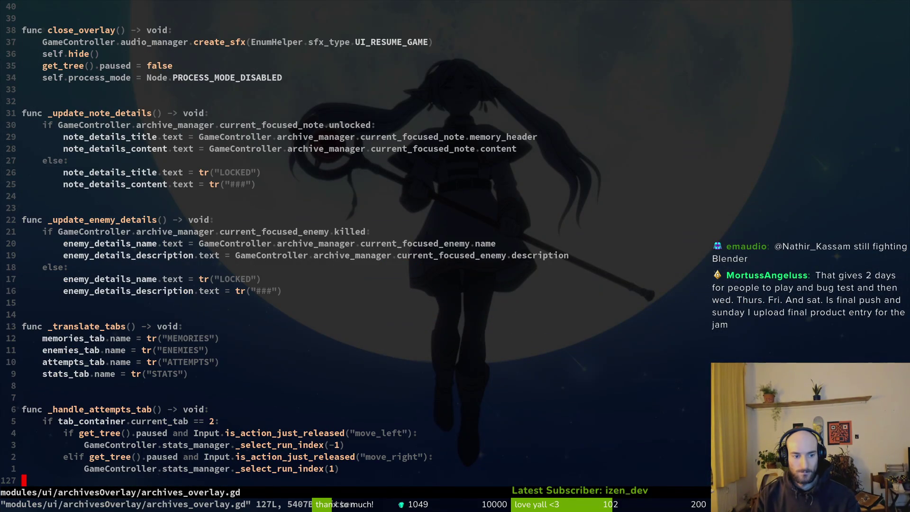
pyautogui.press('k')
pyautogui.press('k')
pyautogui.write('k0')
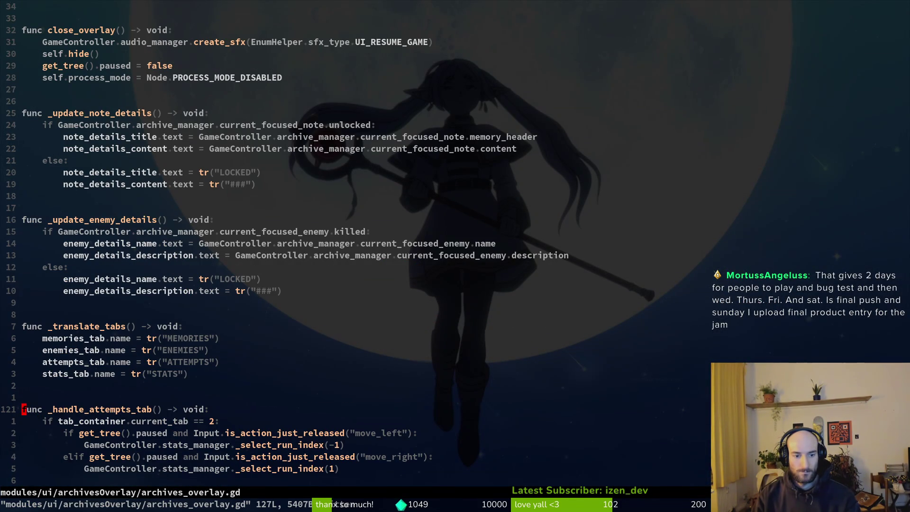
pyautogui.write('u:w')
pyautogui.press('Return')
# Cut the current_tab == 2 check from _handle_attempts_tab, dedent its branch lines, and save
pyautogui.press('G')
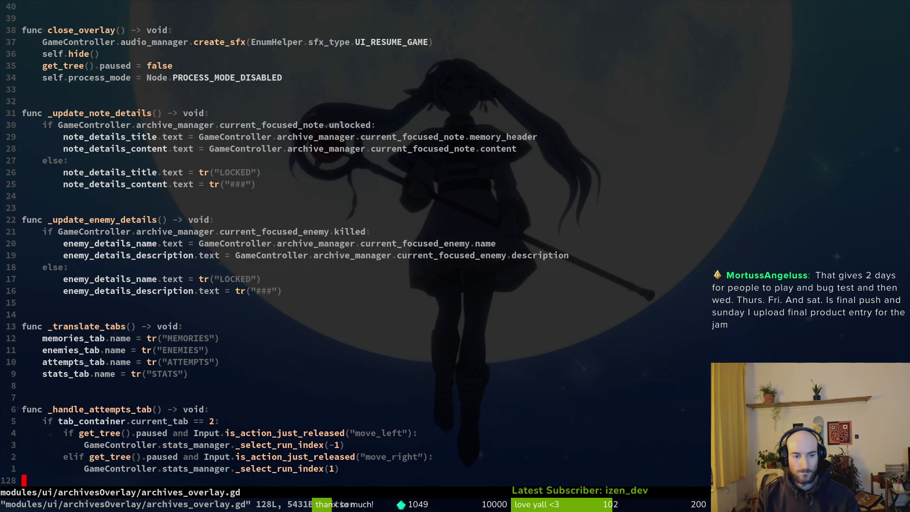
pyautogui.press('k')
pyautogui.press('k')
pyautogui.press('k')
pyautogui.press('z')
pyautogui.press('z')
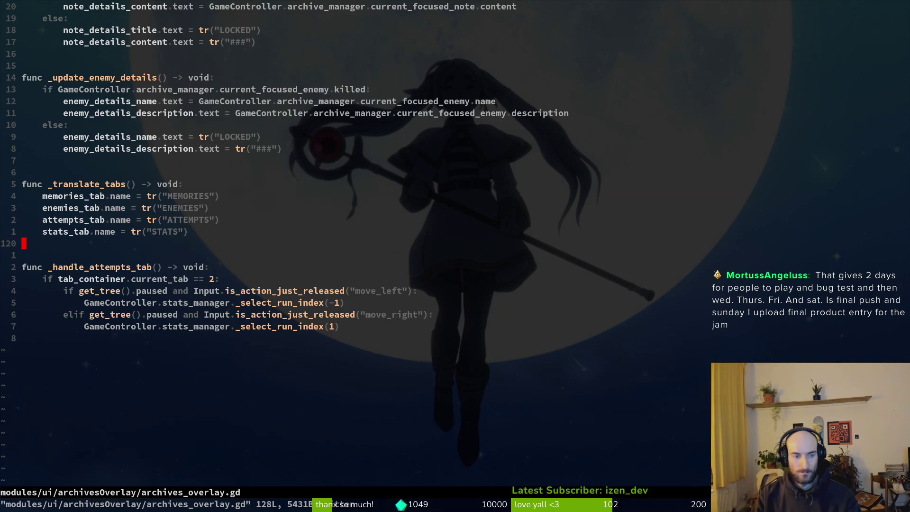
pyautogui.hotkey('ctrl', 'u')
pyautogui.hotkey('ctrl', 'u')
pyautogui.hotkey('ctrl', 'u')
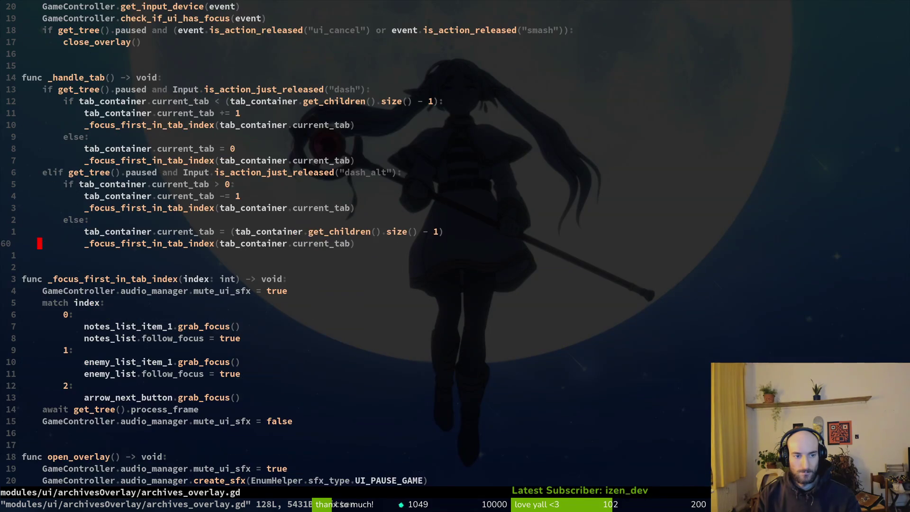
pyautogui.hotkey('ctrl', 'd')
pyautogui.hotkey('ctrl', 'd')
pyautogui.hotkey('ctrl', 'd')
pyautogui.hotkey('ctrl', 'd')
pyautogui.press('j')
pyautogui.press('j')
pyautogui.press('d')
pyautogui.press('d')
pyautogui.press('V')
pyautogui.press('j')
pyautogui.press('j')
pyautogui.press('j')
pyautogui.press('less')
pyautogui.write(':w')
pyautogui.press('Return')
pyautogui.press('G')
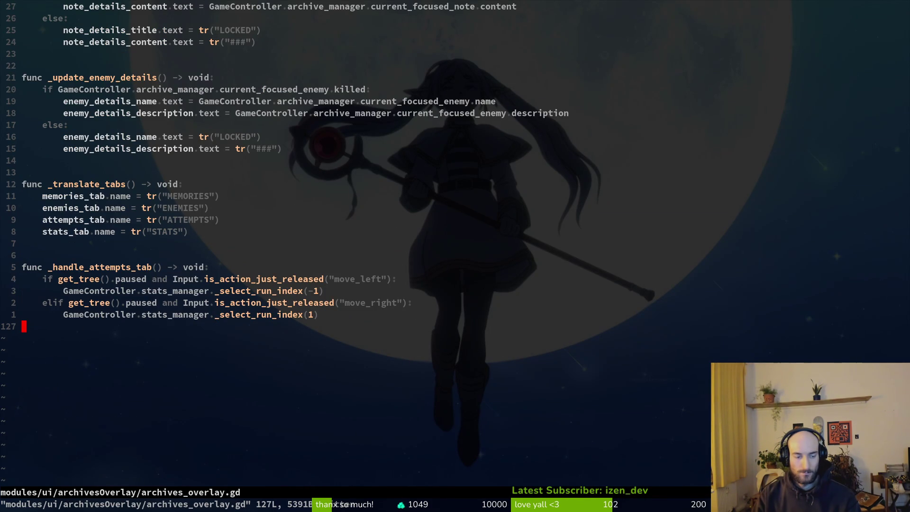
# Paste the current_tab == 2 check above the _handle_attempts_tab() call in _process, indent it, save, and quit
pyautogui.press('g')
pyautogui.press('g')
pyautogui.hotkey('ctrl', 'd')
pyautogui.press('j')
pyautogui.press('j')
pyautogui.press('j')
pyautogui.press('p')
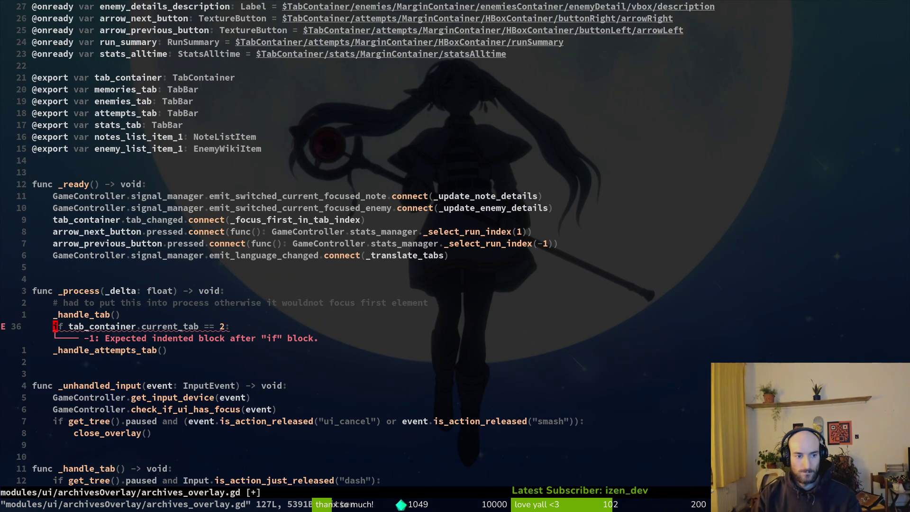
pyautogui.press('j')
pyautogui.press('>')
pyautogui.press('>')
pyautogui.write(':w')
pyautogui.press('Return')
pyautogui.press('k')
pyautogui.press('k')
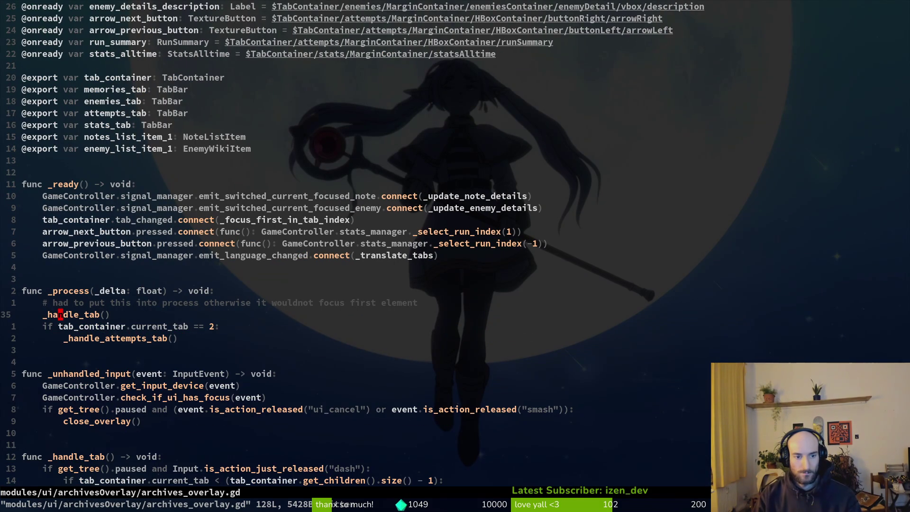
pyautogui.press('k')
pyautogui.press('j')
pyautogui.press('j')
pyautogui.write(':q')
pyautogui.press('Return')
# In tig, stage archives_overlay.gd/.tscn, pause_overlay.gd, hive_exit.gd, dying.gd and debug.helper.gd
pyautogui.press('j')
pyautogui.press('j')
pyautogui.press('j')
pyautogui.press('j')
pyautogui.press('j')
pyautogui.press('Return')
pyautogui.press('u')
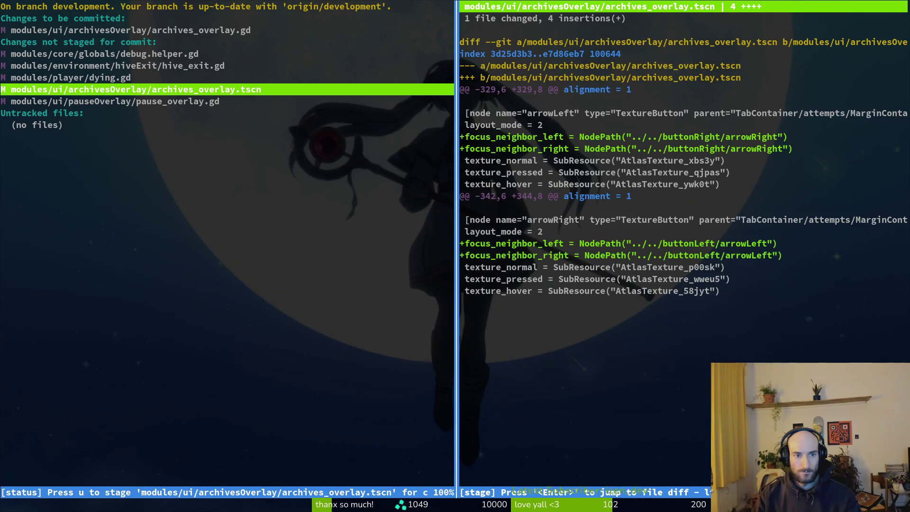
pyautogui.press('u')
pyautogui.press('j')
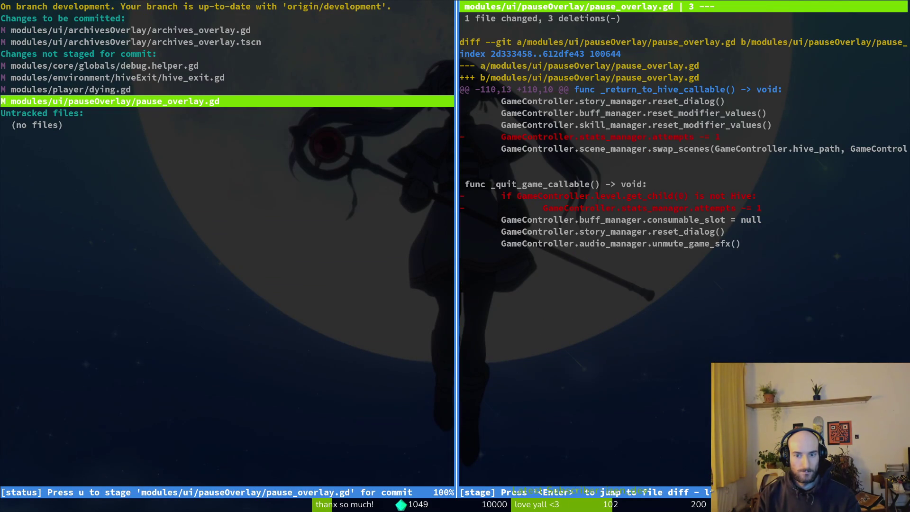
pyautogui.press('u')
pyautogui.press('k')
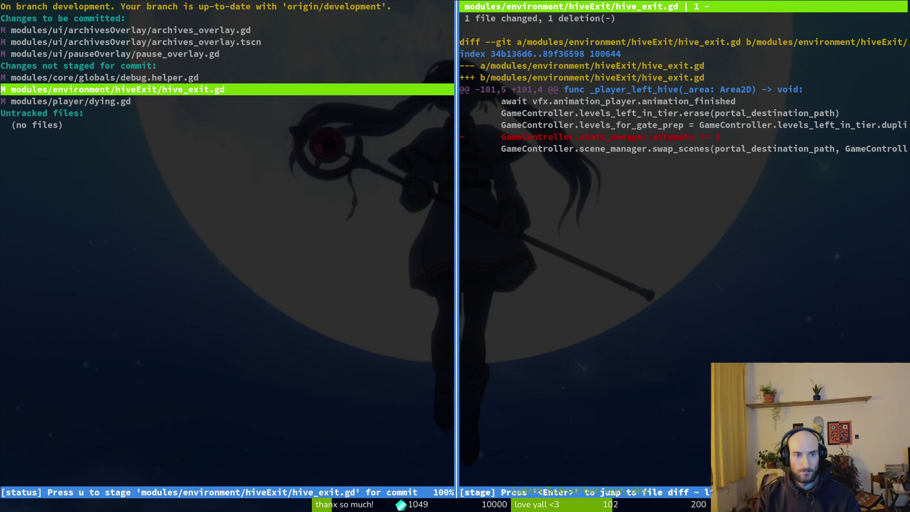
pyautogui.press('u')
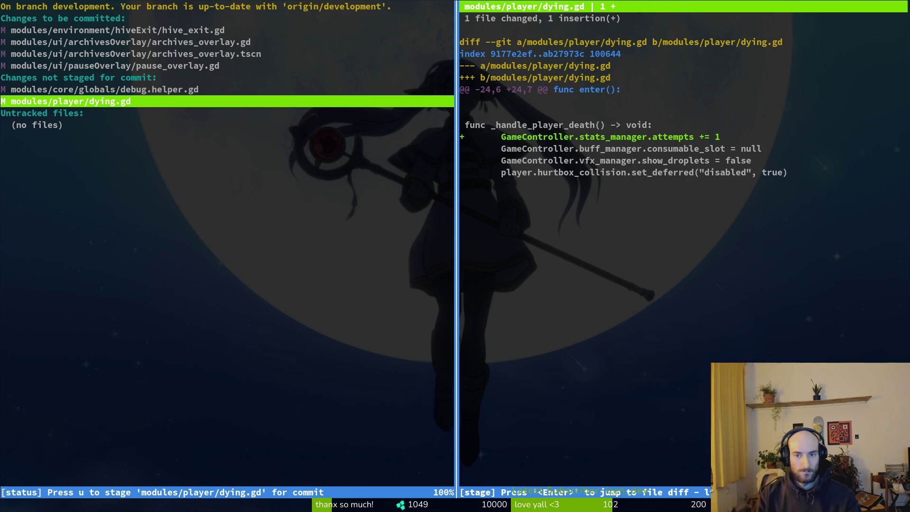
pyautogui.press('u')
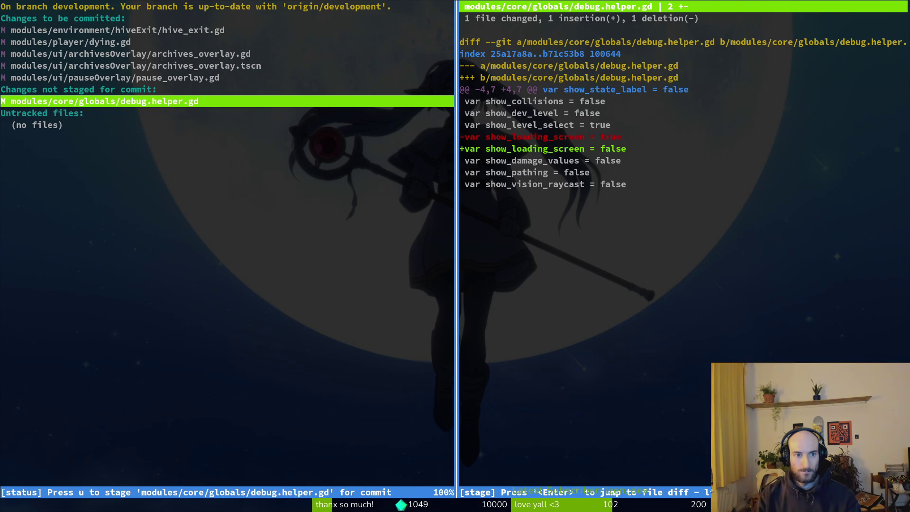
pyautogui.press('u')
# Review the staged diffs, including archives_overlay.tscn, then quit tig
pyautogui.press('k')
pyautogui.press('j')
pyautogui.press('k')
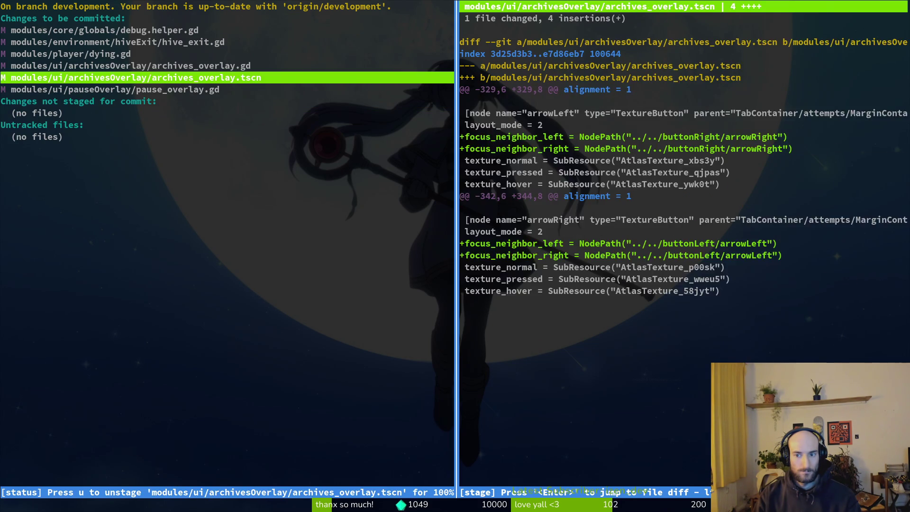
pyautogui.press('k')
pyautogui.press('k')
pyautogui.press('k')
pyautogui.press('q')
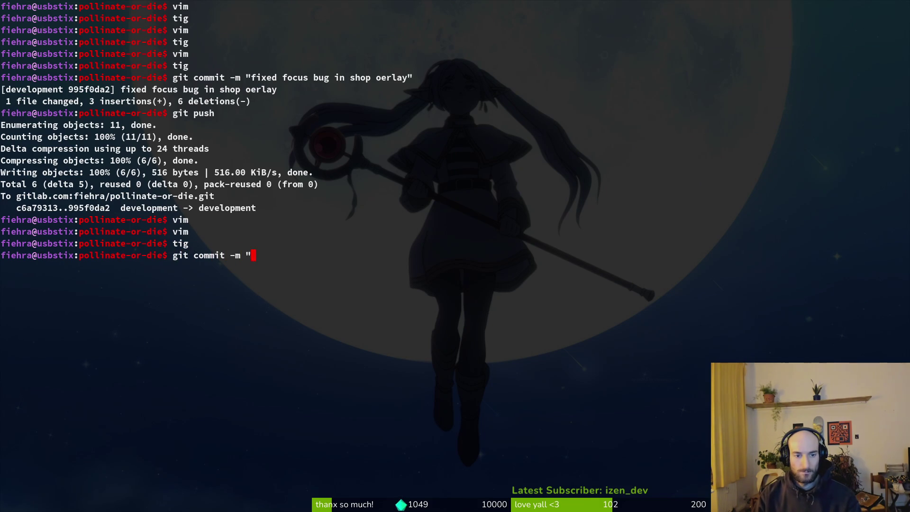
# Commit the staged files with the 'refactored attempt handling logic ... fixed focus errors' message
pyautogui.write('andling logic only increase on death and fixed focus e')
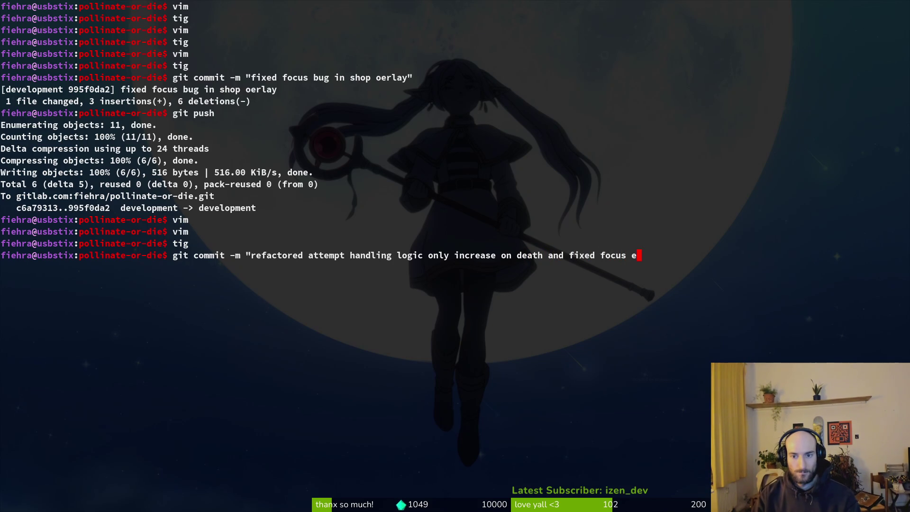
pyautogui.write('"')
pyautogui.press('Return')
pyautogui.write('git push')
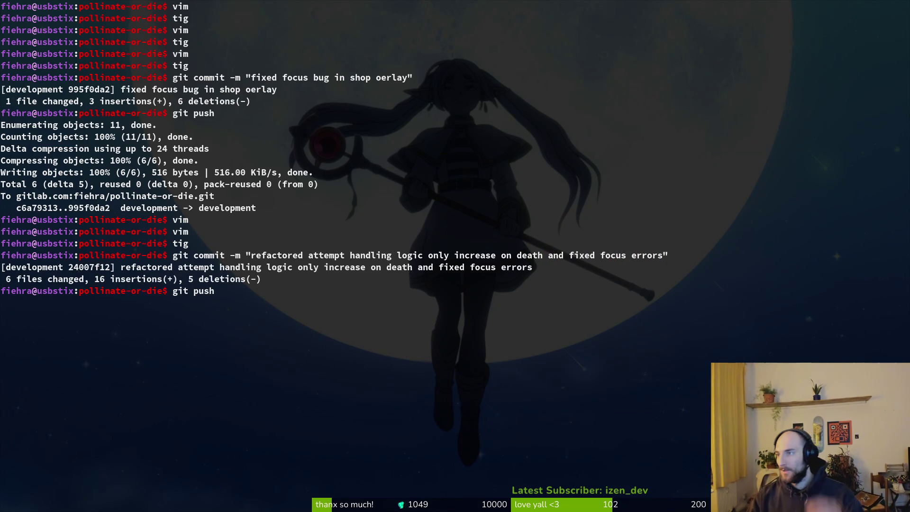
# Push the commit to development and start Vim on player.gd
pyautogui.press('Return')
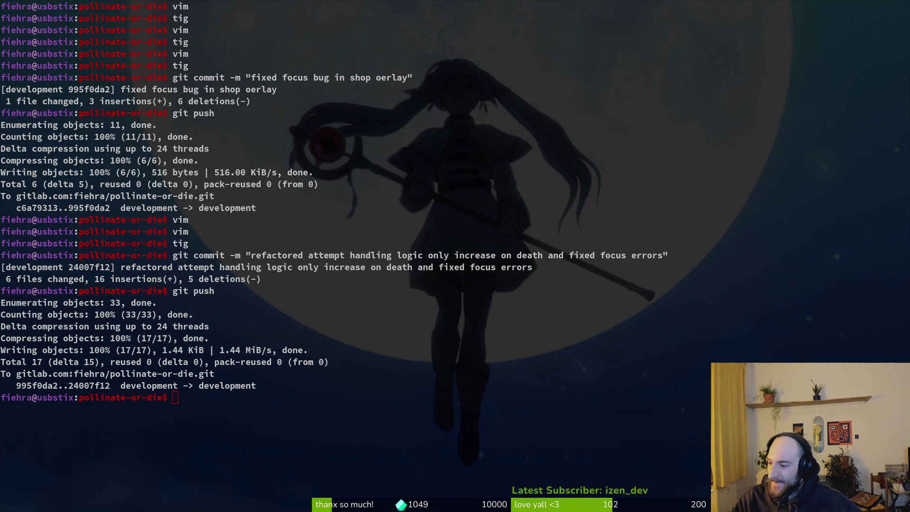
pyautogui.write('vim')
pyautogui.press('Return')
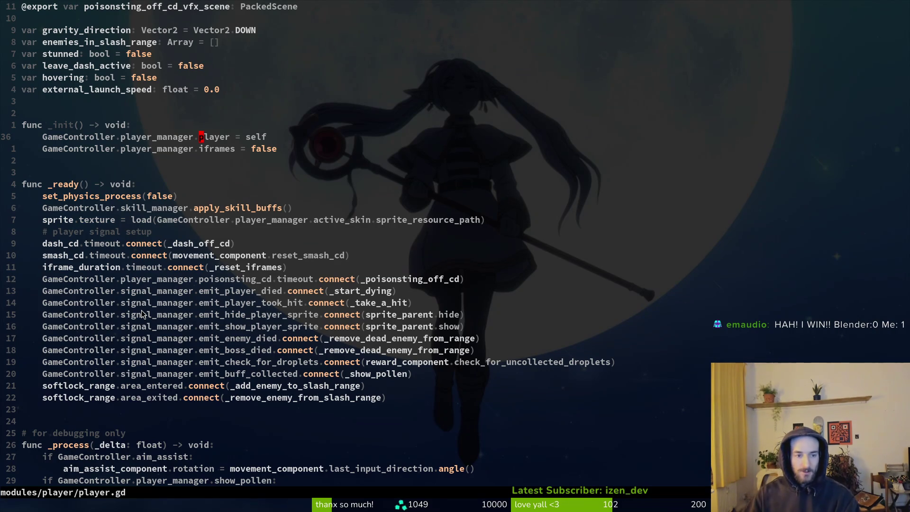
# Save player.gd, look over the iframe and poisonsting timeout lines, and move to _take_a_hit
pyautogui.hotkey('ctrl', 's')
pyautogui.click(198, 148)
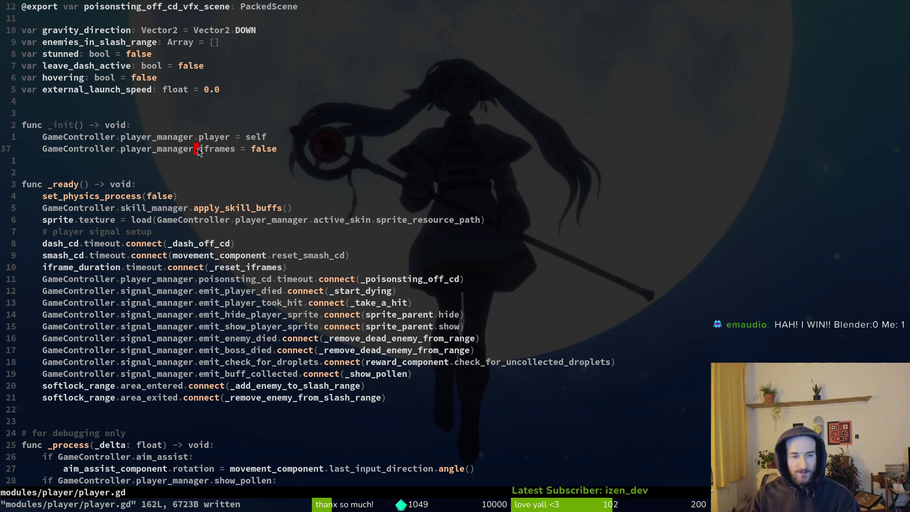
pyautogui.click(225, 265)
pyautogui.scroll(-4, 224, 323)
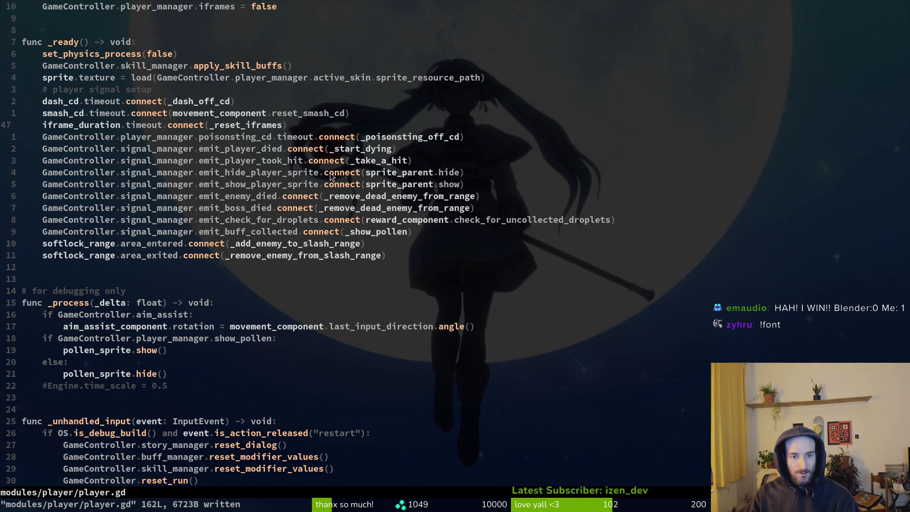
pyautogui.scroll(5, 334, 177)
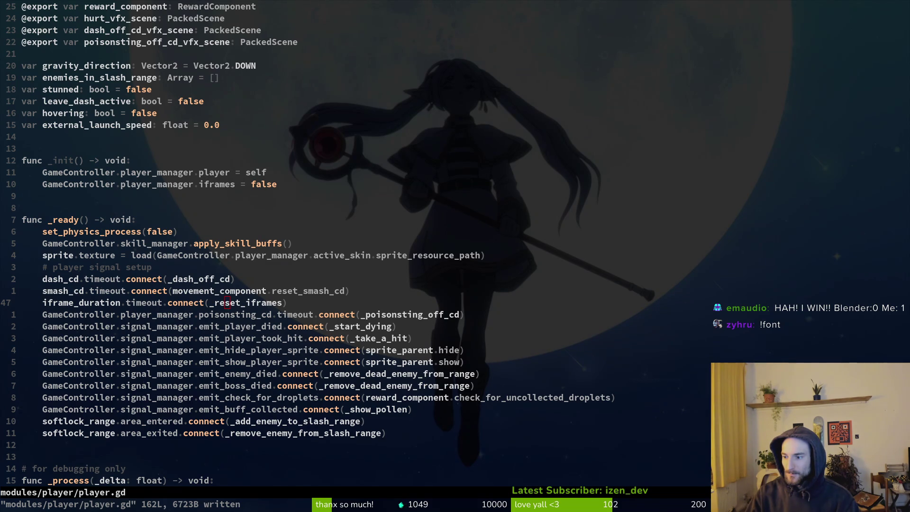
pyautogui.click(303, 314)
pyautogui.press('v')
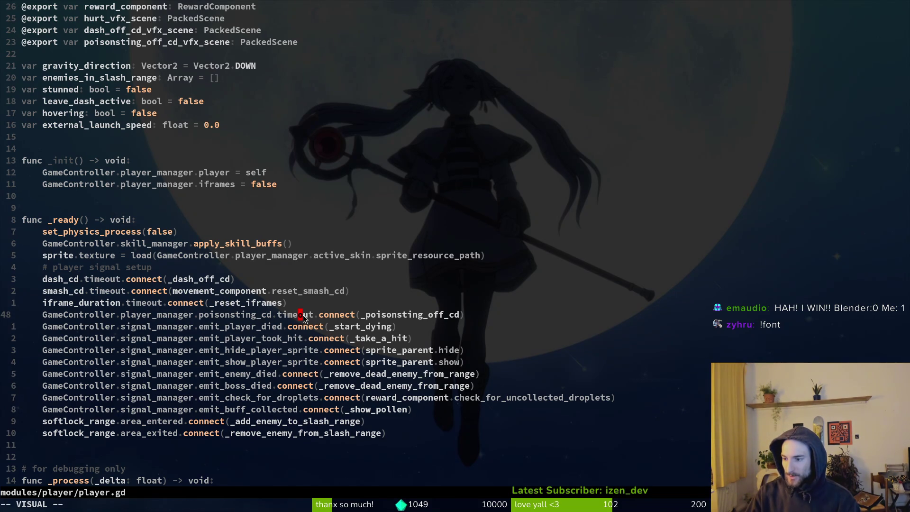
pyautogui.press('Escape')
pyautogui.hotkey('ctrl', 'd')
pyautogui.hotkey('ctrl', 'd')
pyautogui.hotkey('ctrl', 'd')
pyautogui.press('k')
pyautogui.press('k')
pyautogui.press('k')
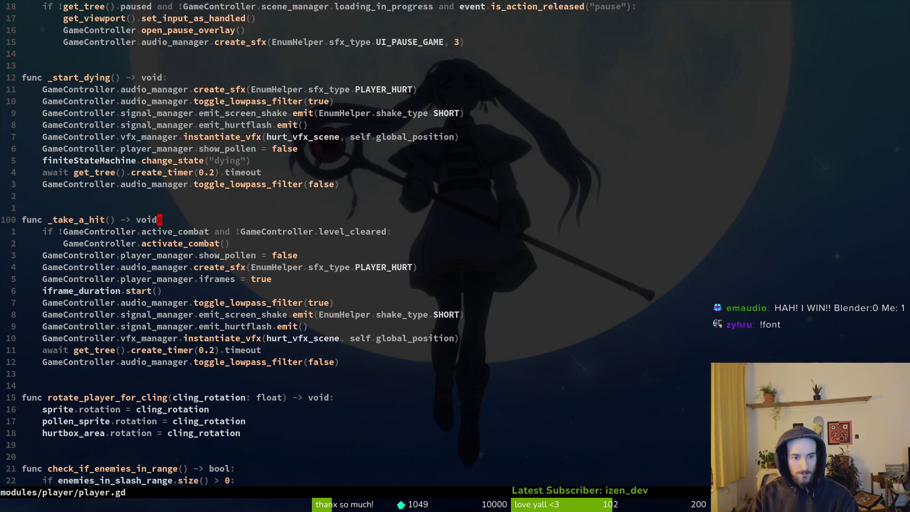
# Search the project file finder for 'smashgd' to locate smash.gd
pyautogui.press('space')
pyautogui.press('f')
pyautogui.press('f')
pyautogui.write('smash')
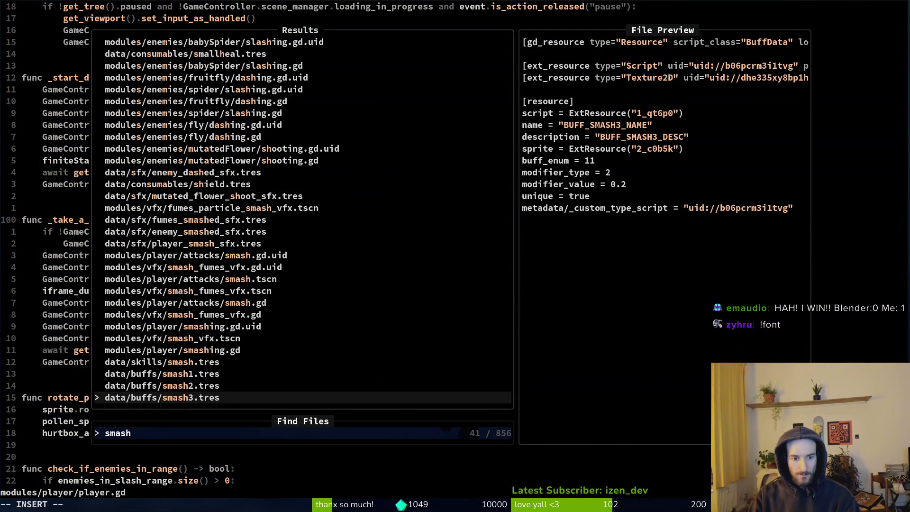
pyautogui.write('gd')
# Open smash.gd in a vertical split and copy its start_hitstop_vfx() line
pyautogui.hotkey('ctrl', 'p')
pyautogui.hotkey('ctrl', 'v')
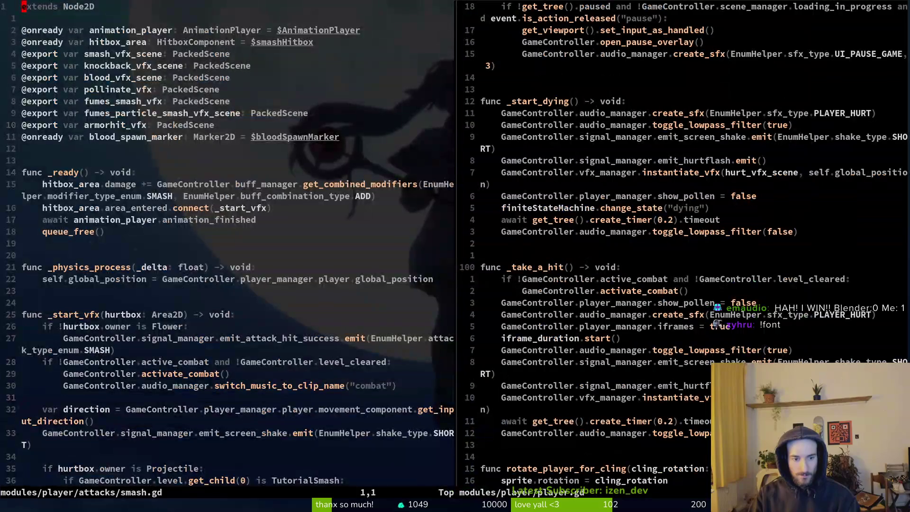
pyautogui.press('k')
pyautogui.press('k')
pyautogui.press('k')
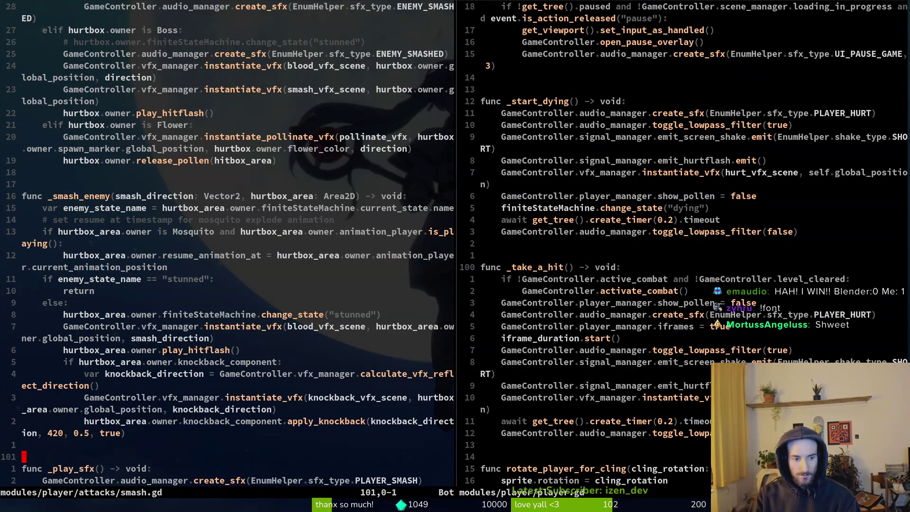
pyautogui.press('k')
pyautogui.press('k')
pyautogui.press('k')
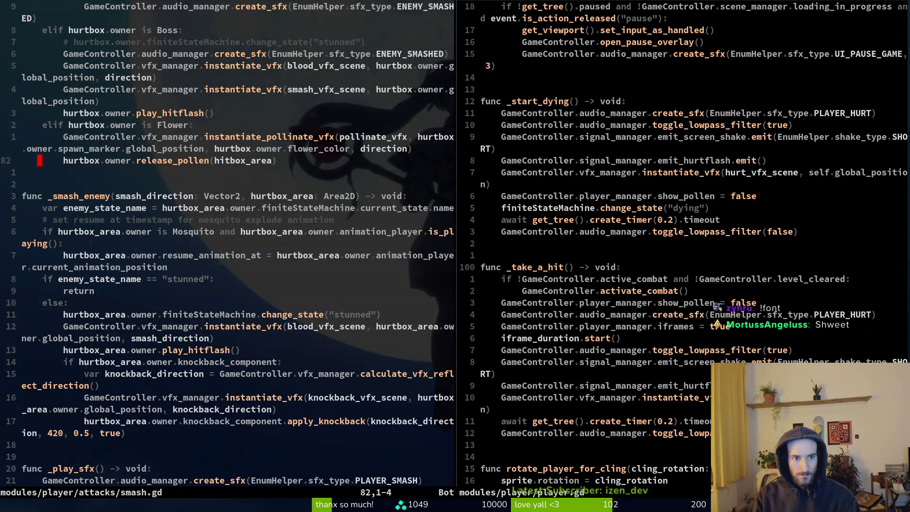
pyautogui.press('k')
pyautogui.press('k')
pyautogui.press('k')
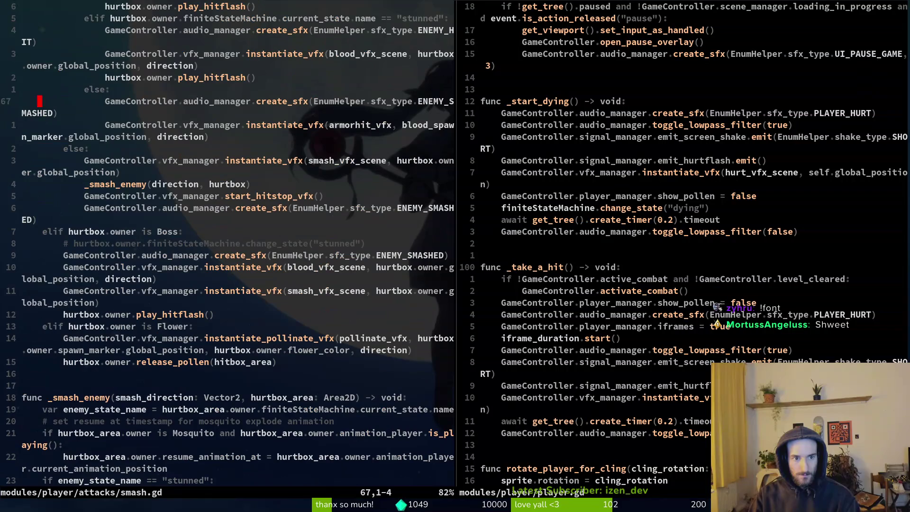
pyautogui.press('j')
pyautogui.press('j')
pyautogui.press('j')
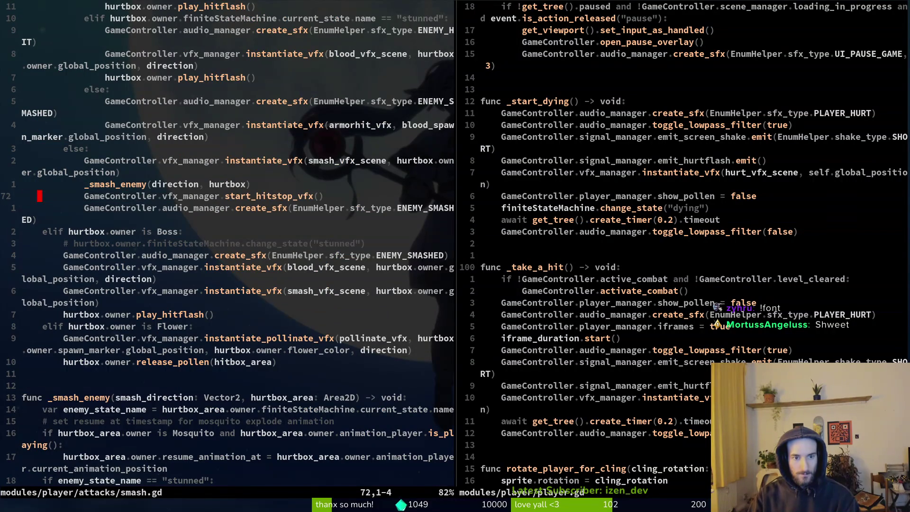
pyautogui.press('y')
pyautogui.press('y')
# Paste start_hitstop_vfx() at the top of _take_a_hit in player.gd, fix indentation, and save
pyautogui.hotkey('ctrl', 'w')
pyautogui.press('l')
pyautogui.press('p')
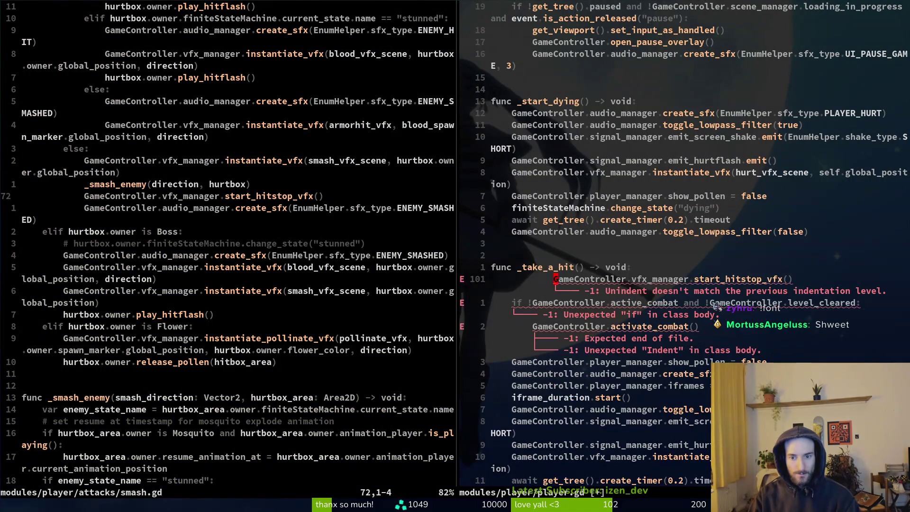
pyautogui.hotkey('ctrl', 's')
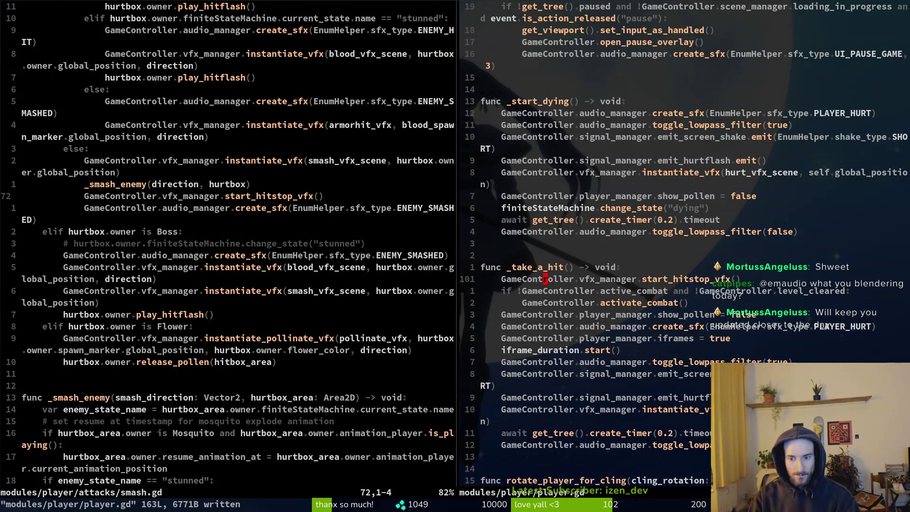
# Check the issues list, switch to Godot, and run the game with F5
pyautogui.press('super+b')
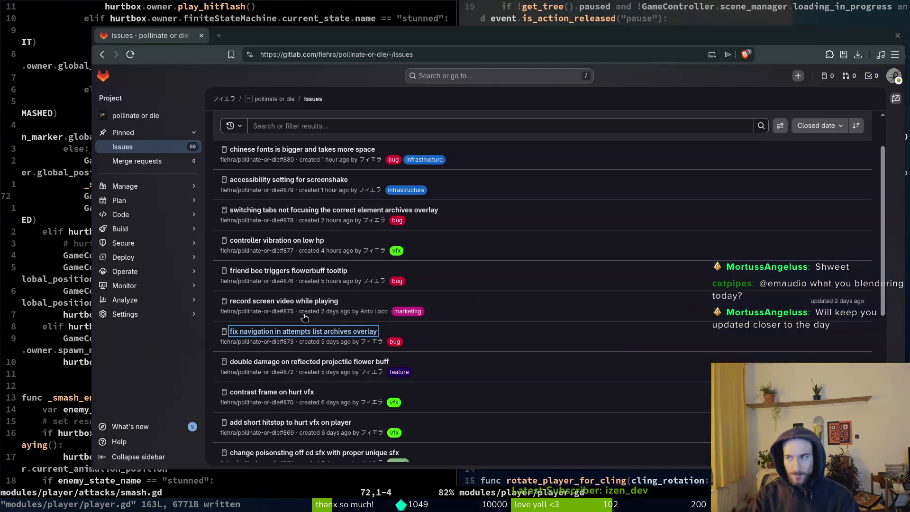
pyautogui.press('super+2')
pyautogui.press('F5')
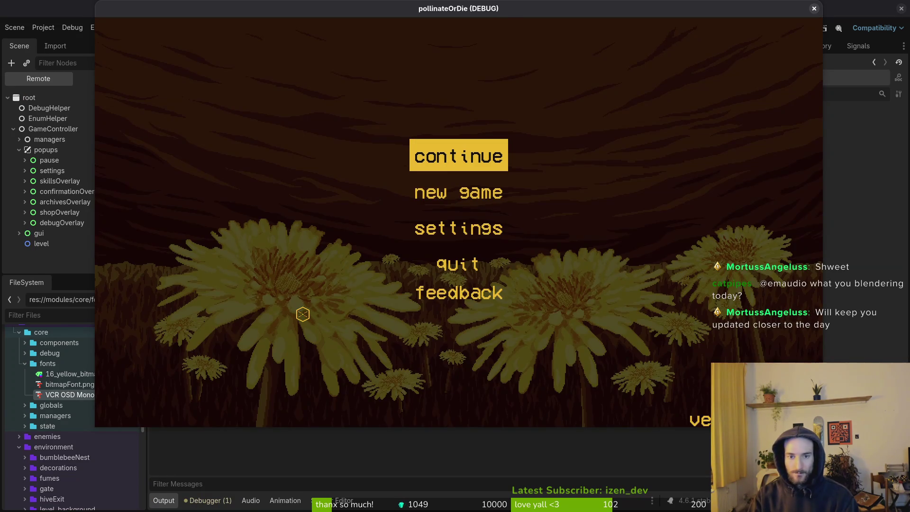
# Continue the saved game and fly the bee through the cave, dashing and slashing at flies
pyautogui.press('Return')
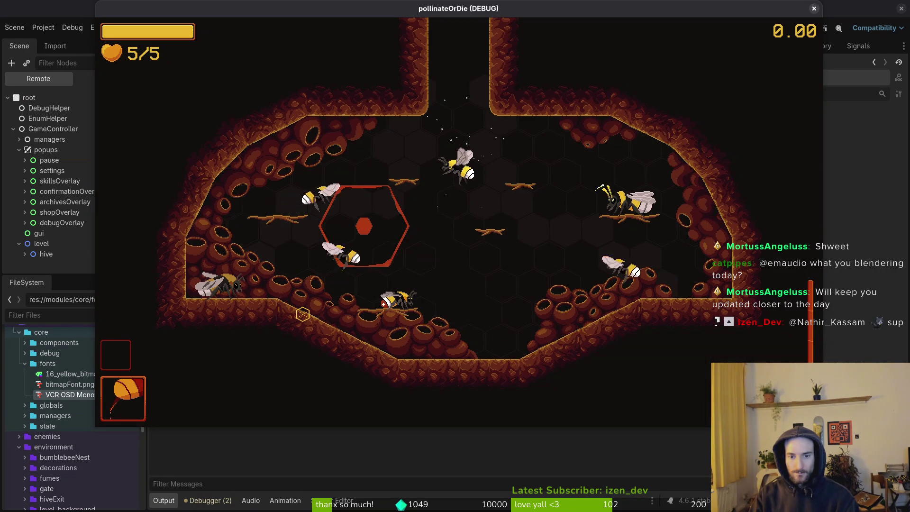
pyautogui.press('w')
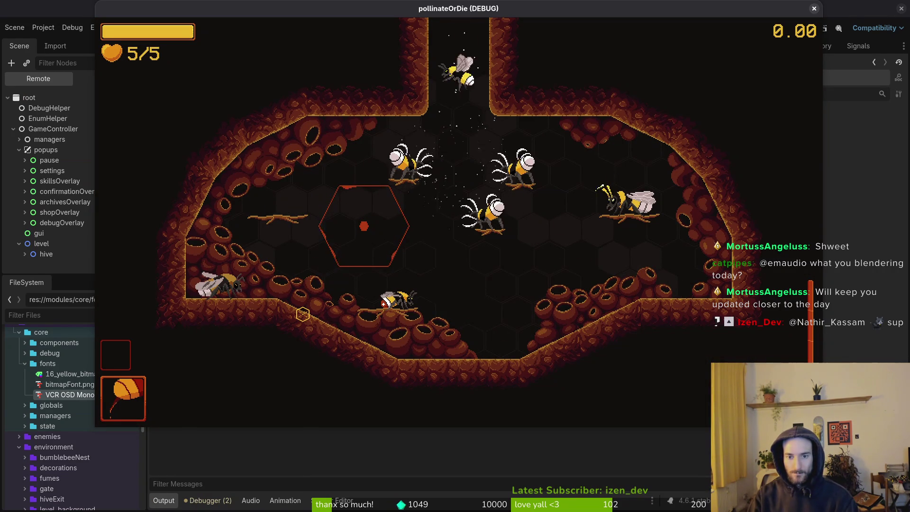
pyautogui.press('a')
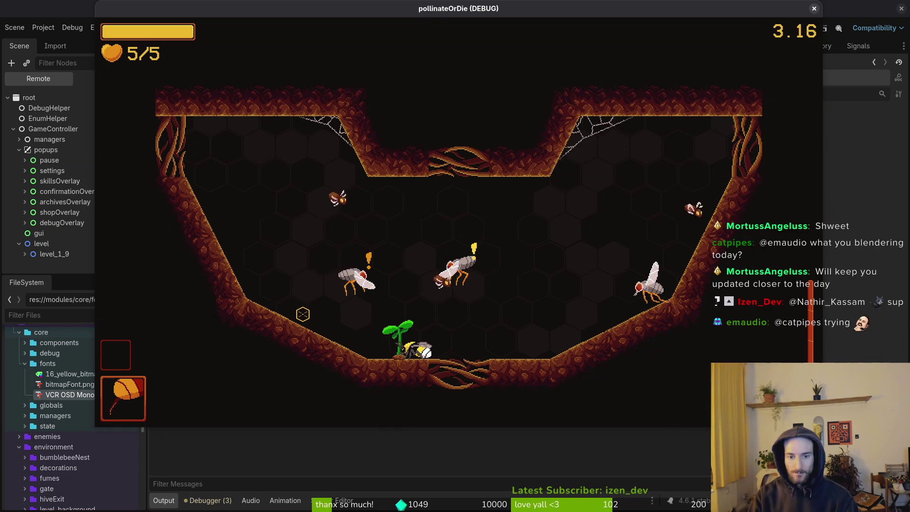
pyautogui.press('w')
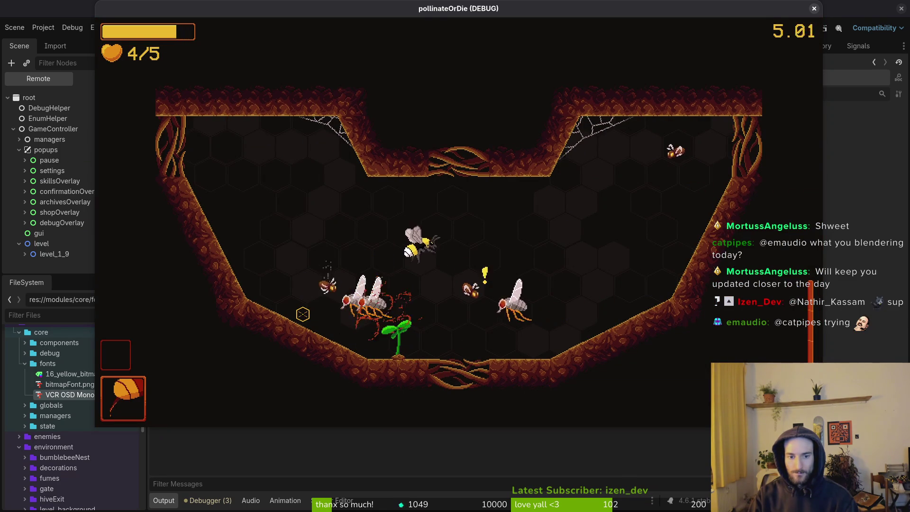
pyautogui.press('w')
pyautogui.press('d')
pyautogui.press('s')
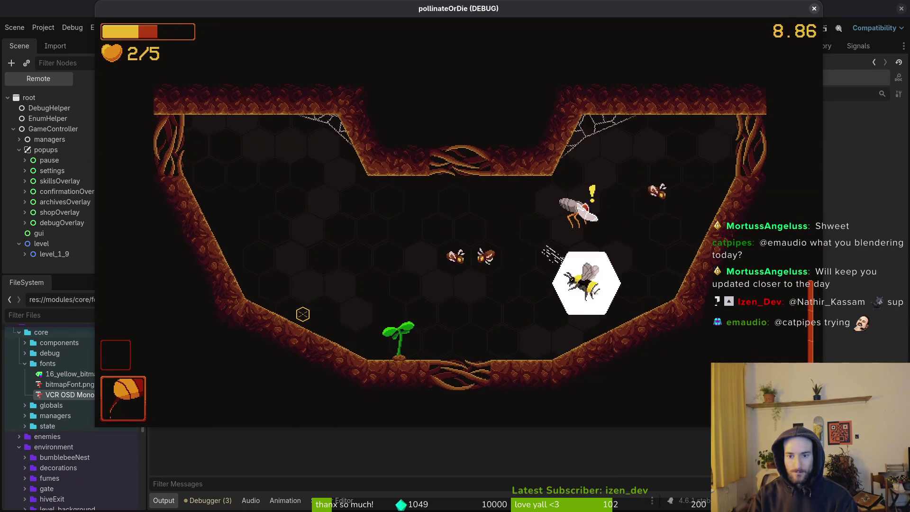
pyautogui.press('a')
pyautogui.press('a')
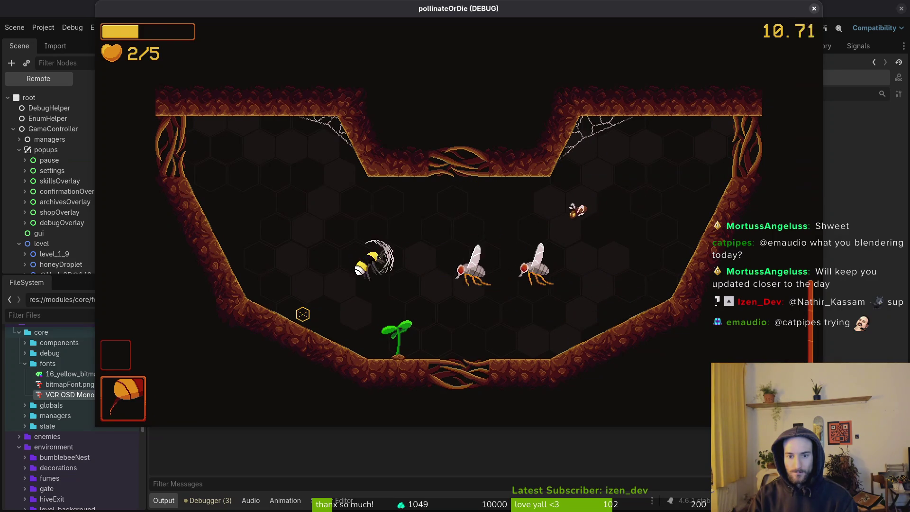
pyautogui.press('a')
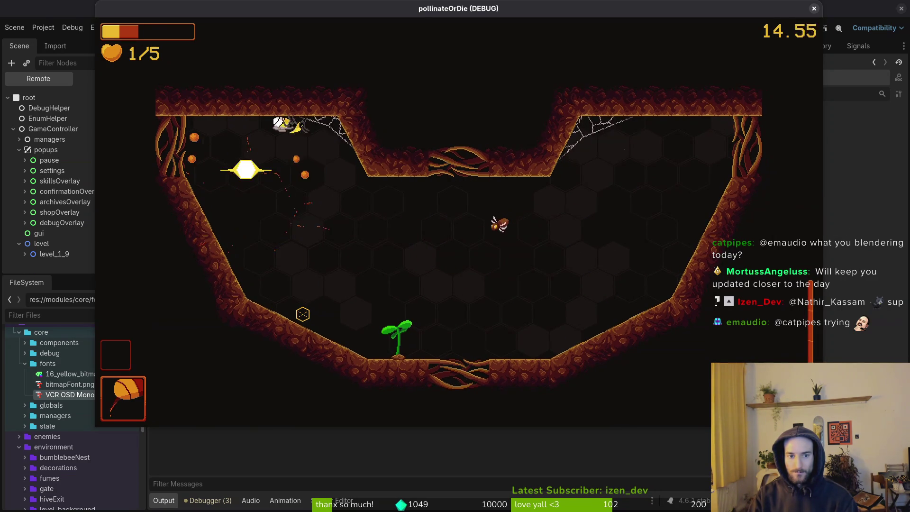
pyautogui.press('d')
pyautogui.press('d')
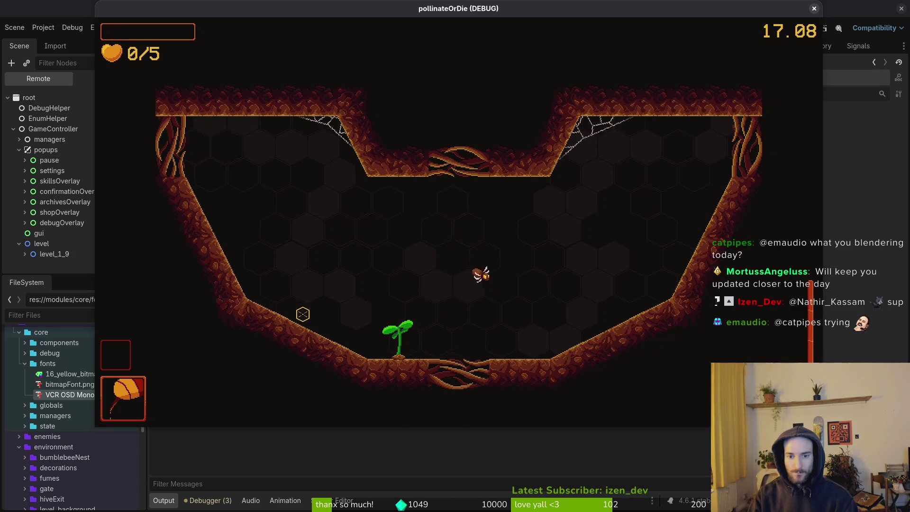
# Start a new attempt after dying, pause the game, and close the game window
pyautogui.press('space')
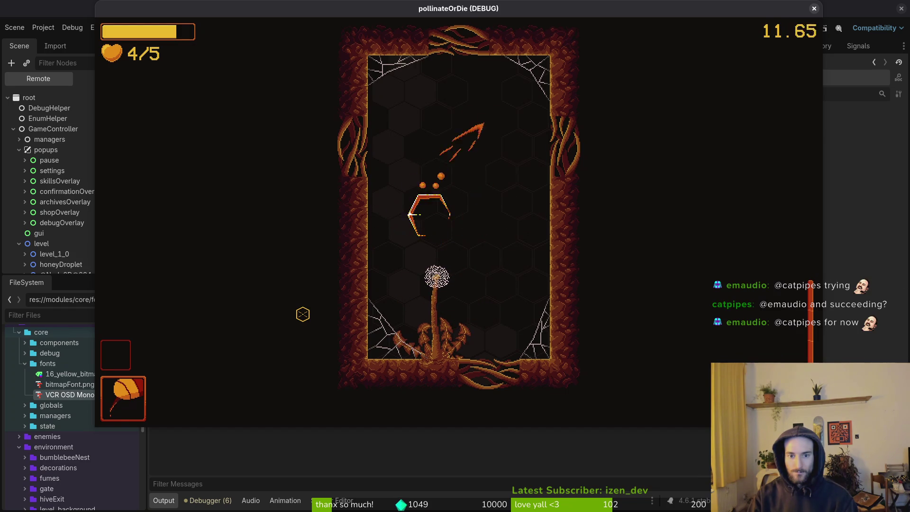
pyautogui.press('Escape')
pyautogui.click(815, 10)
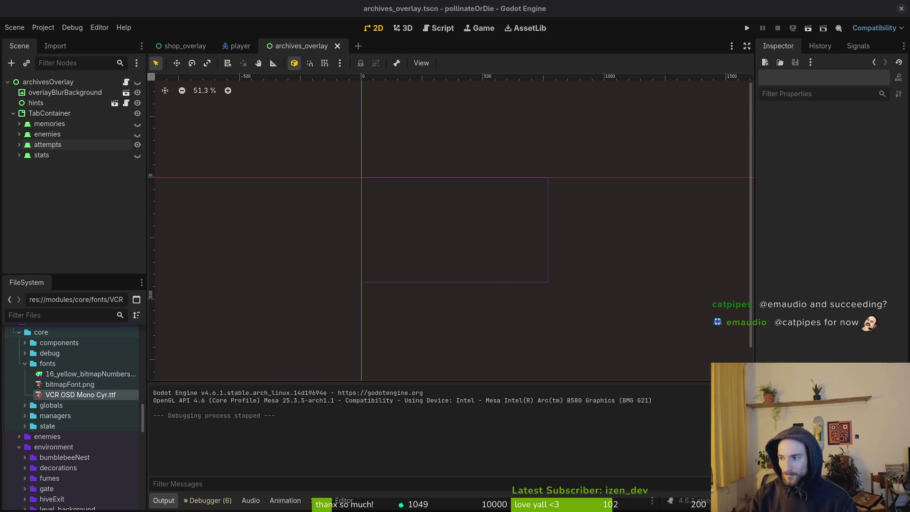
# Quit both Vim splits, then stage player.gd in tig after checking its diff
pyautogui.press('super+2')
pyautogui.write(':q')
pyautogui.press('Return')
pyautogui.write(':q')
pyautogui.press('Return')
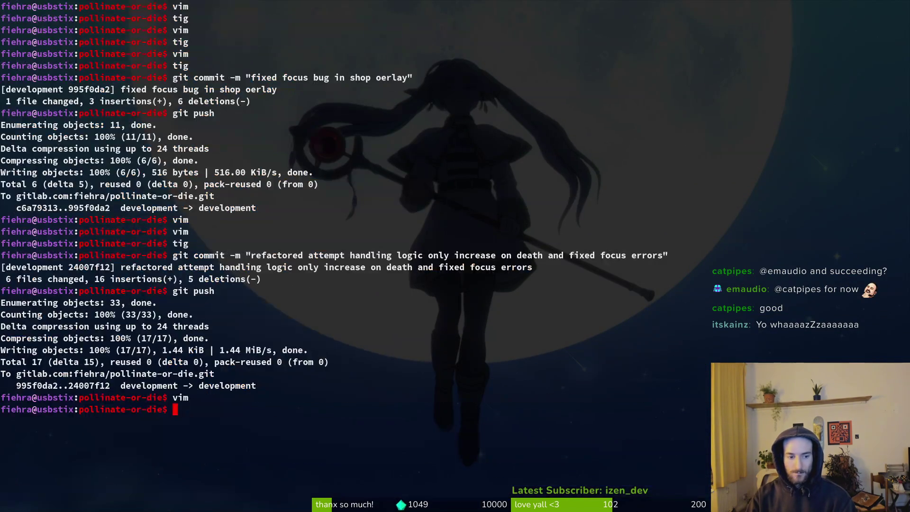
pyautogui.write('tig')
pyautogui.press('Return')
pyautogui.press('Down')
pyautogui.press('Down')
pyautogui.press('u')
pyautogui.press('Return')
pyautogui.press('q')
pyautogui.press('q')
# Commit with message 'added short hitstop when player gets hurt' and push to development
pyautogui.write('git commit -m "added short hitstop when player gets hur')
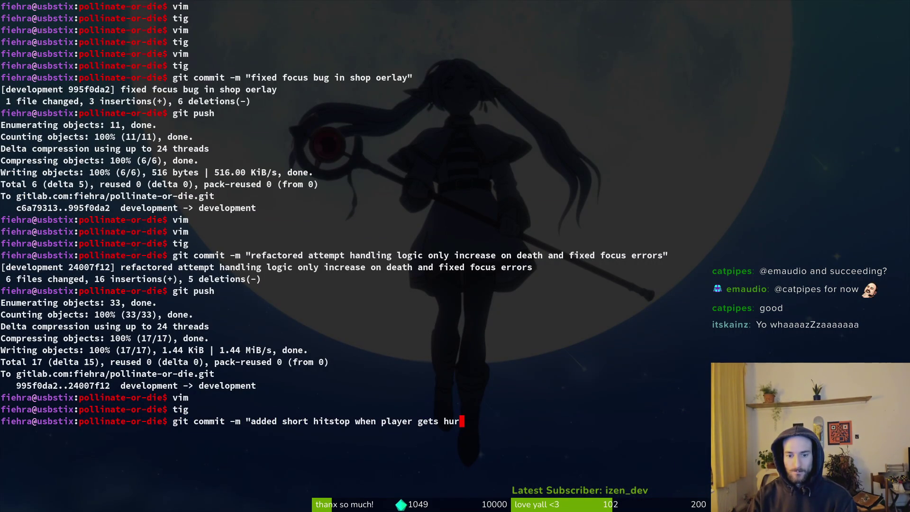
pyautogui.write('t"')
pyautogui.press('Return')
pyautogui.write('git push')
pyautogui.press('Return')
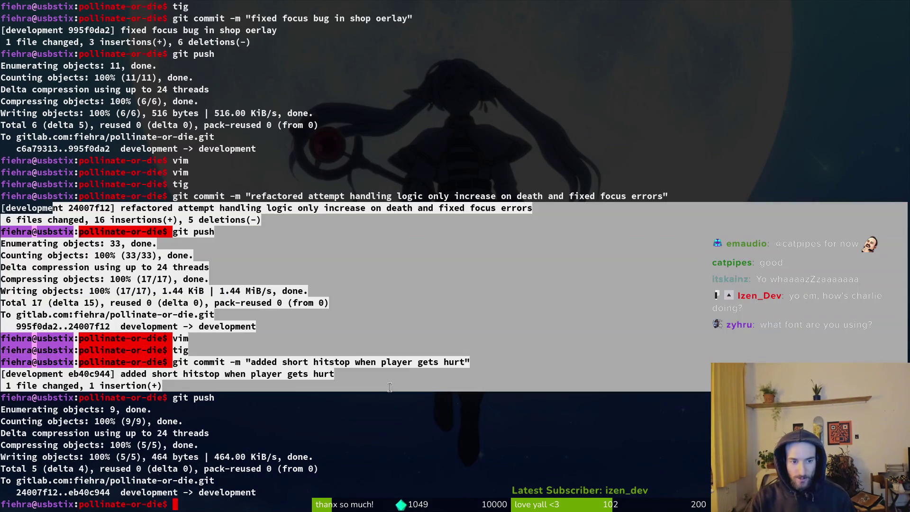
pyautogui.click(280, 278)
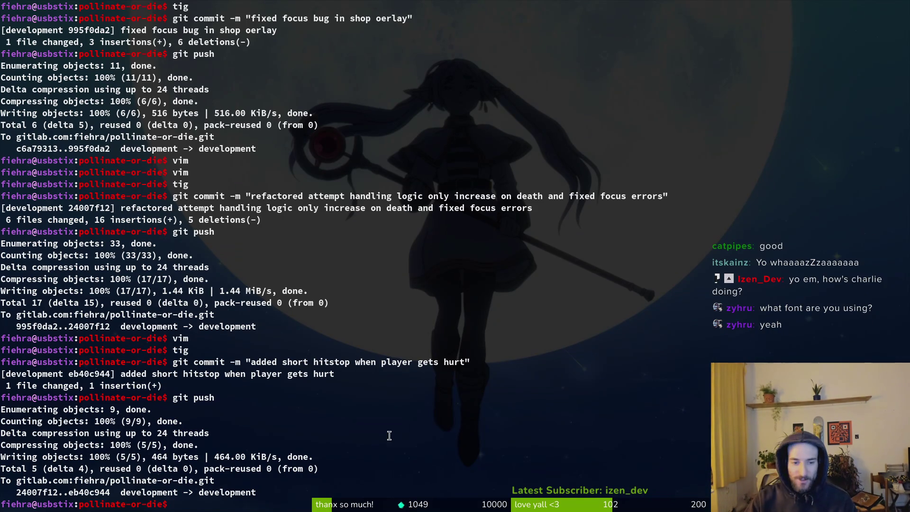
# Open Terminator Preferences on the Profiles tab, showing font SauceCodePro Nerd Font Bold 14
pyautogui.rightClick(421, 443)
pyautogui.click(456, 423)
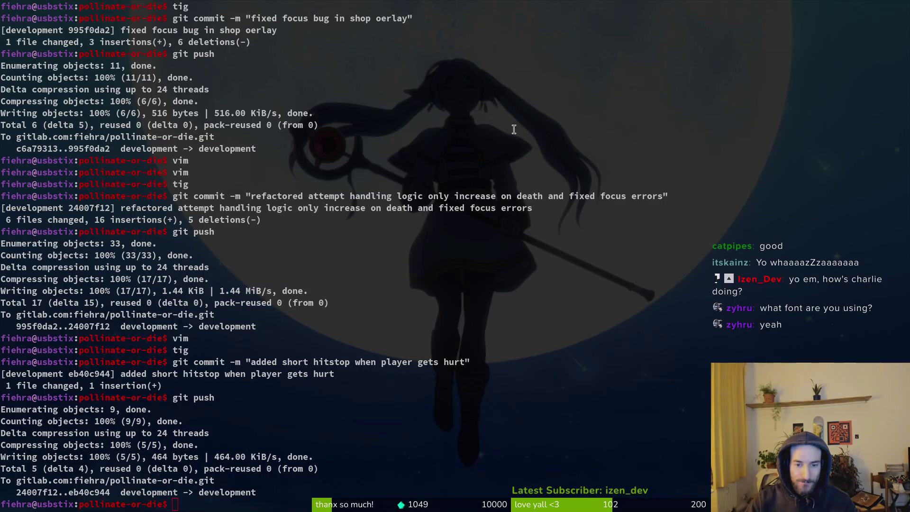
pyautogui.click(292, 102)
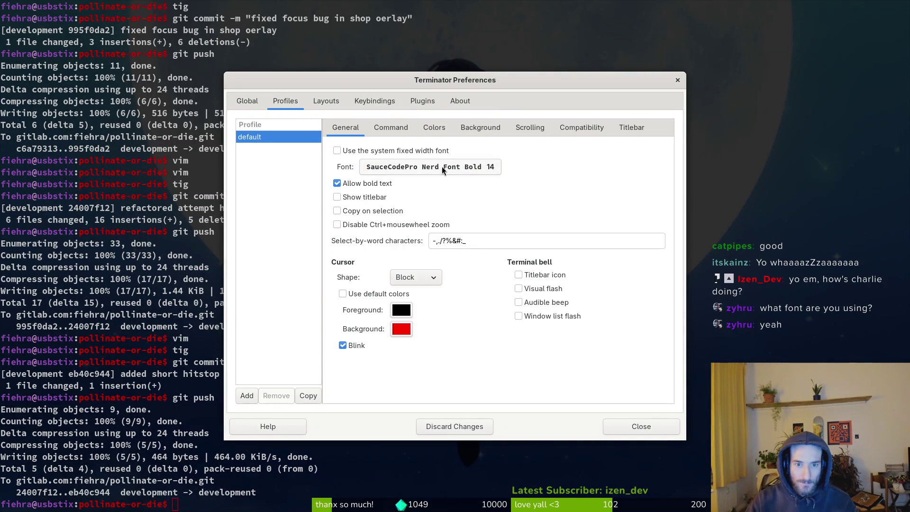
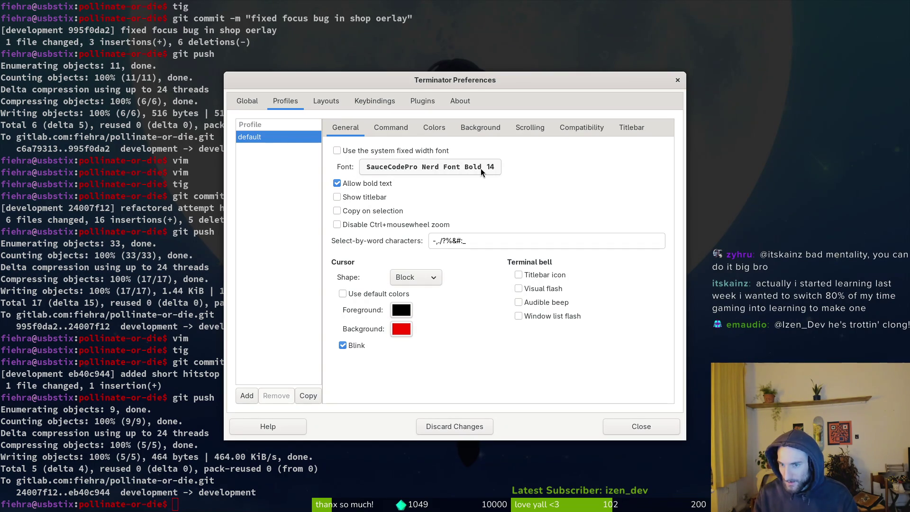
# Close Terminator Preferences and clear the terminal to a fresh prompt in pollinate-or-die
pyautogui.click(678, 80)
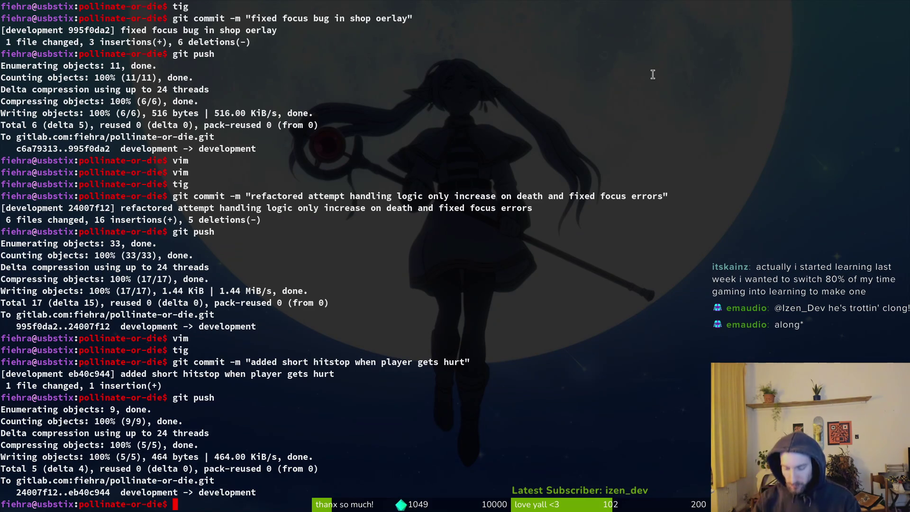
pyautogui.hotkey('ctrl', 'l')
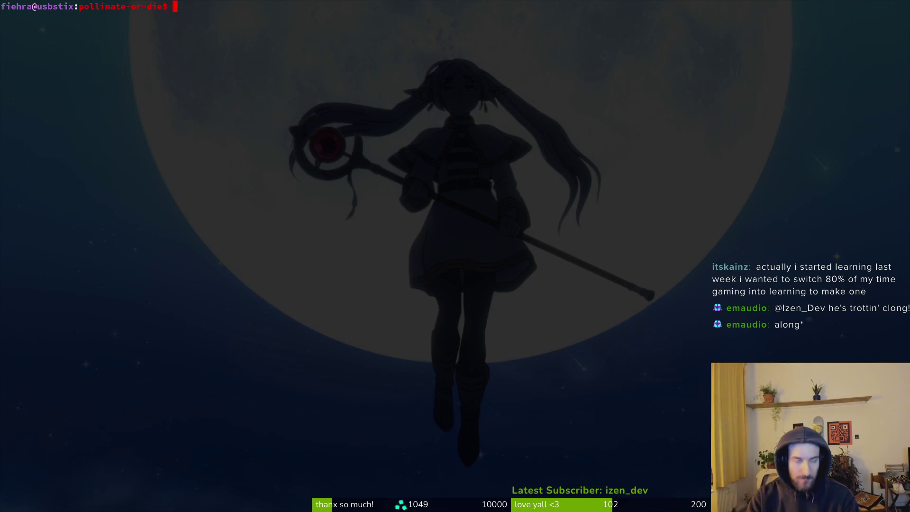
# Check the GitLab issues list, then open the project in Neovim and file-search for 'scree'
pyautogui.hotkey('alt', 'Tab')
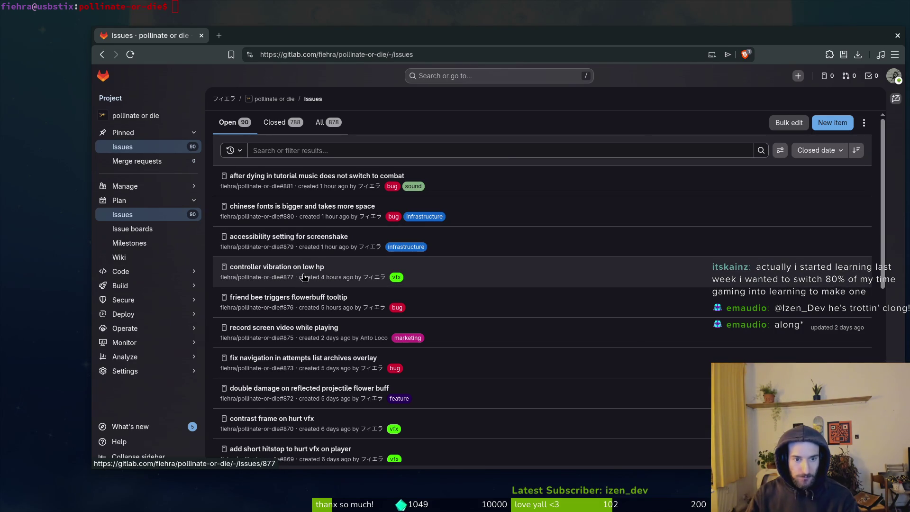
pyautogui.hotkey('alt', 'Tab')
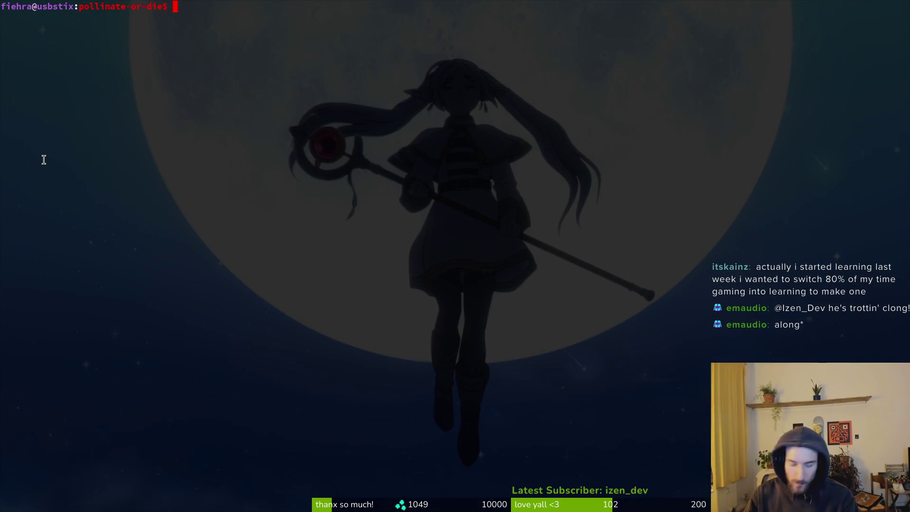
pyautogui.write('nvim .')
pyautogui.press('Return')
pyautogui.write('sc')
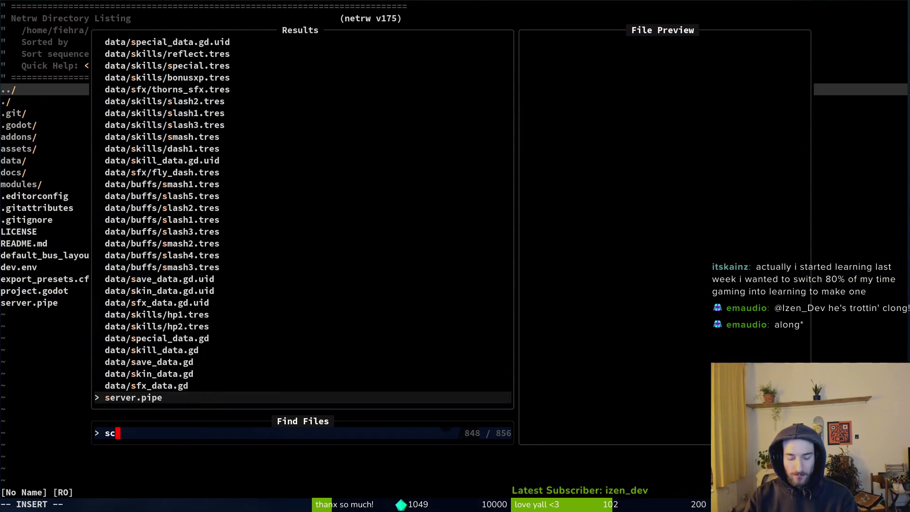
pyautogui.write('ree')
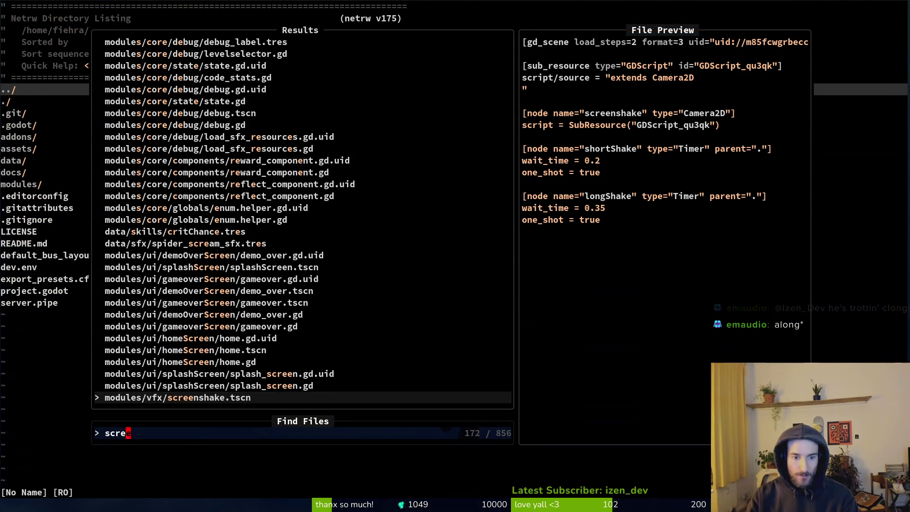
# Open vfx.manager.gd and view its screen shake functions, undoing a stray line and saving
pyautogui.press('BackSpace')
pyautogui.press('BackSpace')
pyautogui.press('BackSpace')
pyautogui.write('vfx')
pyautogui.press('Return')
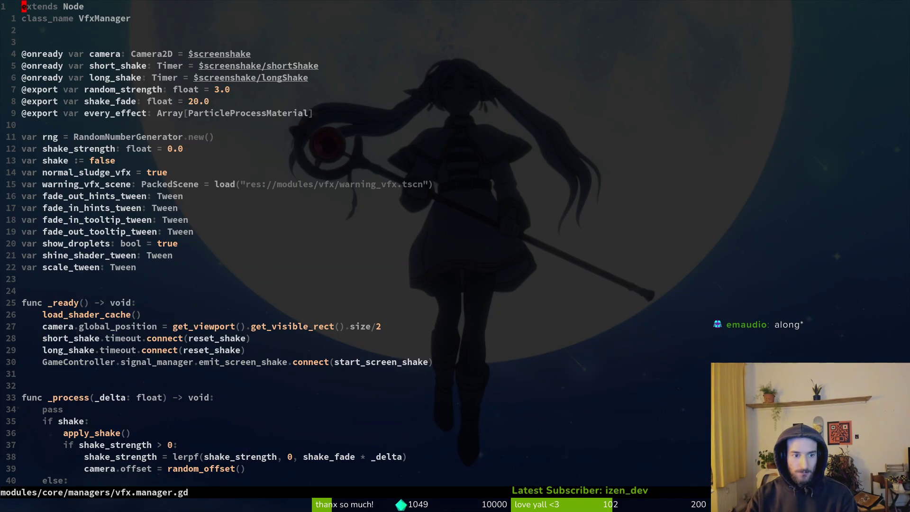
pyautogui.hotkey('ctrl', 'd')
pyautogui.hotkey('ctrl', 'd')
pyautogui.hotkey('ctrl', 'd')
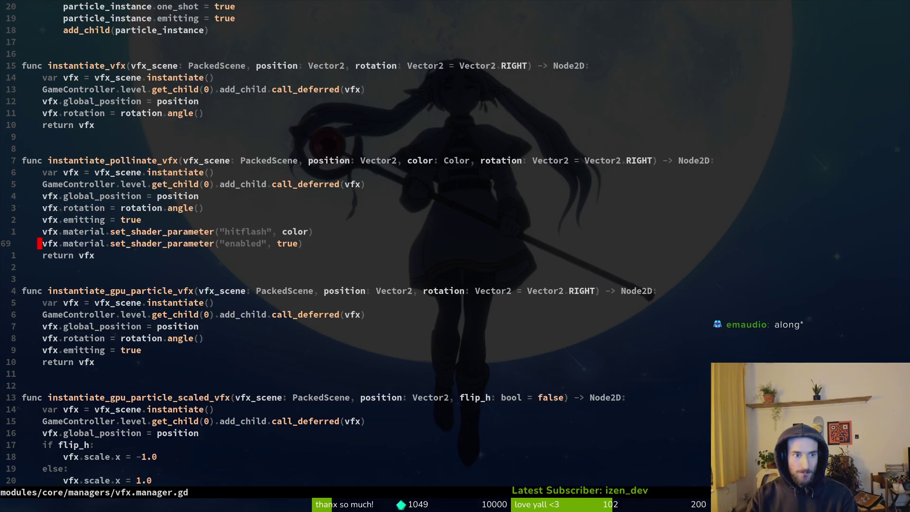
pyautogui.hotkey('ctrl', 'd')
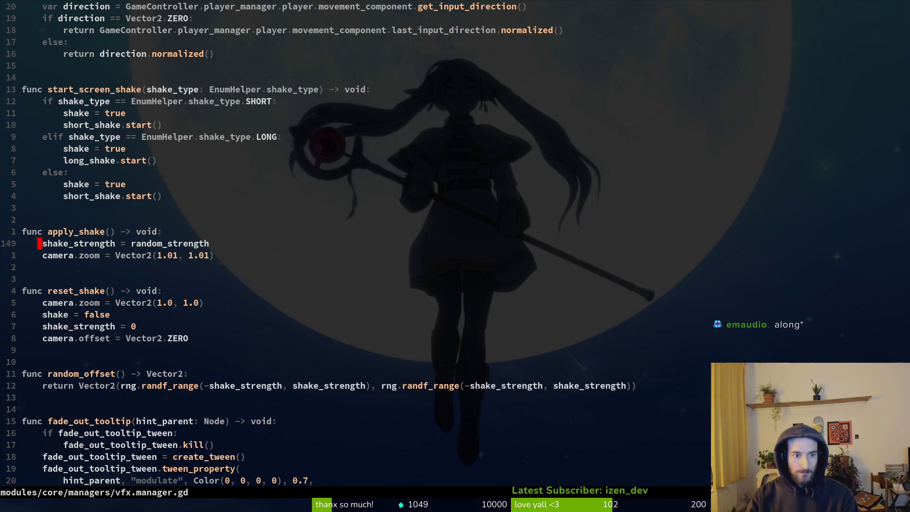
pyautogui.press('k')
pyautogui.press('k')
pyautogui.press('k')
pyautogui.press('o')
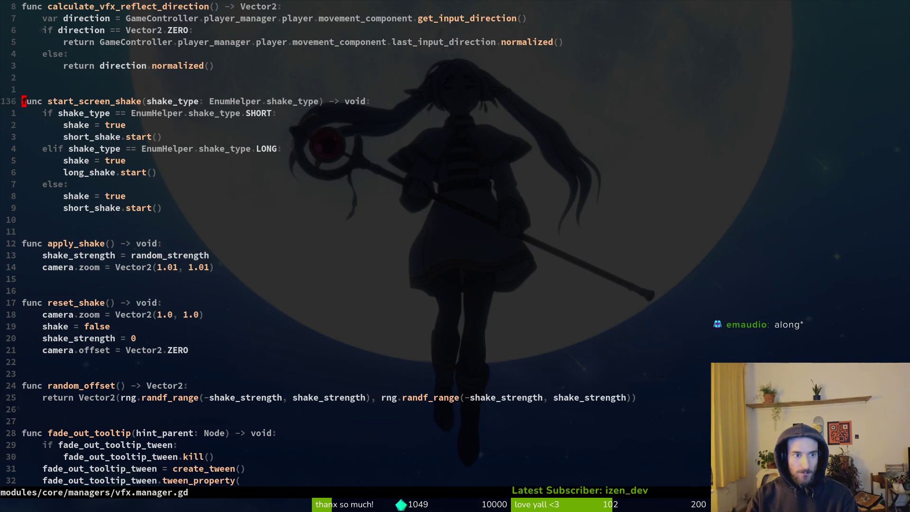
pyautogui.write('if')
pyautogui.press('Escape')
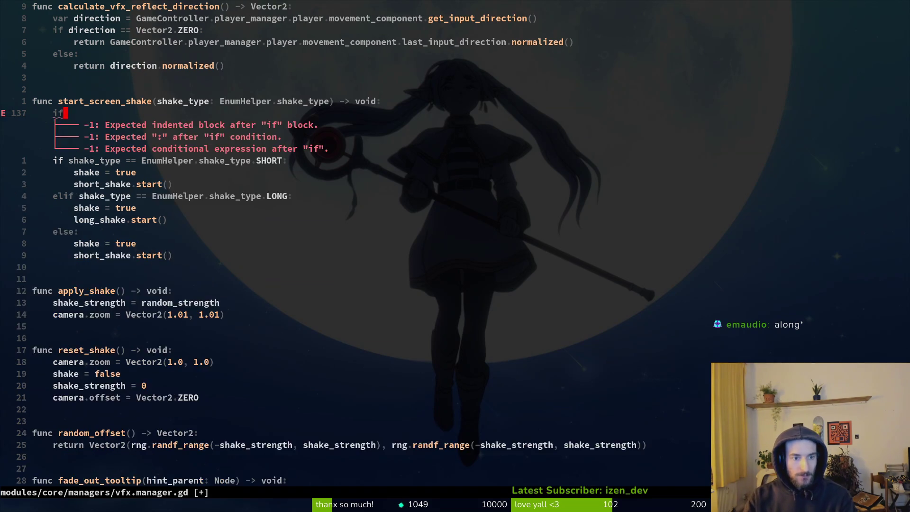
pyautogui.write('u:w')
pyautogui.press('Return')
# Yank the apply_shake function name
pyautogui.press('j')
pyautogui.press('j')
pyautogui.press('j')
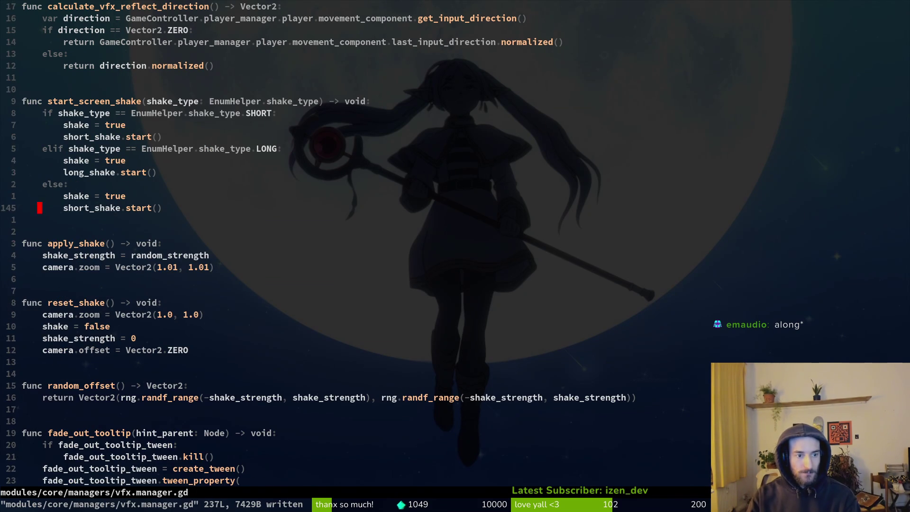
pyautogui.press('w')
pyautogui.press('v')
pyautogui.press('i')
pyautogui.press('w')
pyautogui.press('y')
# Grep the project for apply_shake and jump to its definition
pyautogui.press('space')
pyautogui.press('p')
pyautogui.press('s')
pyautogui.press('Return')
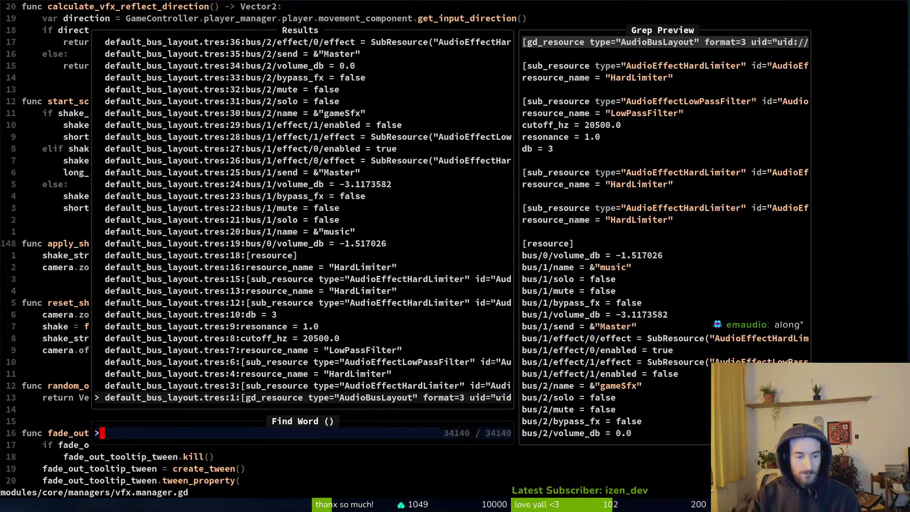
pyautogui.press('Escape')
pyautogui.press('space')
pyautogui.write('psapply_shake')
pyautogui.press('Return')
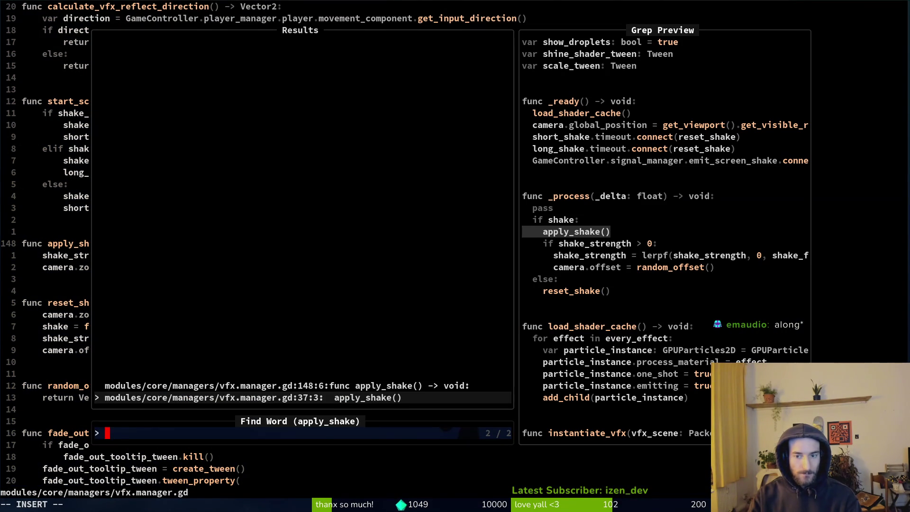
pyautogui.press('Up')
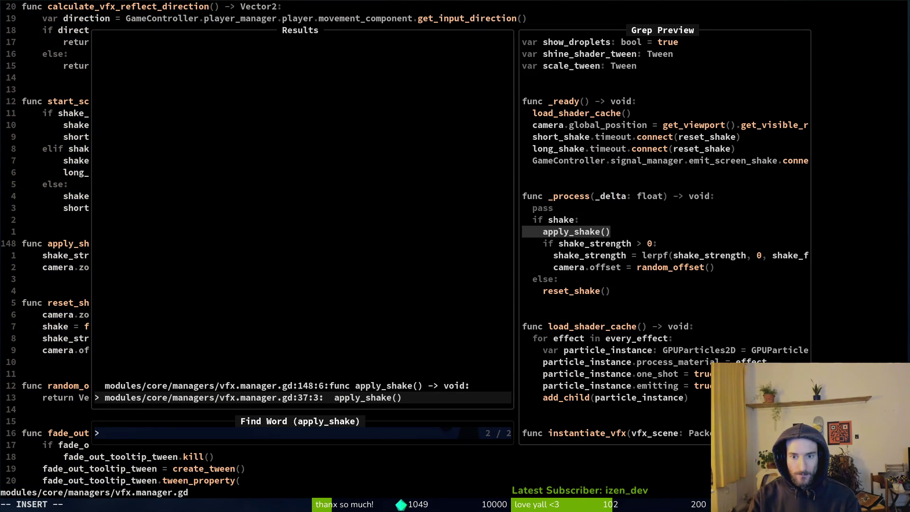
pyautogui.press('Return')
# Change the _process condition to 'if shake and GameController.screenshake'
pyautogui.hotkey('ctrl', 'u')
pyautogui.hotkey('ctrl', 'u')
pyautogui.hotkey('ctrl', 'u')
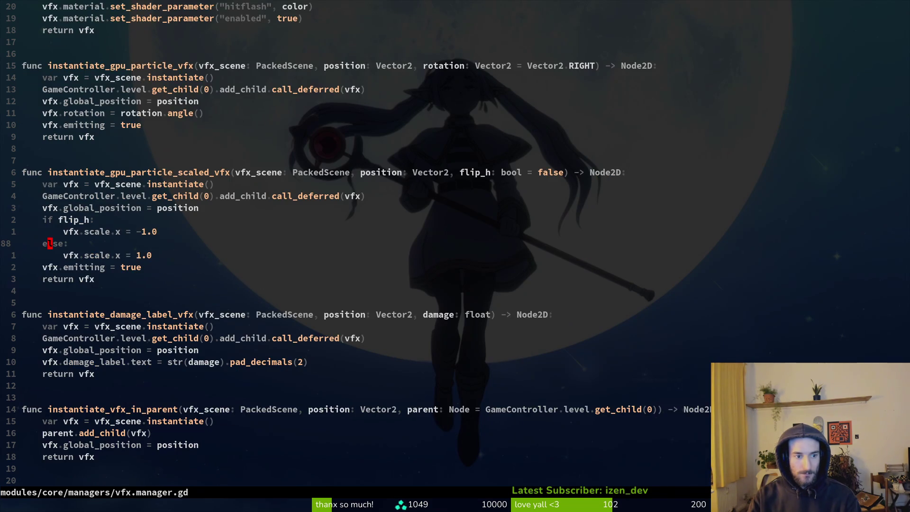
pyautogui.hotkey('ctrl', 'u')
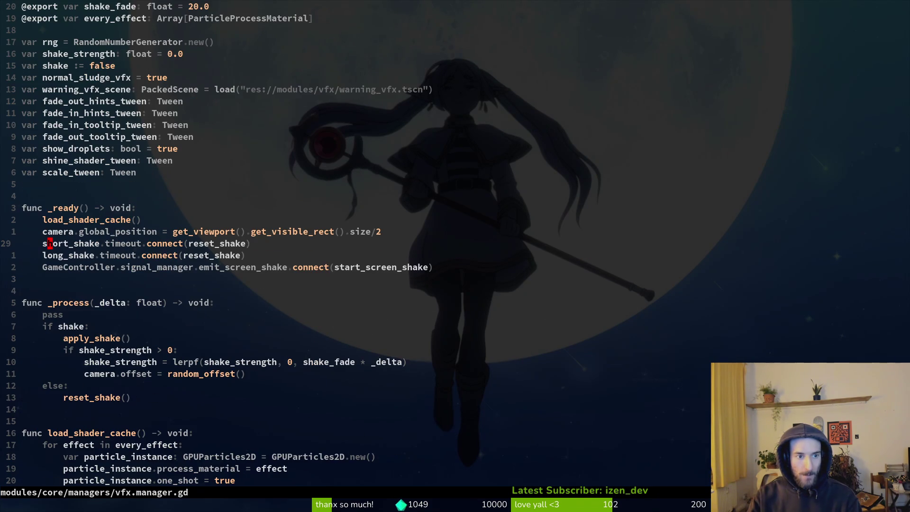
pyautogui.press('j')
pyautogui.press('j')
pyautogui.press('j')
pyautogui.press('w')
pyautogui.press('w')
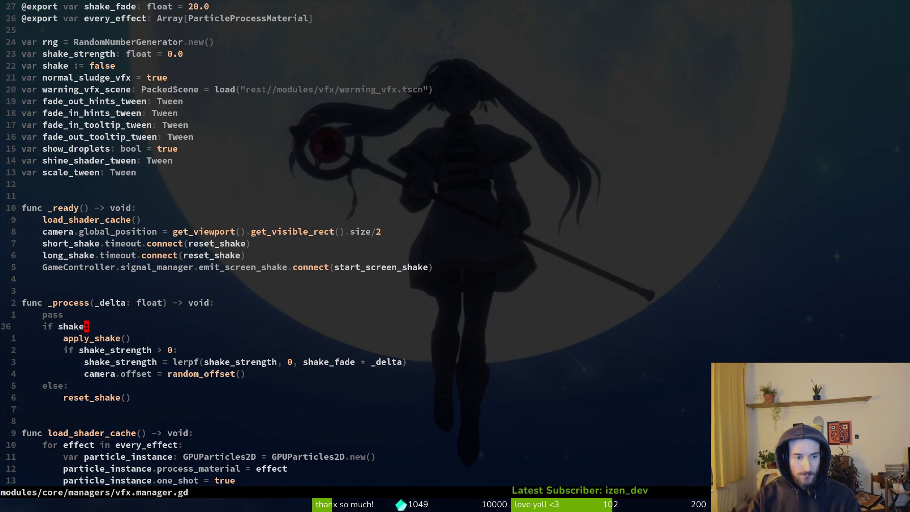
pyautogui.write('if shake and GameController.')
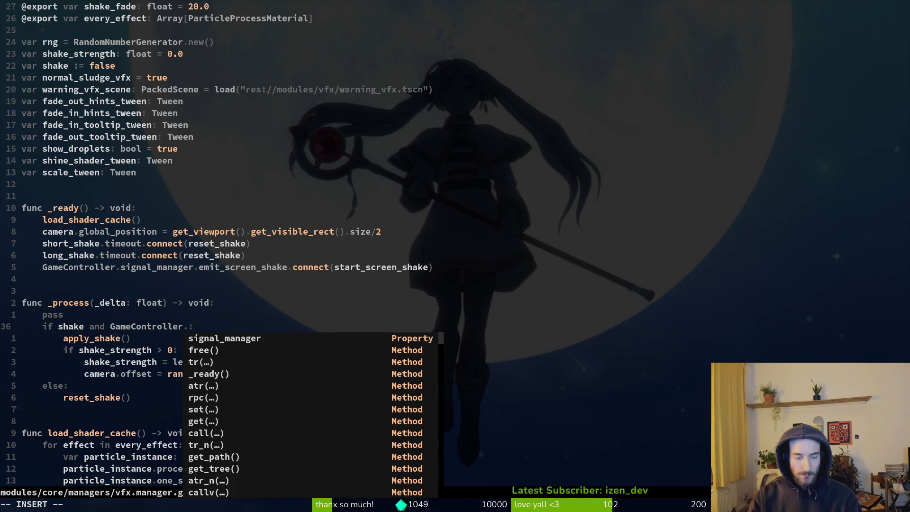
pyautogui.write('screenshake')
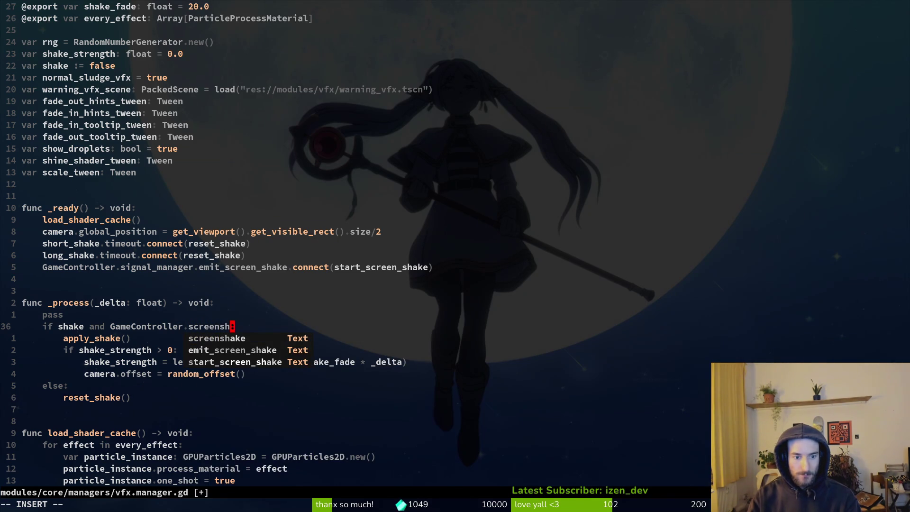
pyautogui.press('Escape')
pyautogui.press('space')
# Open game.controller.gd and scroll to its settings variables
pyautogui.press('f')
pyautogui.press('f')
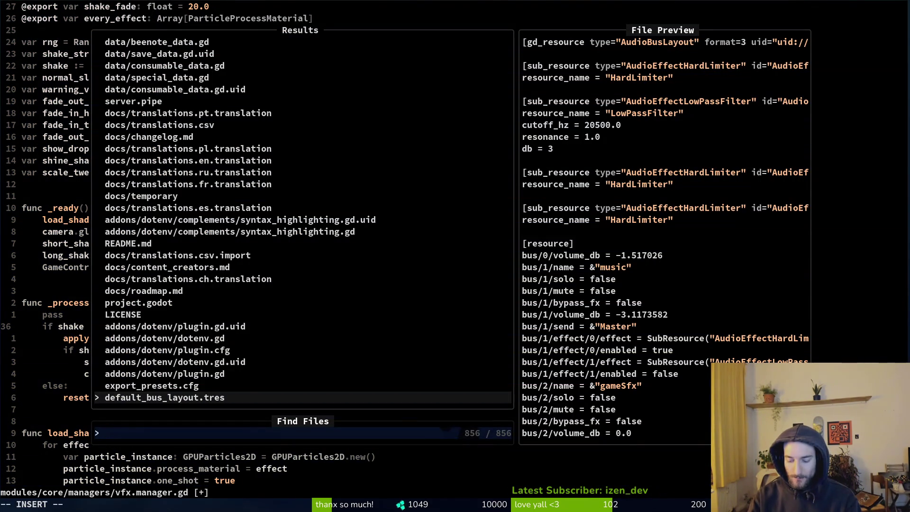
pyautogui.write('gamecontr')
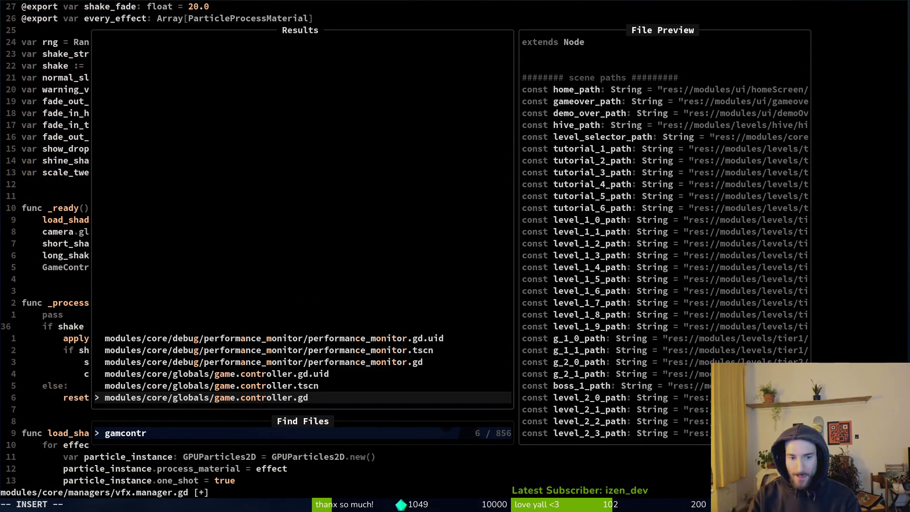
pyautogui.press('Return')
pyautogui.press('G')
pyautogui.press('g')
pyautogui.press('g')
pyautogui.hotkey('ctrl', 'd')
pyautogui.hotkey('ctrl', 'd')
pyautogui.hotkey('ctrl', 'd')
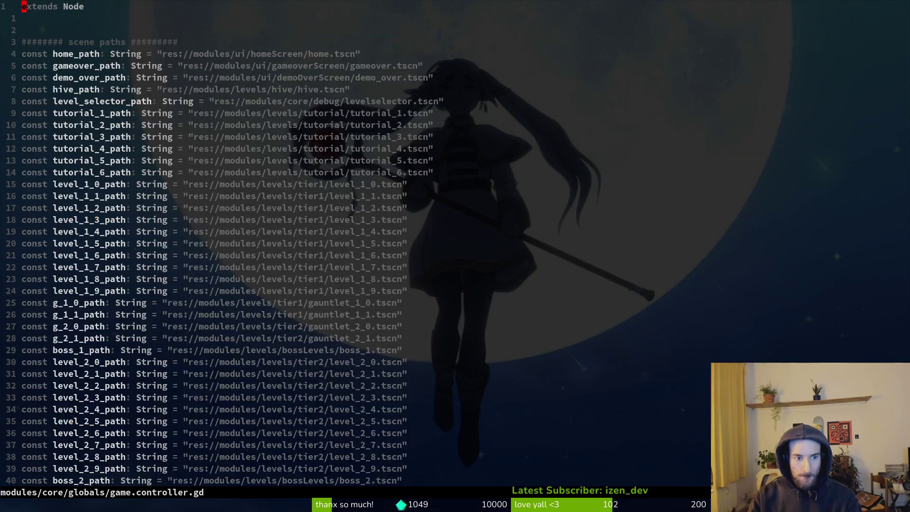
pyautogui.hotkey('ctrl', 'd')
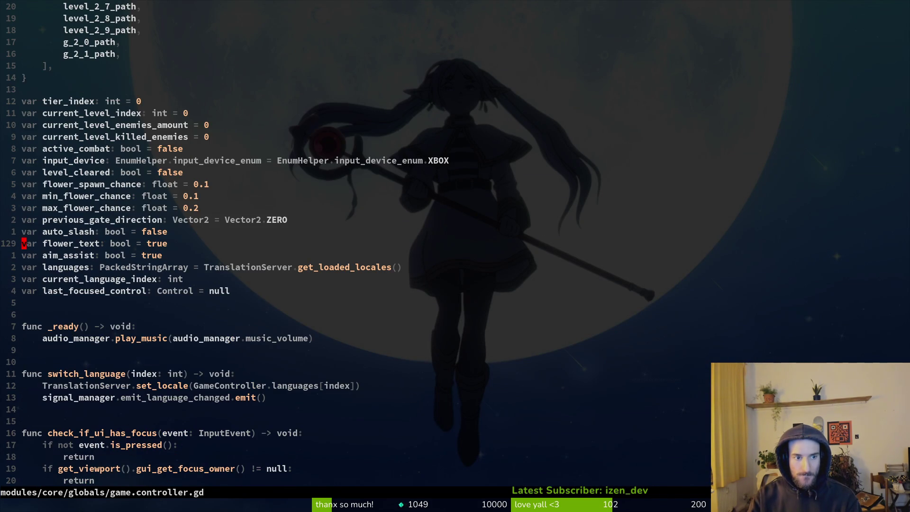
# Duplicate the aim_assist line as a screenshake variable and save game.controller.gd
pyautogui.press('j')
pyautogui.press('y')
pyautogui.press('y')
pyautogui.write('p')
pyautogui.write('ciwscreenshake')
pyautogui.press('Escape')
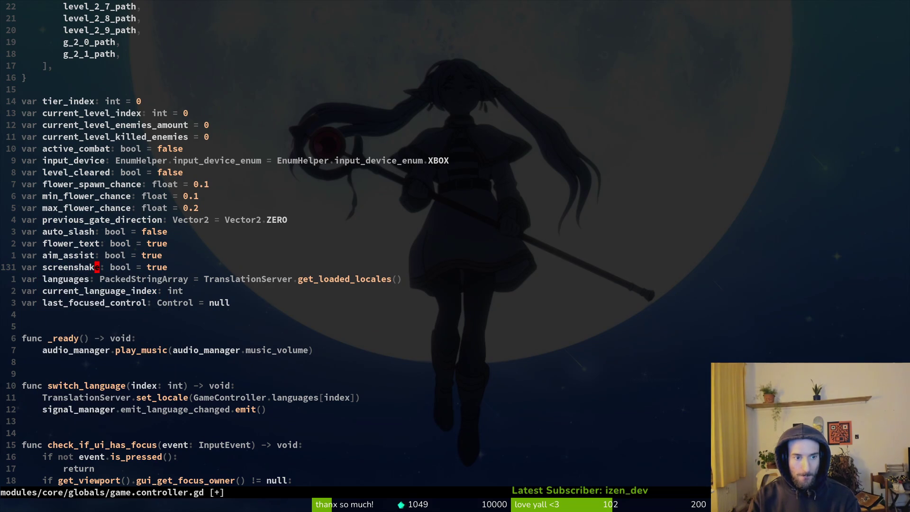
pyautogui.write(':w')
pyautogui.press('Return')
# Save vfx.manager.gd and quit Neovim to the shell
pyautogui.hotkey('ctrl', '6')
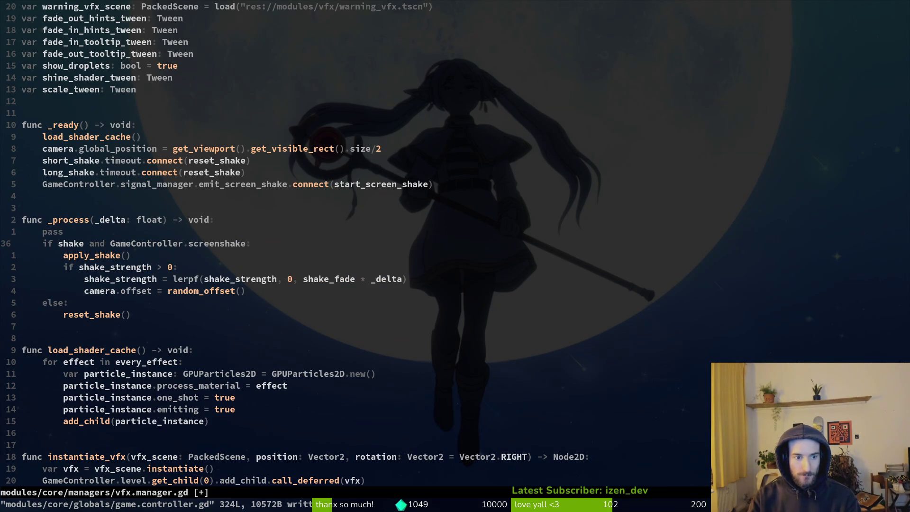
pyautogui.write(':w')
pyautogui.press('Return')
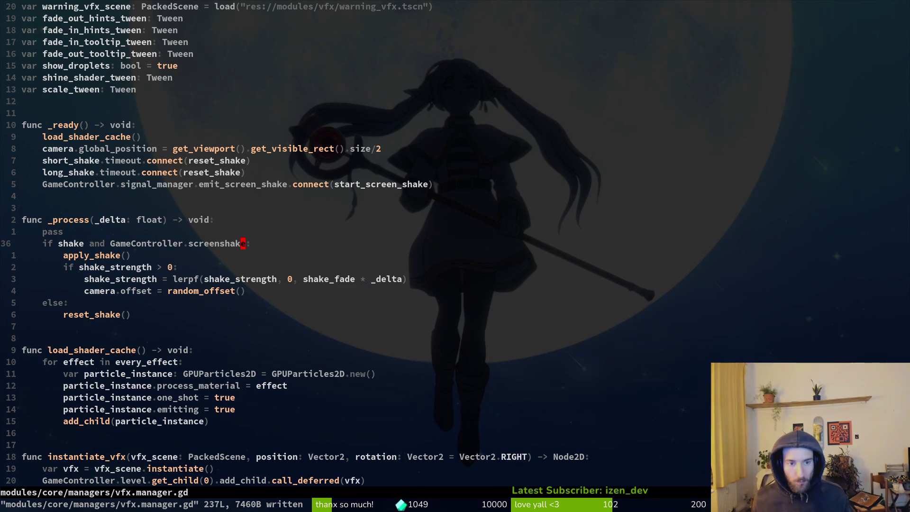
pyautogui.write(':q')
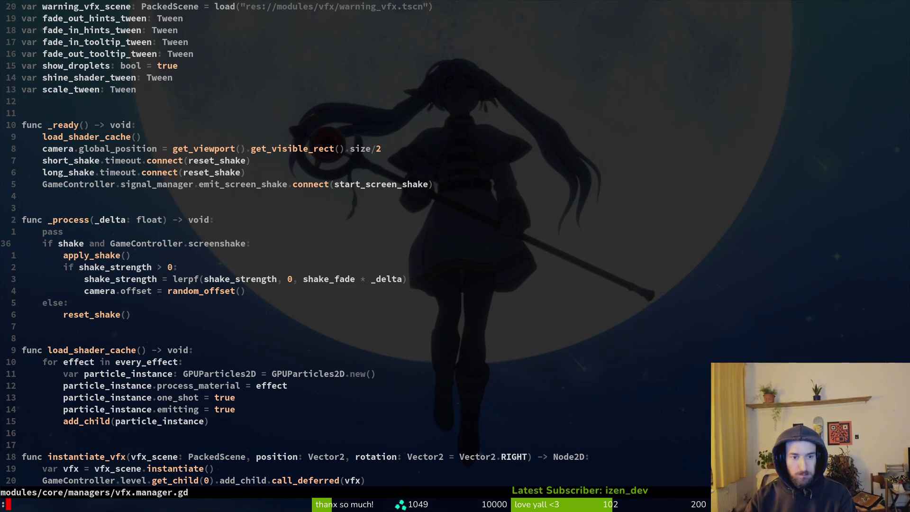
pyautogui.press('Return')
# Relaunch Neovim with 'vim .' and open game.controller.gd via file search
pyautogui.write('im')
pyautogui.press('Return')
pyautogui.press('Return')
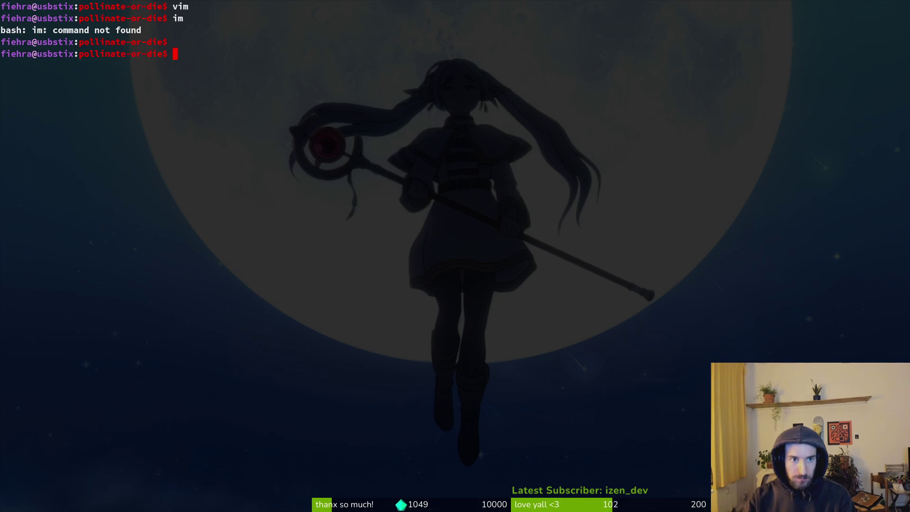
pyautogui.write('vim .')
pyautogui.press('Return')
pyautogui.press('space')
pyautogui.write('pfgamecontr')
pyautogui.press('Return')
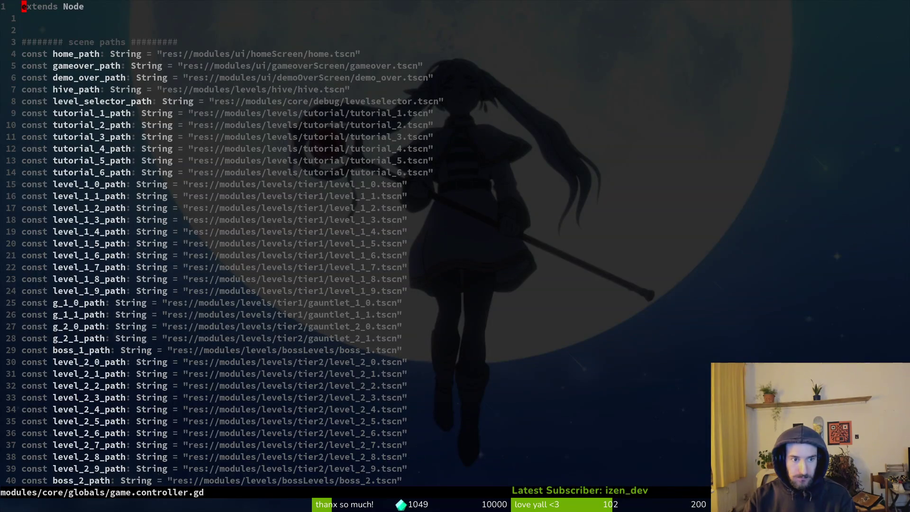
# Change the screenshake default on line 131 from true to false and save
pyautogui.press('u')
pyautogui.hotkey('ctrl', 'r')
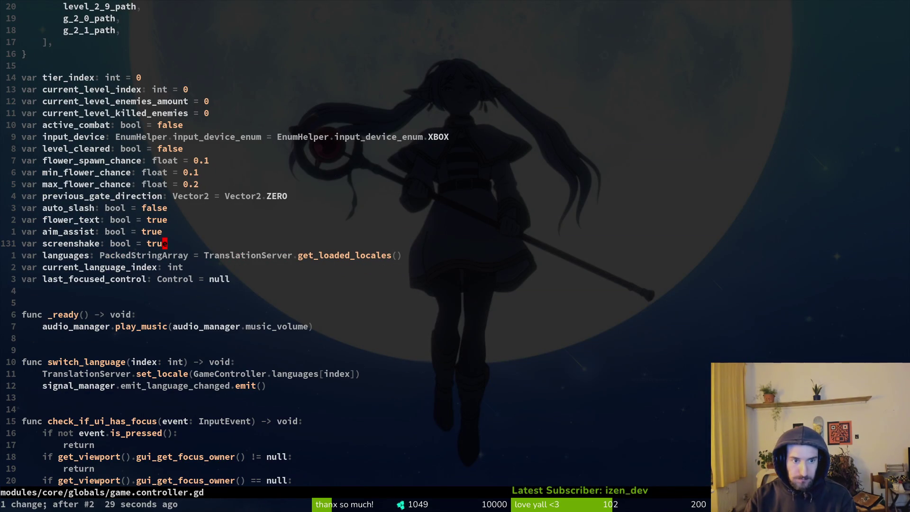
pyautogui.write('ciwfalse')
pyautogui.press('Escape')
pyautogui.write(':w')
pyautogui.press('Return')
# Switch to Godot and run the game
pyautogui.hotkey('alt', 'Tab')
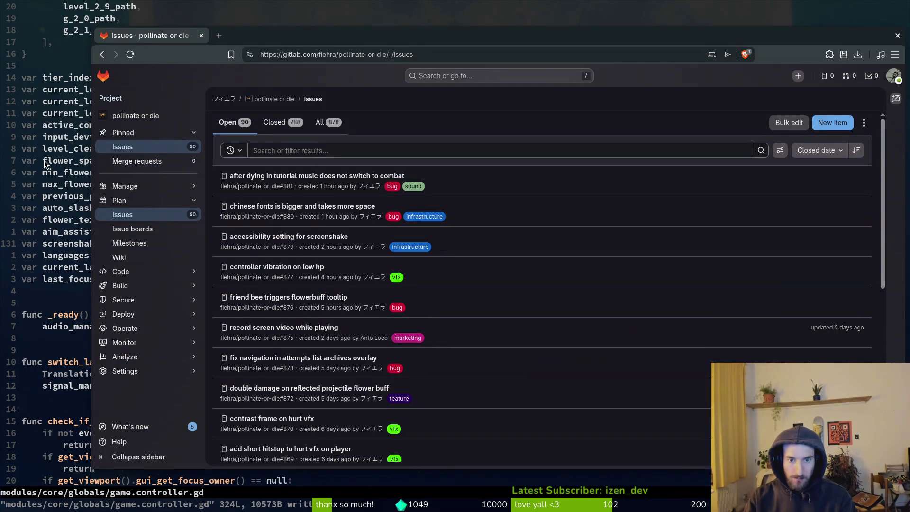
pyautogui.hotkey('alt', 'Tab')
pyautogui.press('F5')
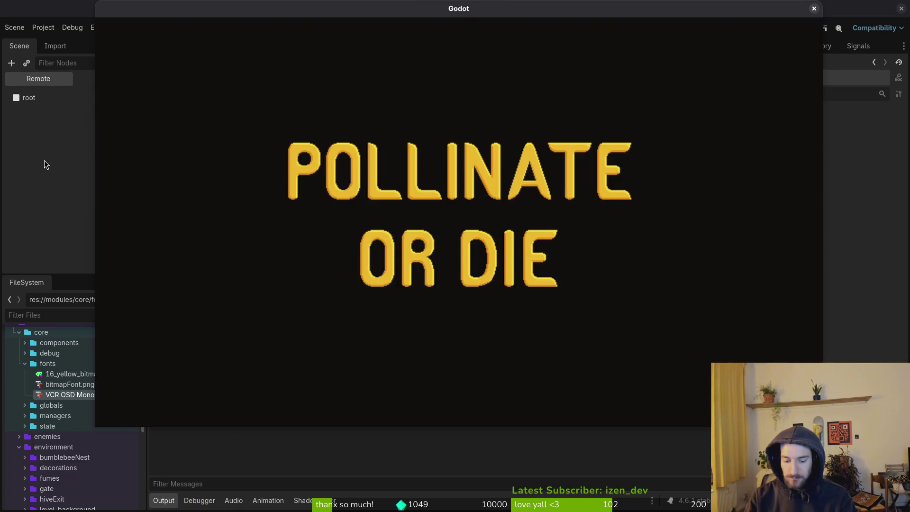
# Load the boss2 spider level via debug level select, dash to check shake, and close the game
pyautogui.press('Return')
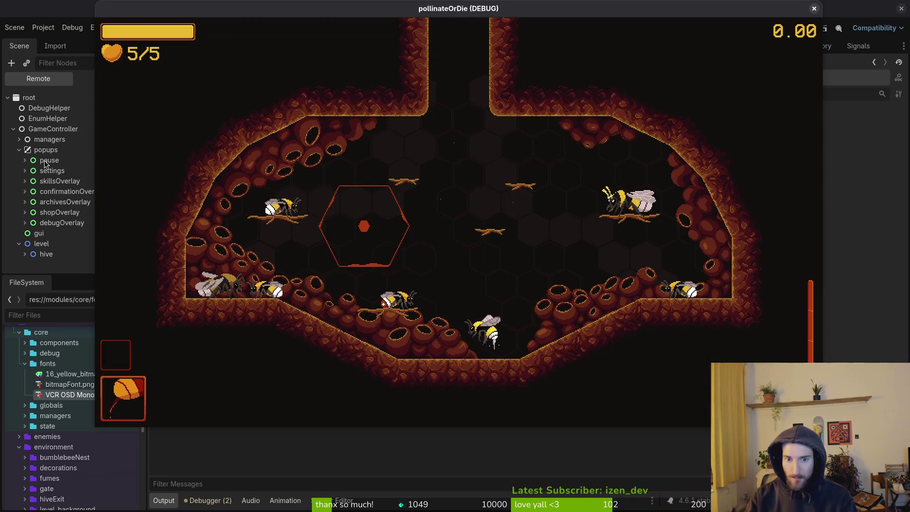
pyautogui.press('F1')
pyautogui.press('Return')
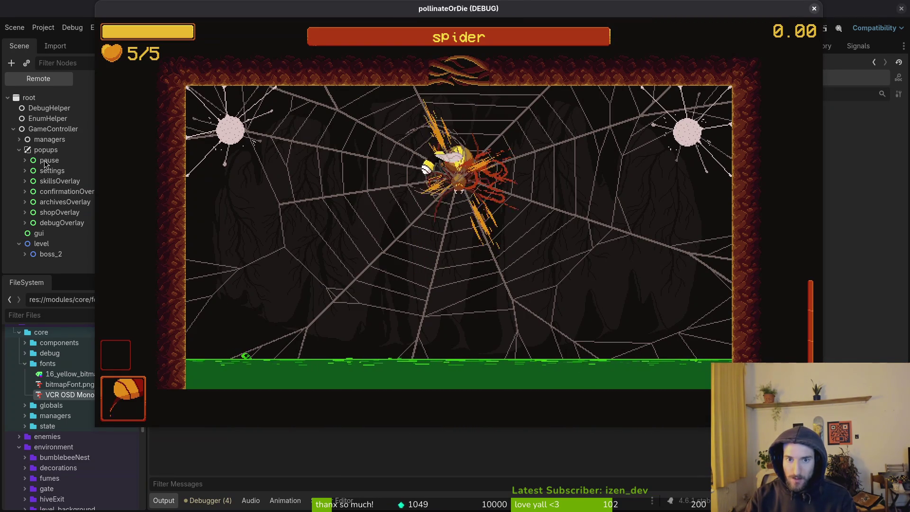
pyautogui.press('a')
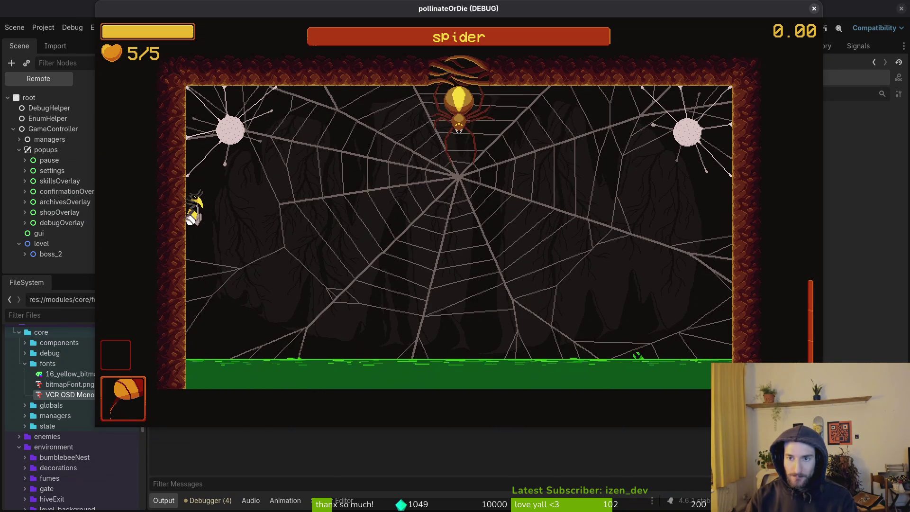
pyautogui.click(813, 9)
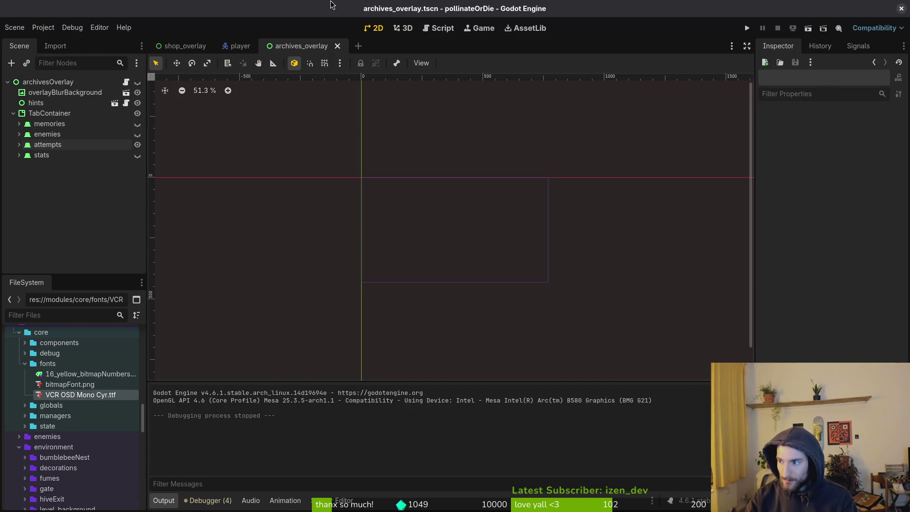
# Revert the screenshake default change in Neovim and rerun the game
pyautogui.hotkey('alt', 'Tab')
pyautogui.press('u')
pyautogui.hotkey('ctrl', 'r')
pyautogui.hotkey('alt', 'Tab')
pyautogui.press('F5')
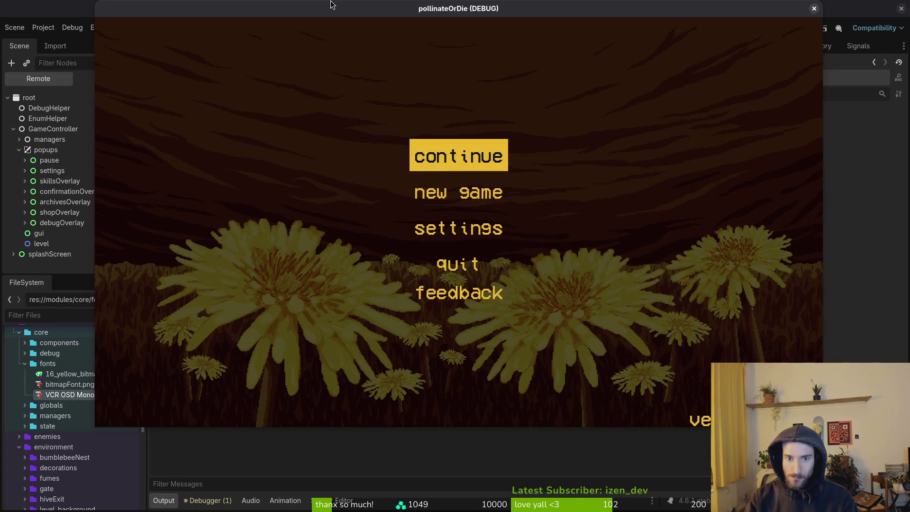
# Play the boss2 spider level again, then stop the game
pyautogui.press('Return')
pyautogui.press('F1')
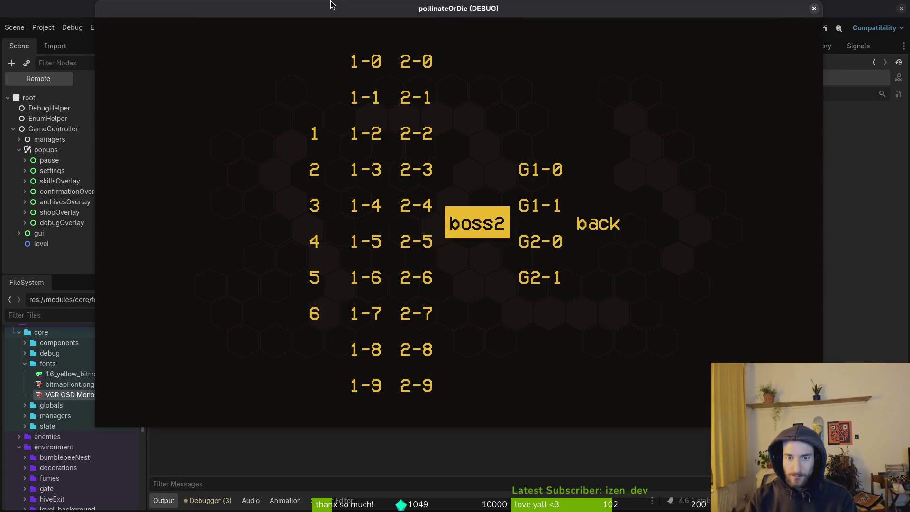
pyautogui.press('Return')
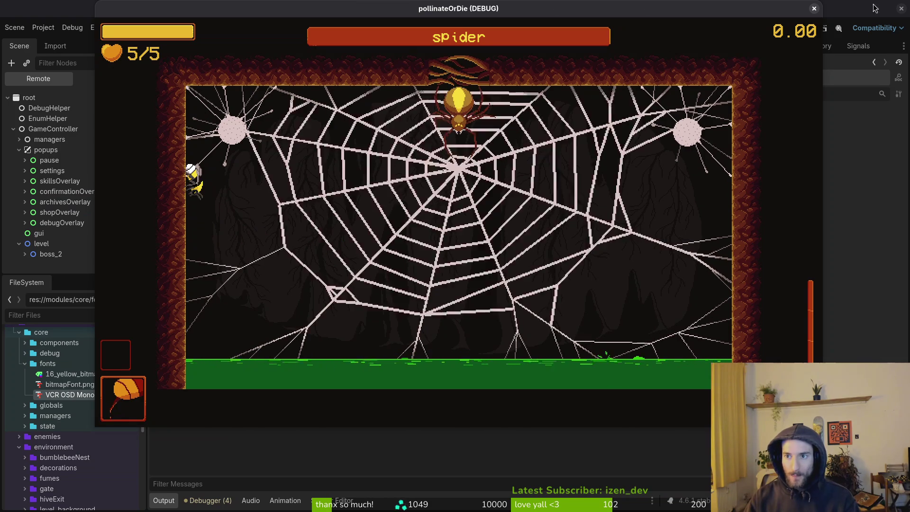
pyautogui.press('F8')
# Back in Neovim, step through undo/redo on the screenshake default line
pyautogui.hotkey('alt', 'Tab')
pyautogui.press('u')
pyautogui.hotkey('ctrl', 'r')
pyautogui.press('u')
pyautogui.hotkey('ctrl', 'r')
# Restart Neovim at the project root and open settingsOverlay.gd via file search
pyautogui.write(':q')
pyautogui.press('Return')
pyautogui.write('vim .')
pyautogui.press('Return')
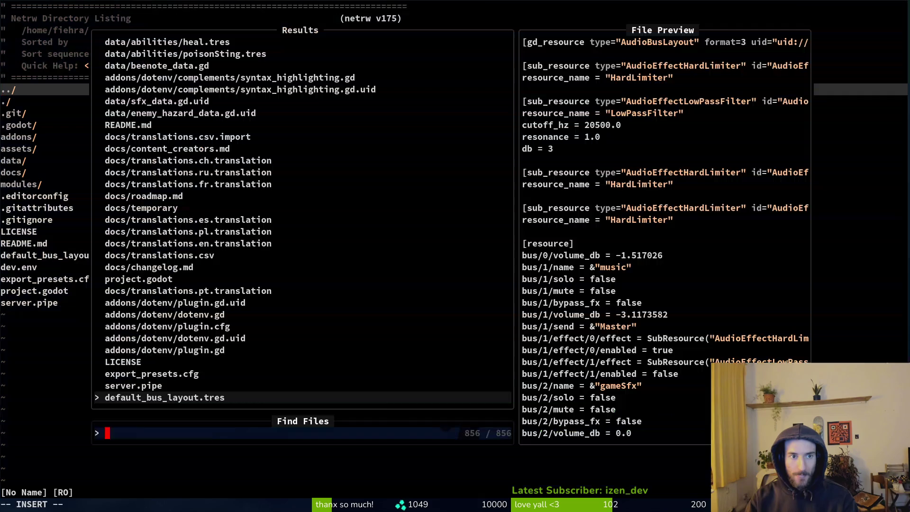
pyautogui.write('setto')
pyautogui.press('Return')
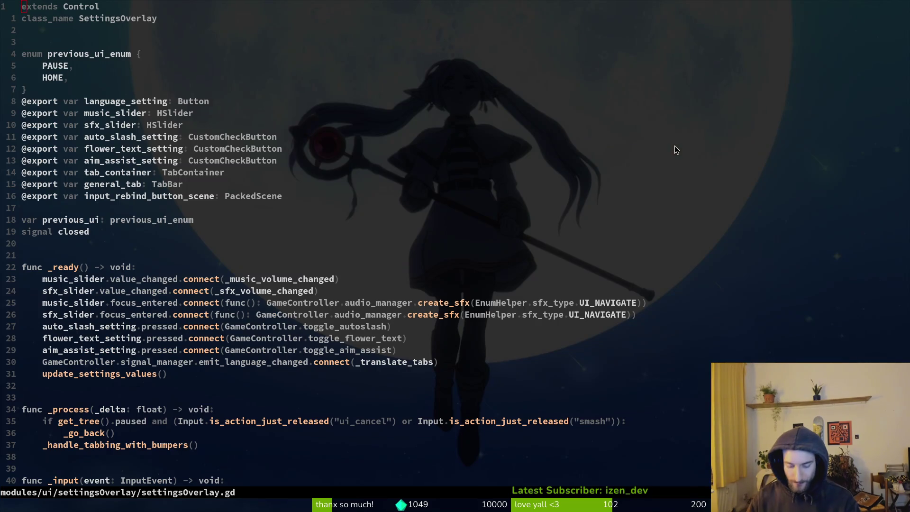
pyautogui.hotkey('alt', 'Tab')
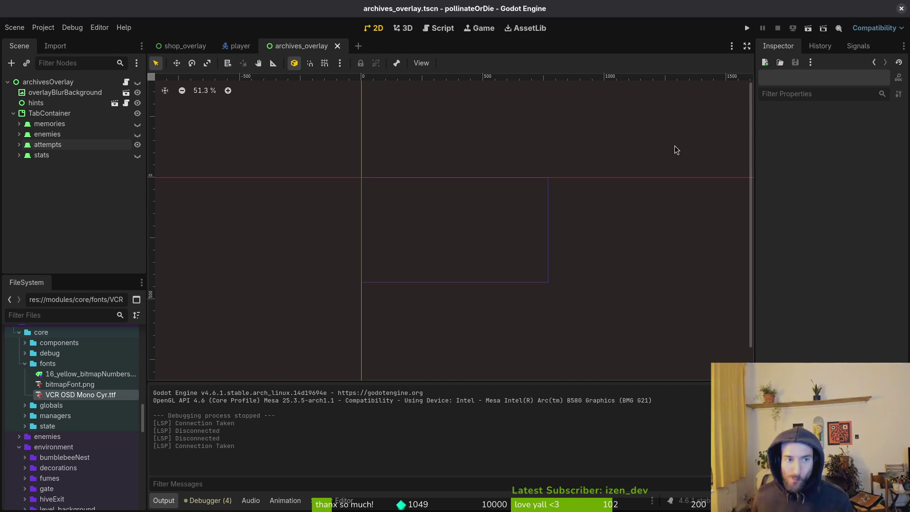
# Run the game, view its Settings panel from the main menu, and close it
pyautogui.press('F5')
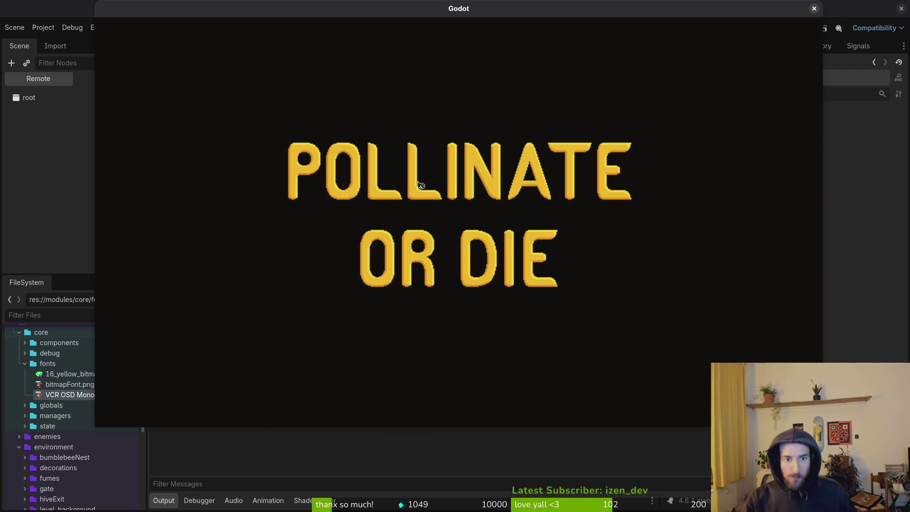
pyautogui.click(455, 226)
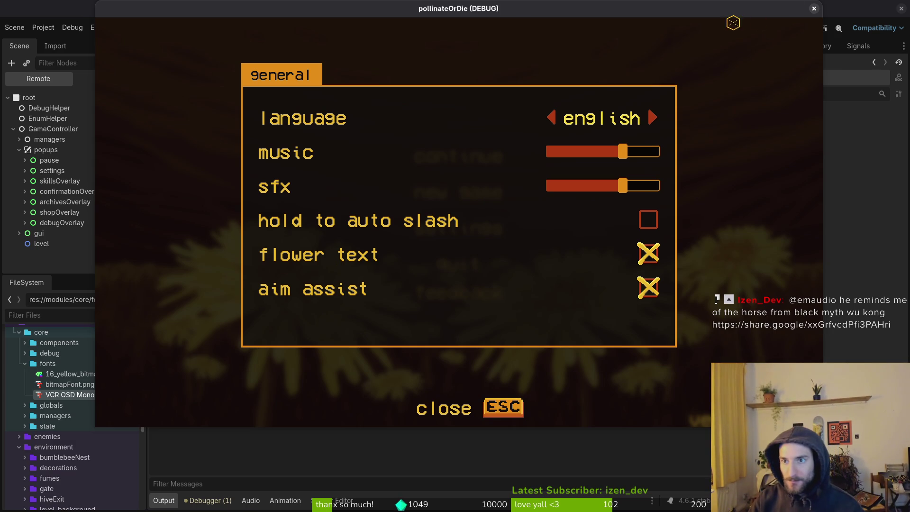
pyautogui.click(814, 8)
# Quick-open settingsOverlay.tscn, collapse the autoslash and general nodes, and copy the general tab
pyautogui.hotkey('alt', 'shift', 'o')
pyautogui.write('settinoverts')
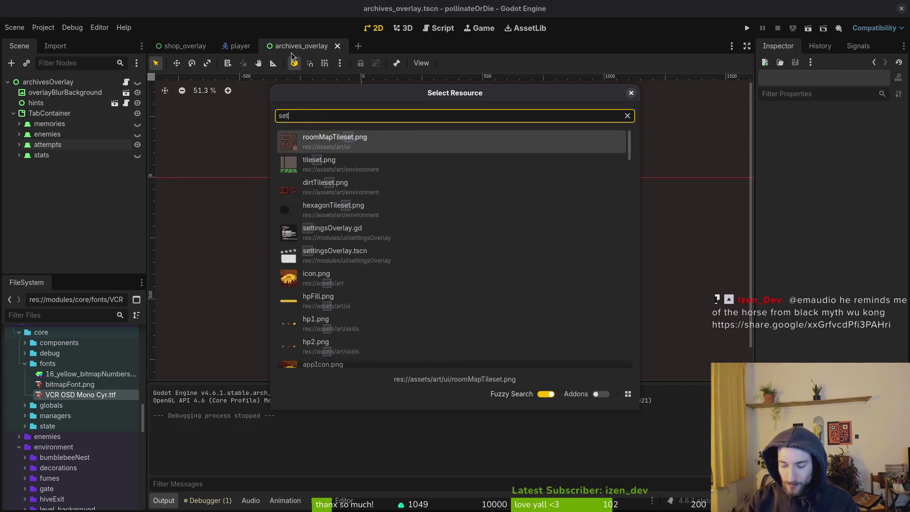
pyautogui.press('Return')
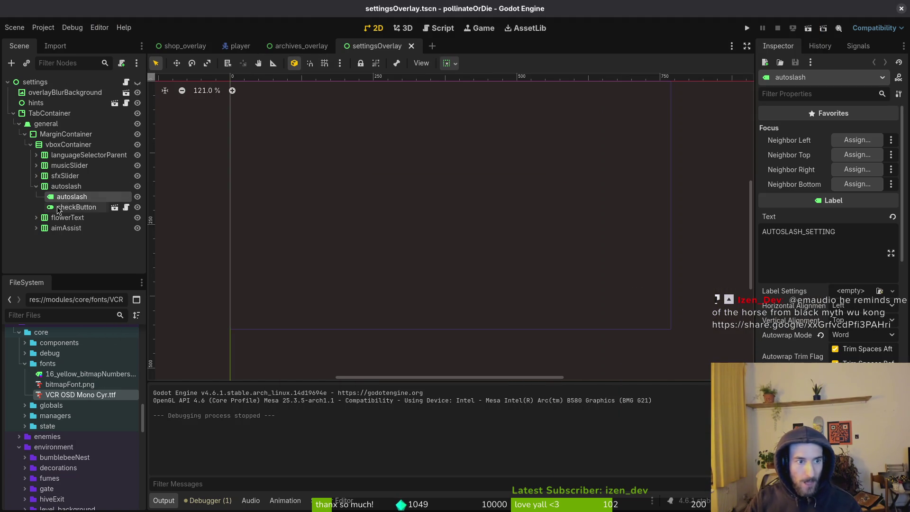
pyautogui.click(62, 186)
pyautogui.click(36, 185)
pyautogui.click(19, 123)
pyautogui.click(46, 123)
pyautogui.hotkey('ctrl', 'c')
# Paste the general tab under TabContainer and rename the copy to accessibility
pyautogui.click(50, 113)
pyautogui.hotkey('ctrl', 'v')
pyautogui.click(50, 134)
pyautogui.write('ac')
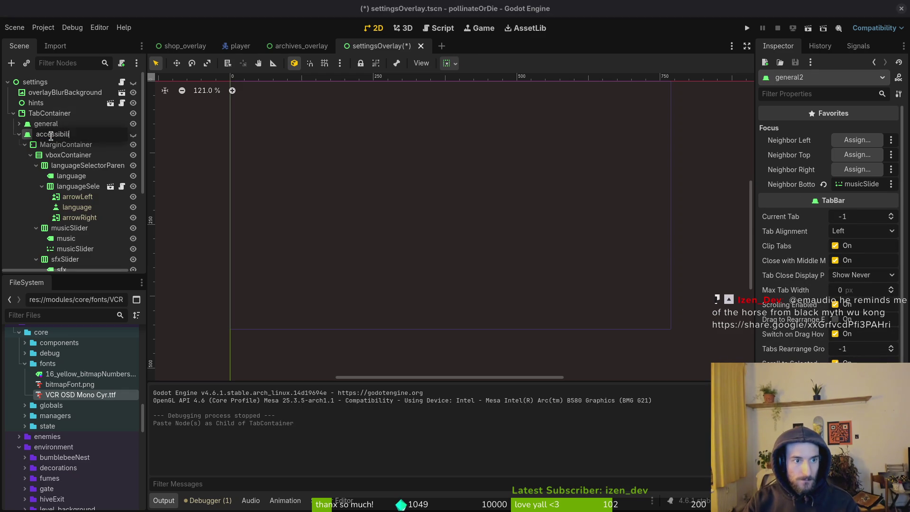
pyautogui.press('Return')
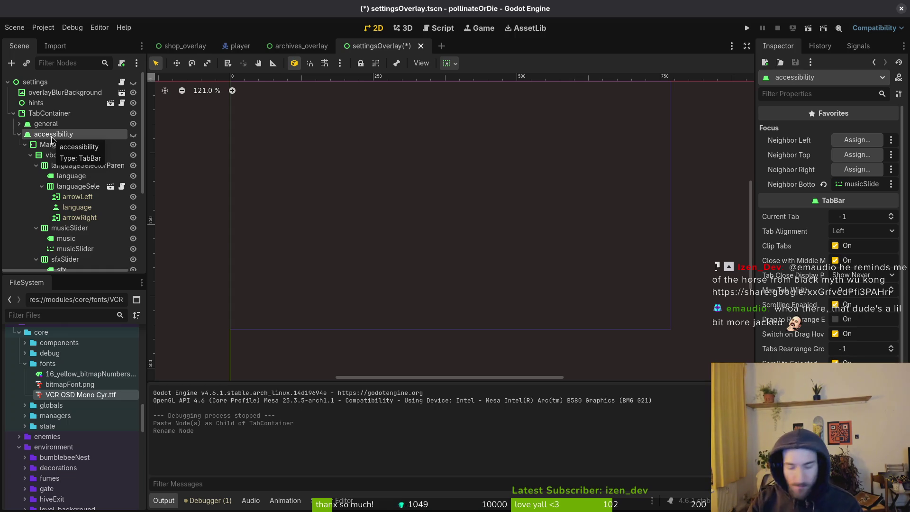
# Delete the languageSelectorParent, musicSlider and sfxSlider rows from the accessibility tab
pyautogui.doubleClick(19, 135)
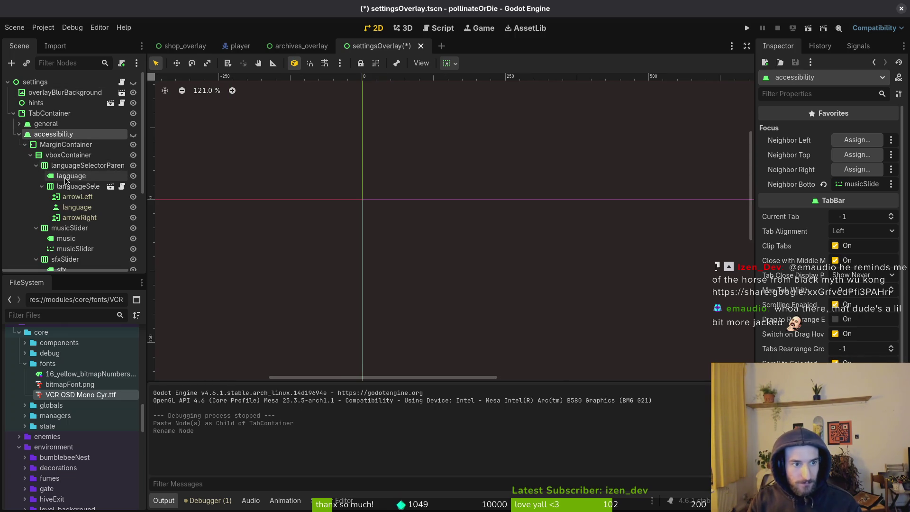
pyautogui.click(80, 165)
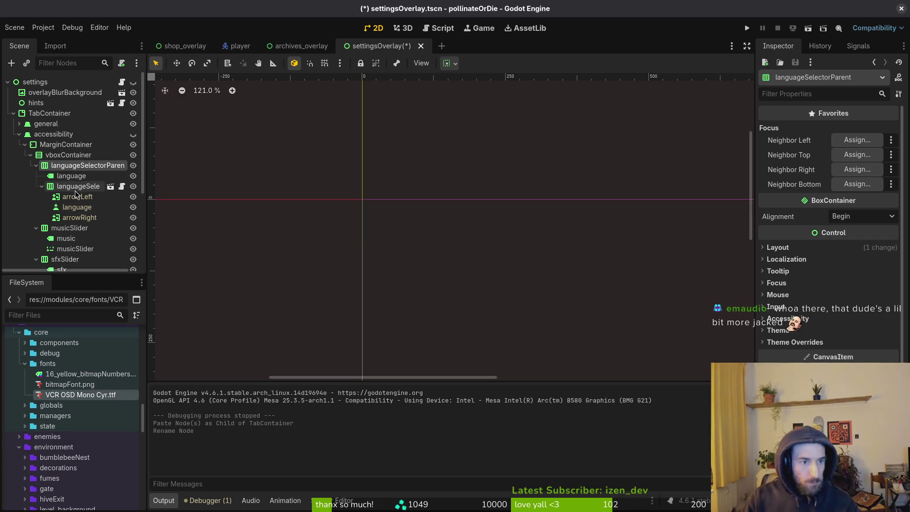
pyautogui.click(36, 166)
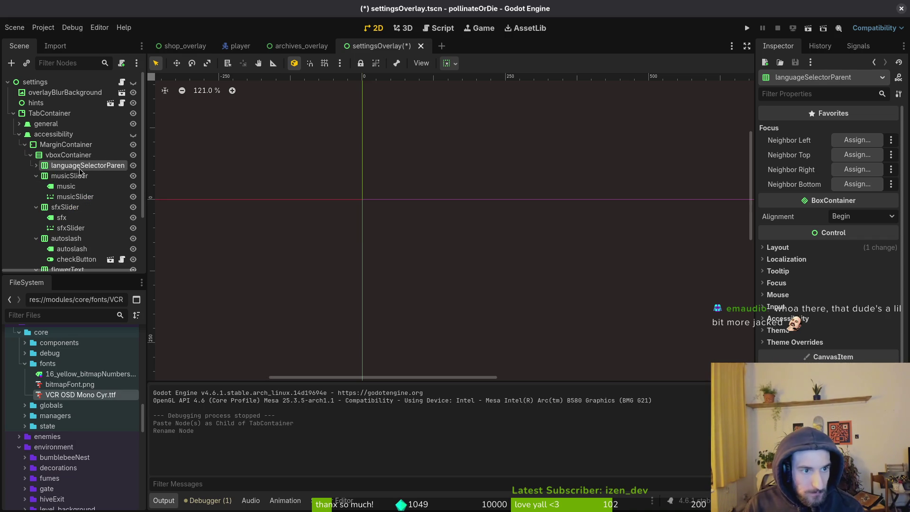
pyautogui.keyDown('shift'); pyautogui.click(68, 209); pyautogui.keyUp('shift')
pyautogui.press('Delete')
pyautogui.press('Return')
# Collapse the autoslash, flowerText and aimAssist rows and paste an aimAssist copy into vboxContainer
pyautogui.click(66, 165)
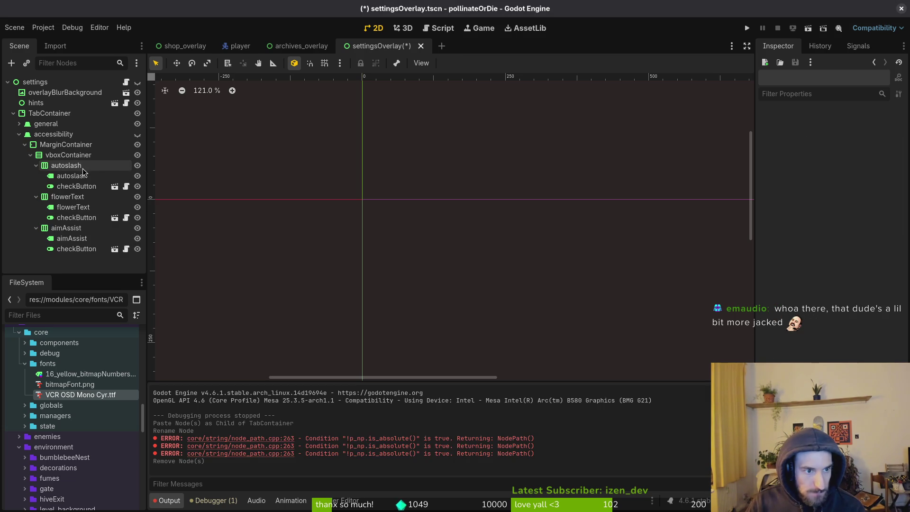
pyautogui.click(64, 169)
pyautogui.press('Escape')
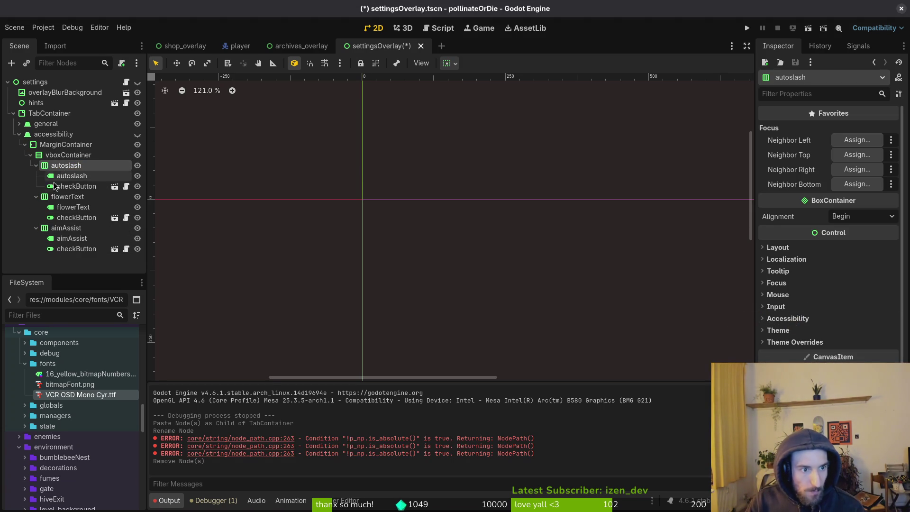
pyautogui.press('Left')
pyautogui.press('Down')
pyautogui.press('Left')
pyautogui.press('Down')
pyautogui.press('Left')
pyautogui.click(69, 156)
pyautogui.hotkey('ctrl', 'v')
# Rename the pasted row and its Label child both to 'screenshake'
pyautogui.click(60, 197)
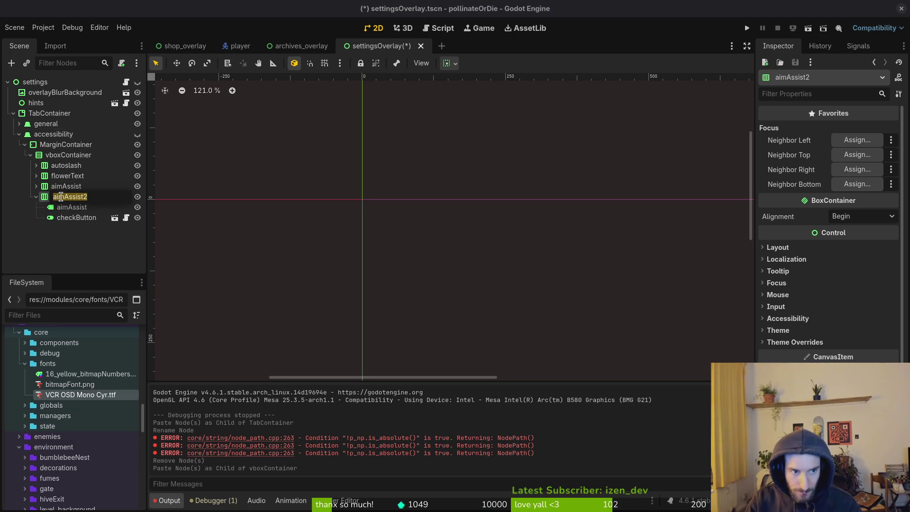
pyautogui.write('screenshake')
pyautogui.press('Return')
pyautogui.click(69, 207)
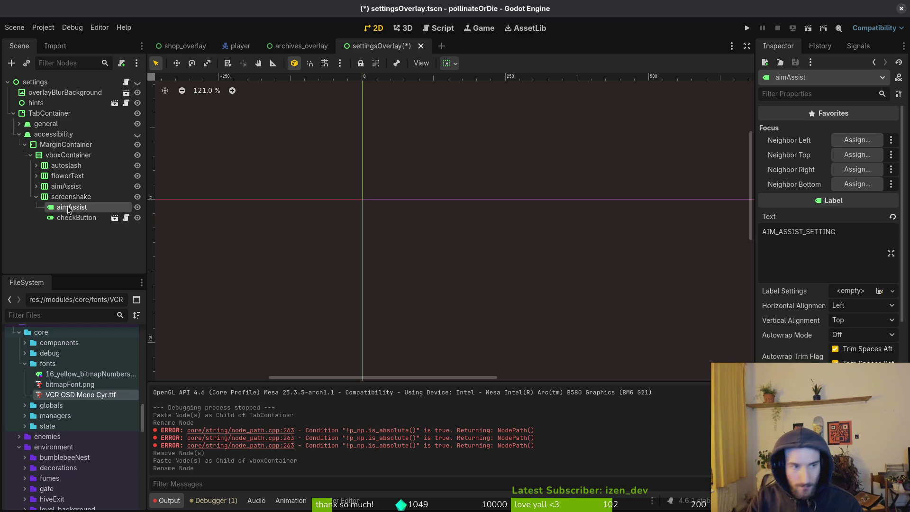
pyautogui.click(69, 209)
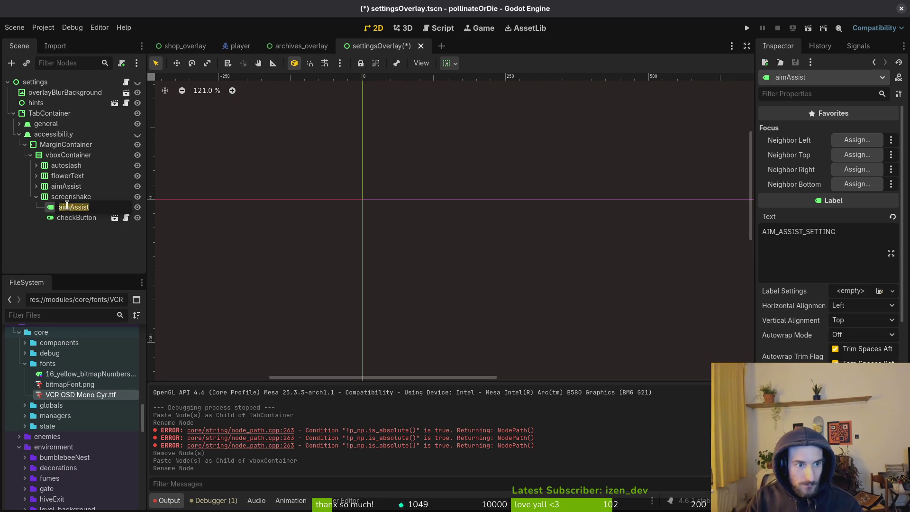
pyautogui.write('screenshake')
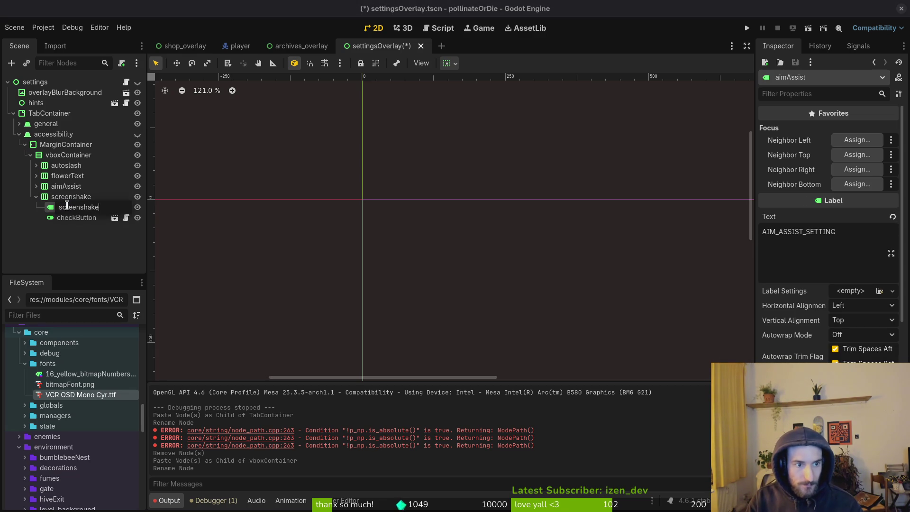
pyautogui.press('Return')
# Expand the aimAssist row and select the screenshake row's checkButton node
pyautogui.click(36, 187)
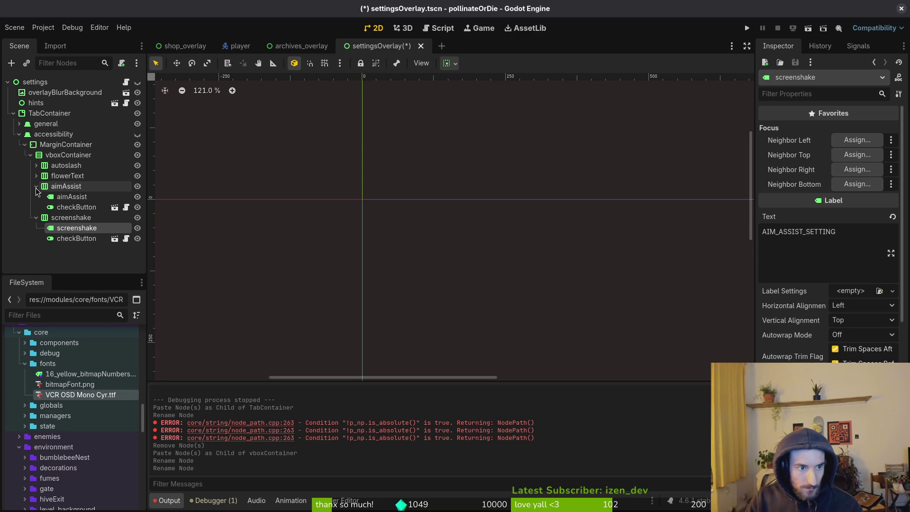
pyautogui.click(75, 238)
pyautogui.click(76, 207)
pyautogui.click(66, 217)
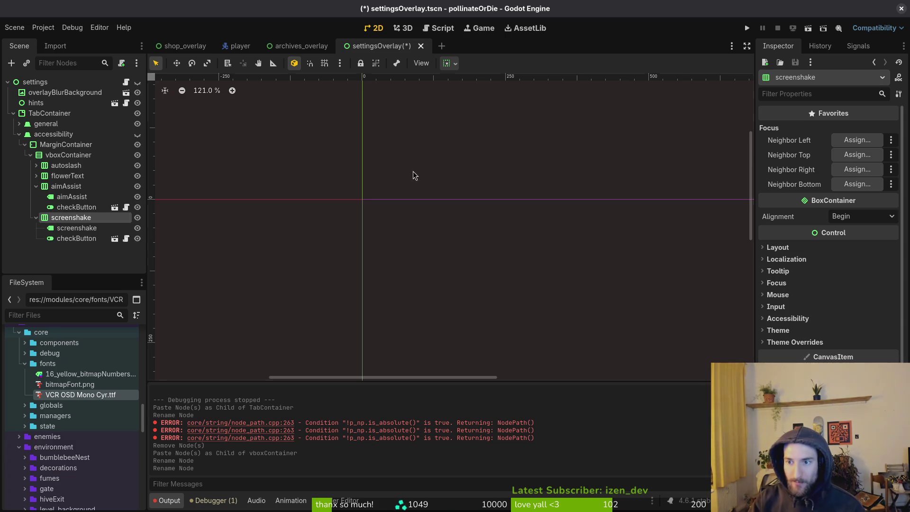
pyautogui.click(76, 238)
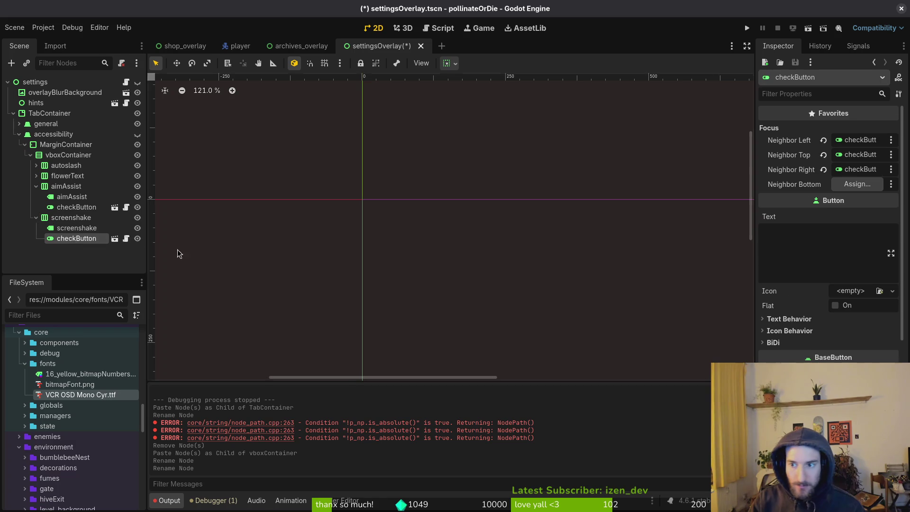
# Set the screenshake checkbox's focus neighbours: bottom to autoslash, top to aimAssist
pyautogui.click(850, 187)
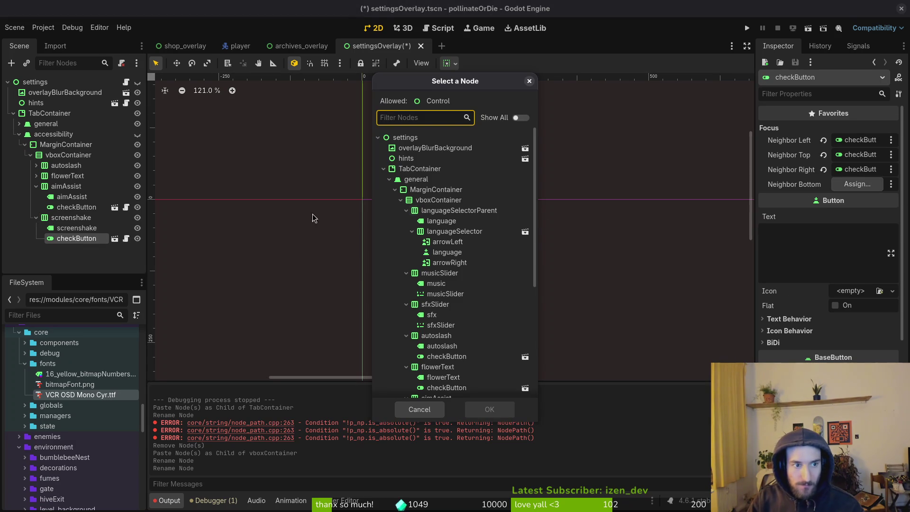
pyautogui.scroll(-5, 454, 232)
pyautogui.click(446, 294)
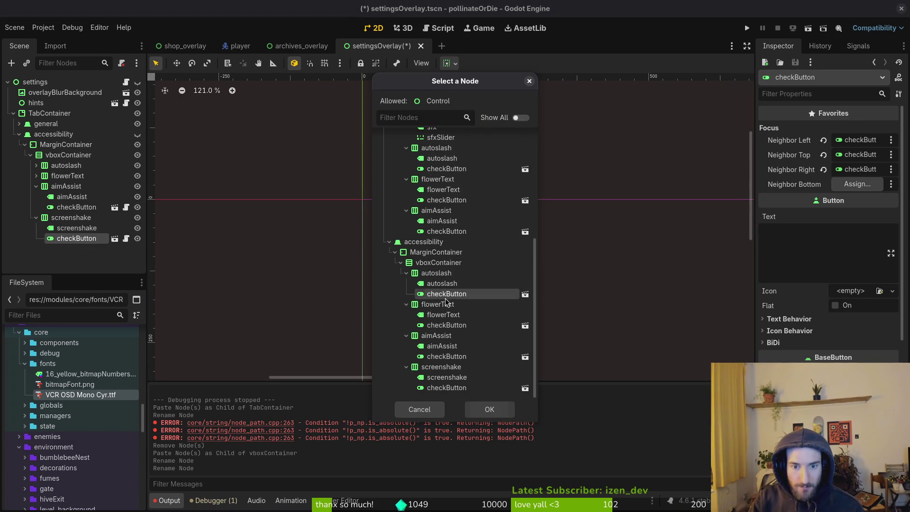
pyautogui.click(489, 409)
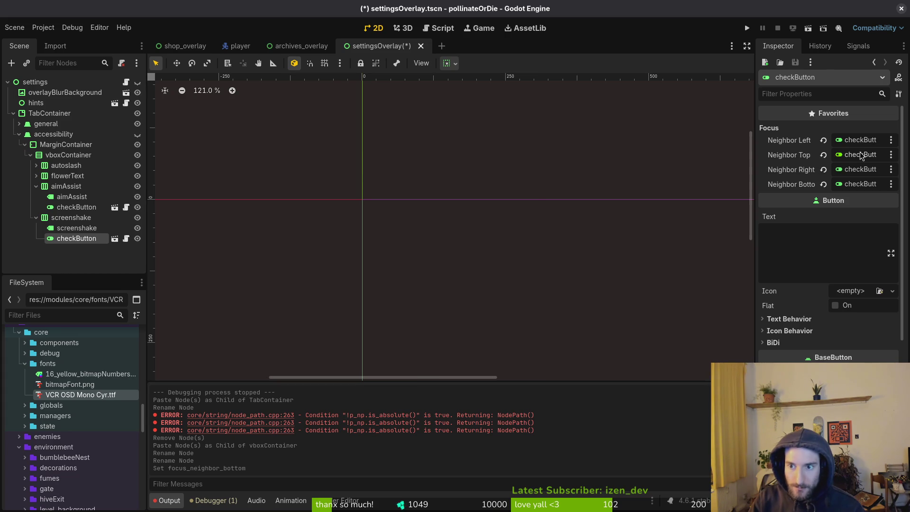
pyautogui.click(861, 155)
pyautogui.scroll(-2, 458, 276)
pyautogui.scroll(-3, 458, 276)
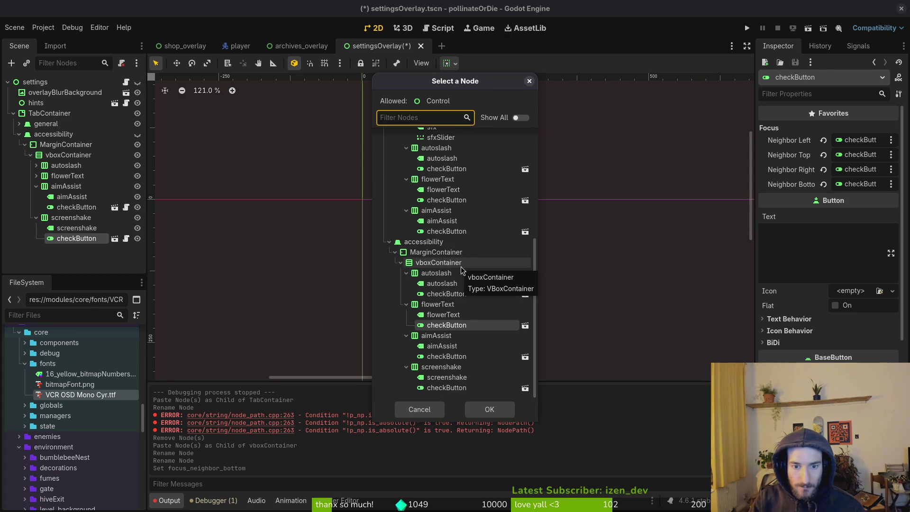
pyautogui.click(446, 324)
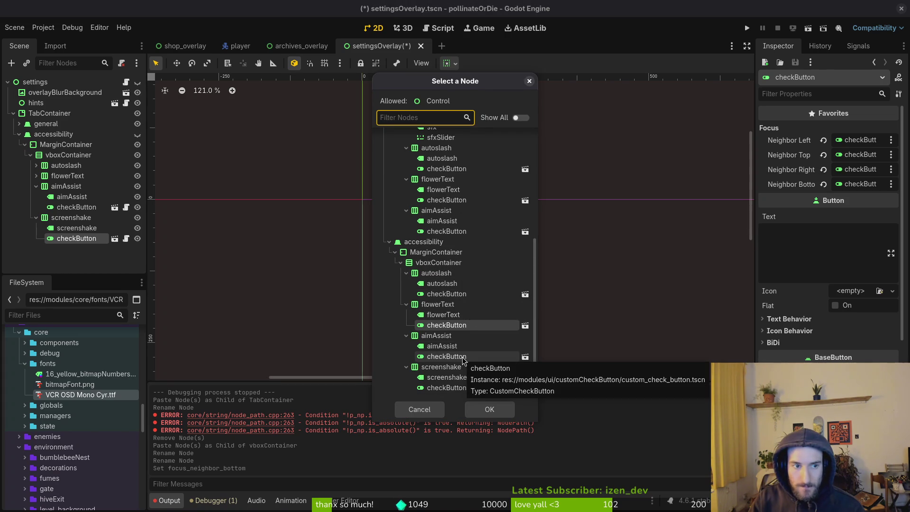
pyautogui.click(463, 358)
pyautogui.click(488, 409)
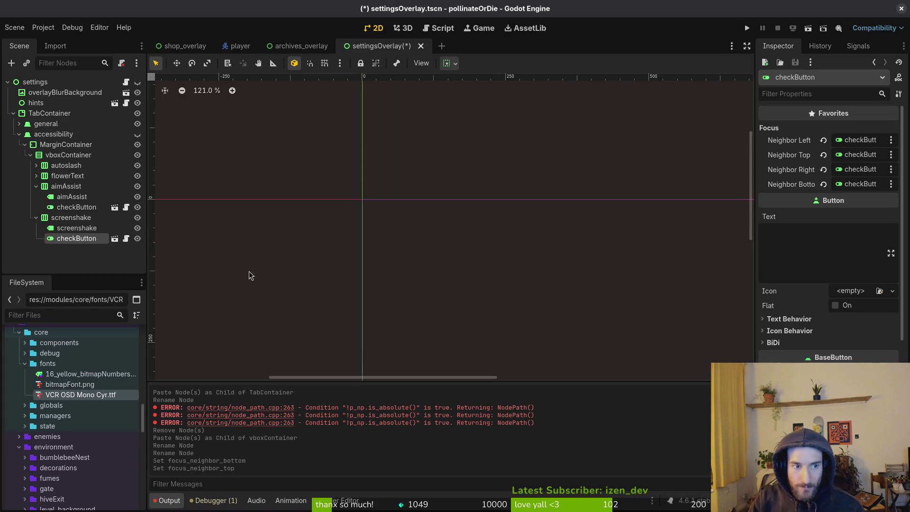
# Set the aimAssist checkbox's bottom focus neighbour to the screenshake checkbox
pyautogui.click(76, 207)
pyautogui.click(857, 184)
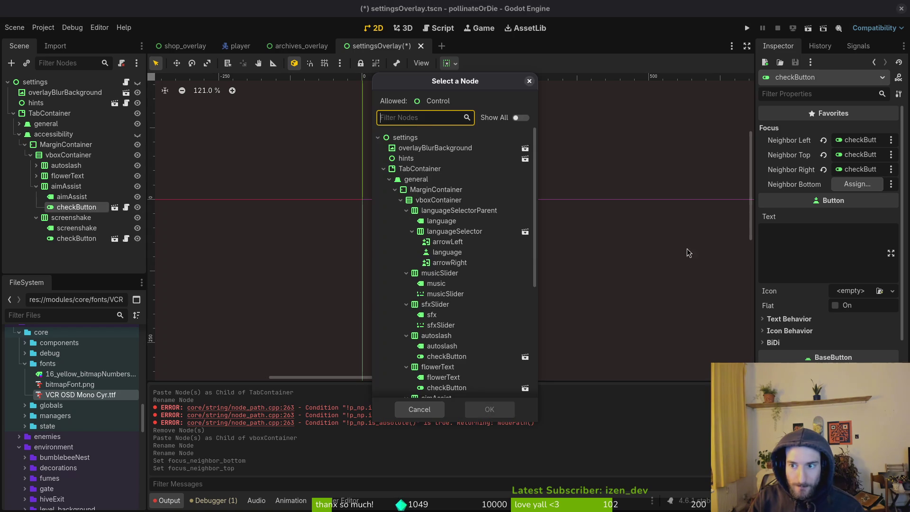
pyautogui.scroll(-5, 474, 256)
pyautogui.click(455, 388)
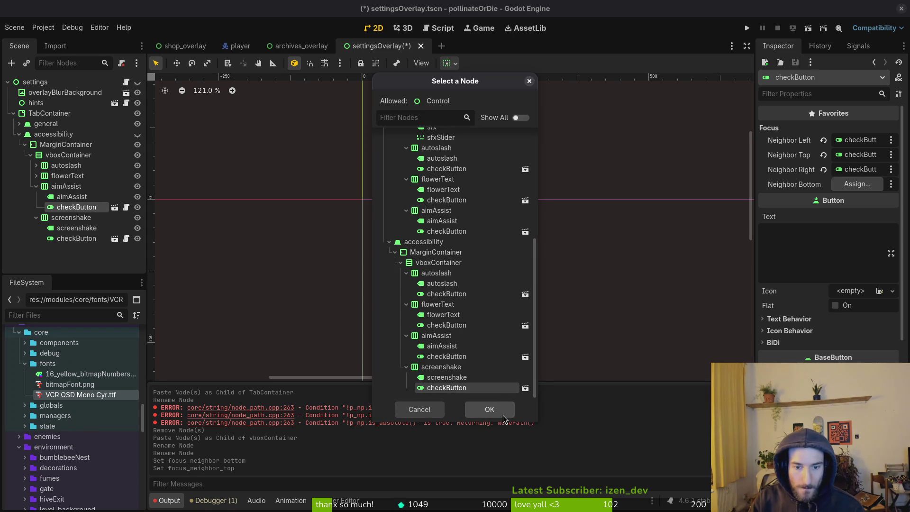
pyautogui.click(474, 408)
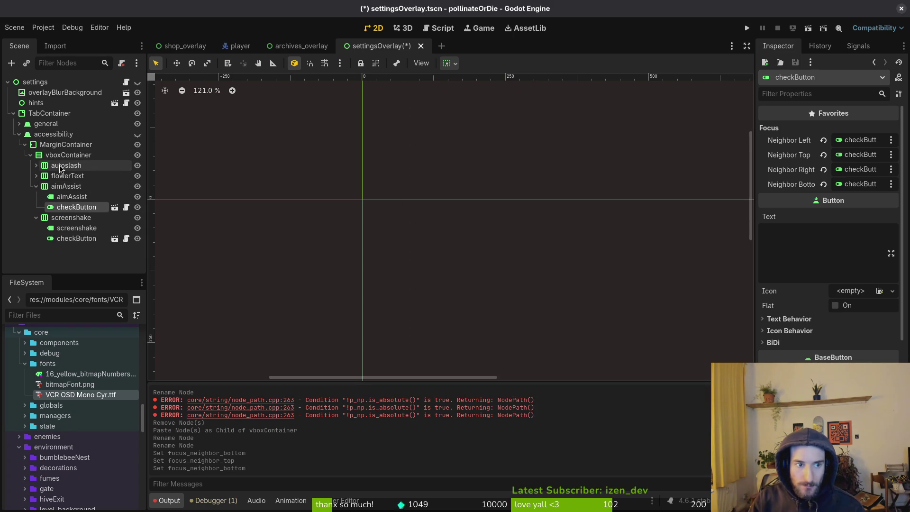
# Set the autoslash checkbox's top focus neighbour to the screenshake checkbox
pyautogui.click(36, 166)
pyautogui.click(76, 186)
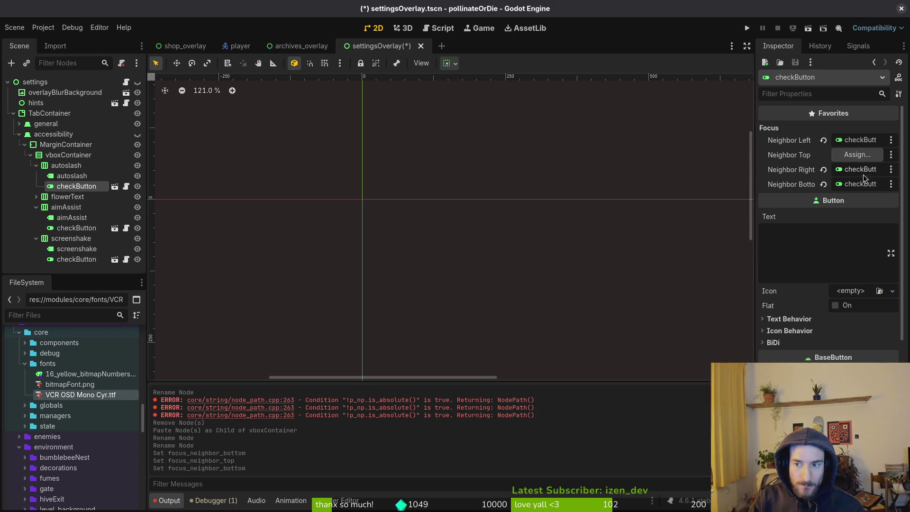
pyautogui.click(857, 155)
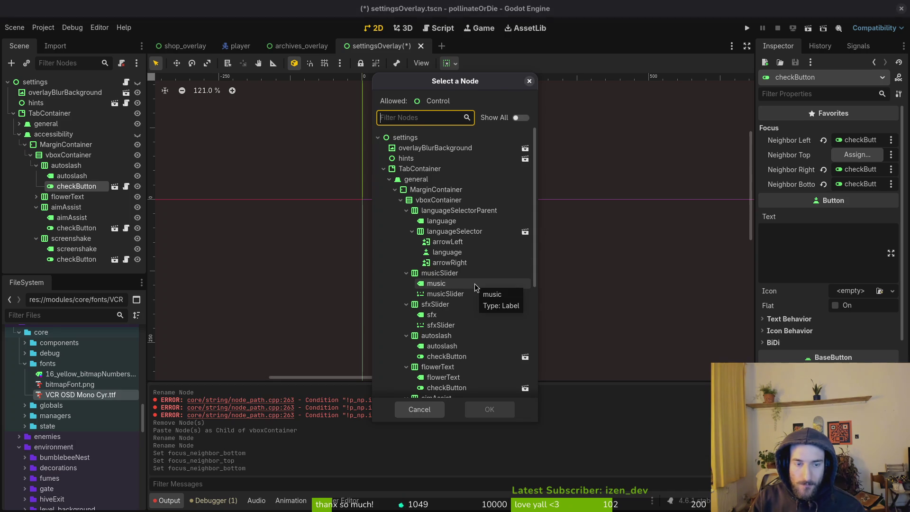
pyautogui.scroll(-5, 468, 309)
pyautogui.click(448, 387)
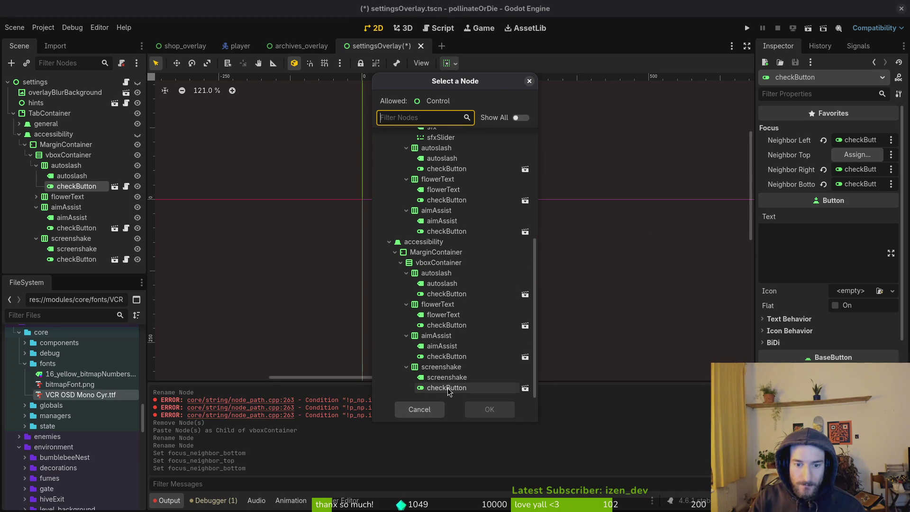
pyautogui.click(502, 417)
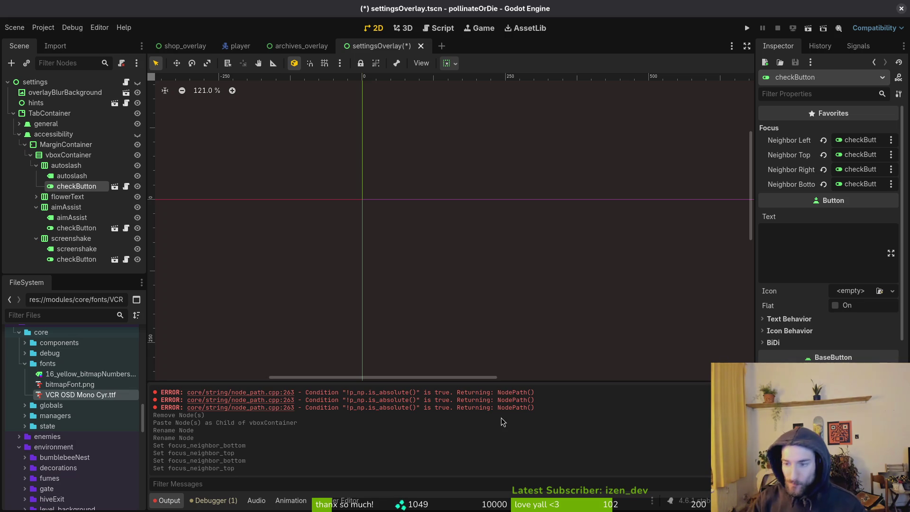
# Collapse the autoslash, aimAssist and screenshake rows and save the scene
pyautogui.click(36, 165)
pyautogui.click(36, 186)
pyautogui.click(36, 197)
pyautogui.hotkey('ctrl', 's')
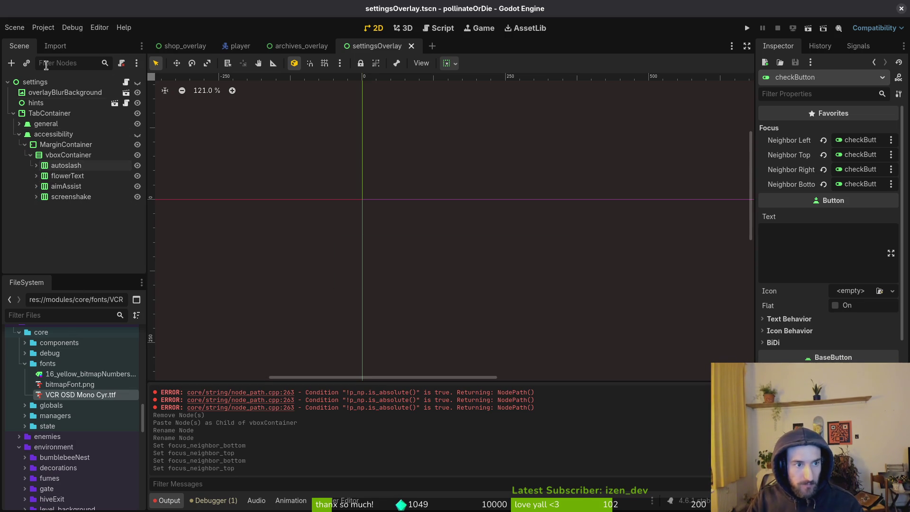
# Delete the autoslash, flowerText and aimAssist rows from the general tab and save
pyautogui.click(19, 124)
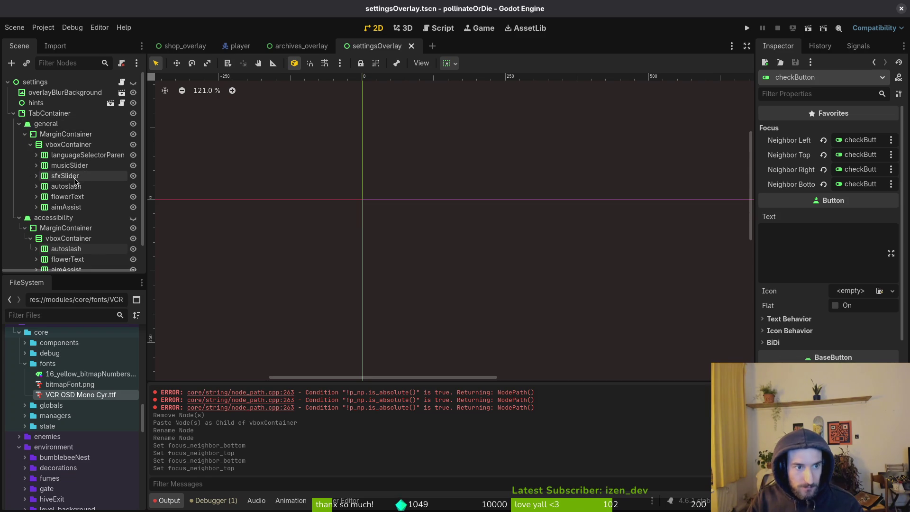
pyautogui.click(66, 186)
pyautogui.keyDown('shift'); pyautogui.click(66, 207); pyautogui.keyUp('shift')
pyautogui.click(133, 218)
pyautogui.press('Delete')
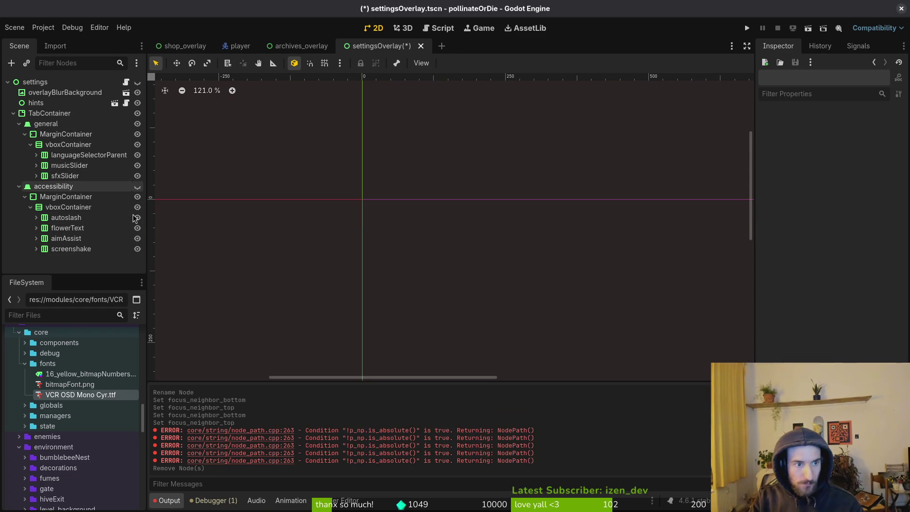
pyautogui.hotkey('ctrl', 's')
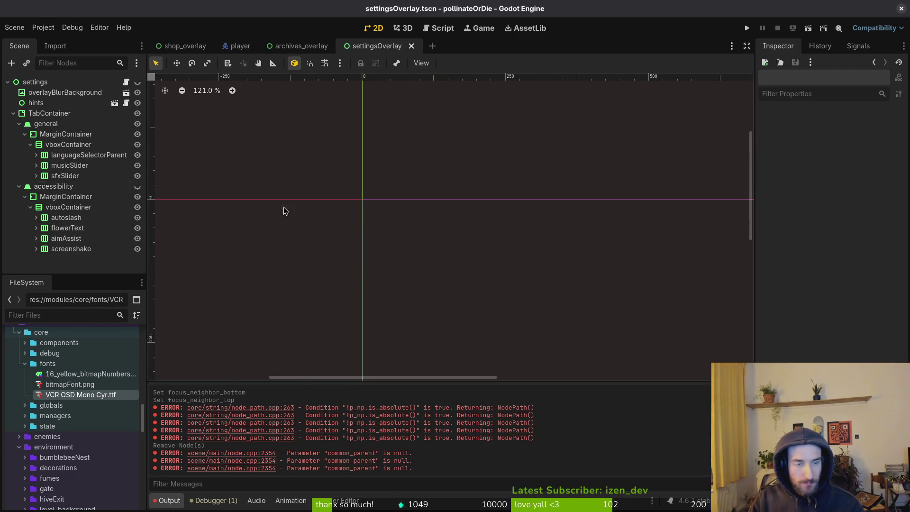
# Switch to Neovim with the settingsOverlay.gd script
pyautogui.hotkey('alt', 'Tab')
pyautogui.press('v')
pyautogui.press('Escape')
# Open shop_overlay.gd, copy its _translate_tabs function and save the file
pyautogui.press('space')
pyautogui.write('fshoover')
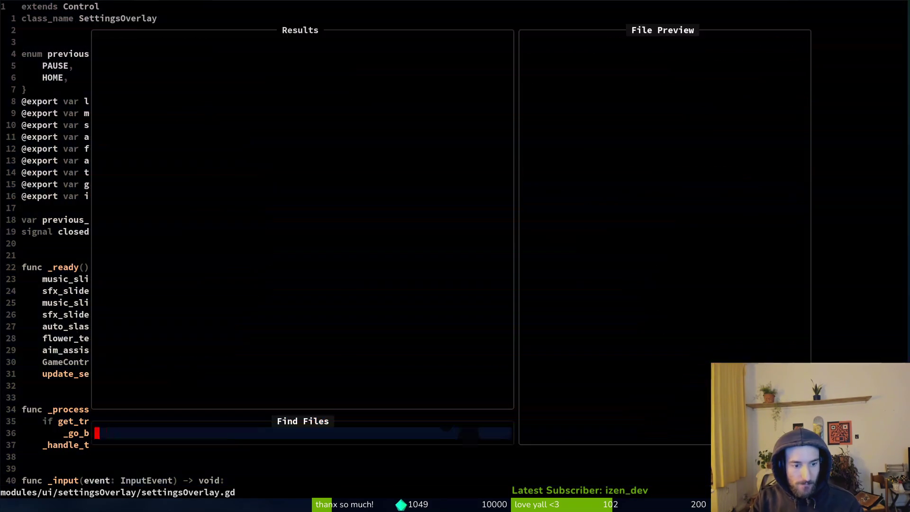
pyautogui.press('Return')
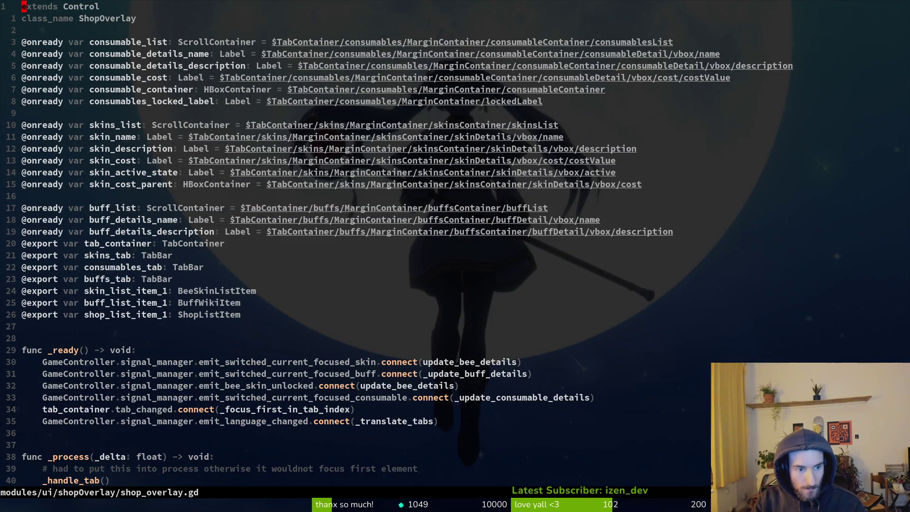
pyautogui.press('G')
pyautogui.press('k')
pyautogui.press('k')
pyautogui.press('k')
pyautogui.press('k')
pyautogui.hotkey('shift', 'v')
pyautogui.press('j')
pyautogui.press('j')
pyautogui.press('j')
pyautogui.press('j')
pyautogui.write('y:w')
pyautogui.press('Return')
# Paste _translate_tabs at the end of settingsOverlay.gd and undo the stray lines
pyautogui.hotkey('ctrl', '6')
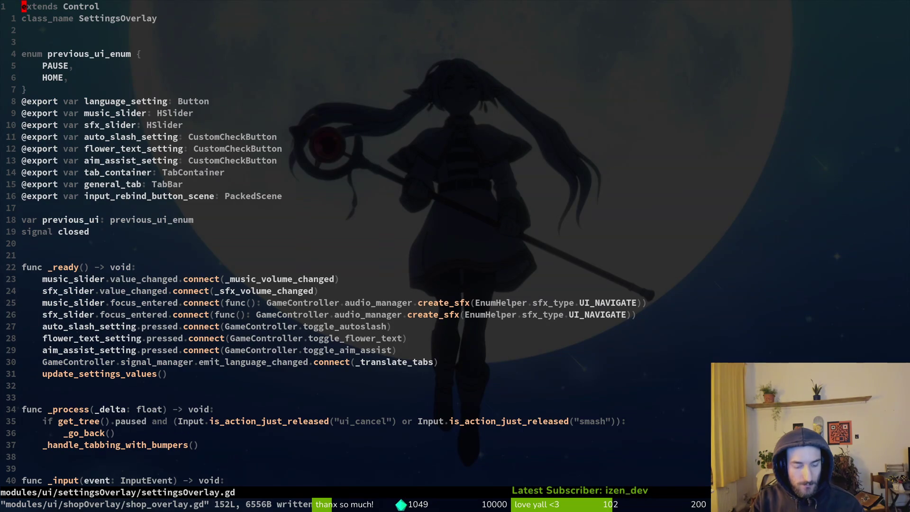
pyautogui.press('G')
pyautogui.press('p')
pyautogui.press('k')
pyautogui.press('o')
pyautogui.press('Return')
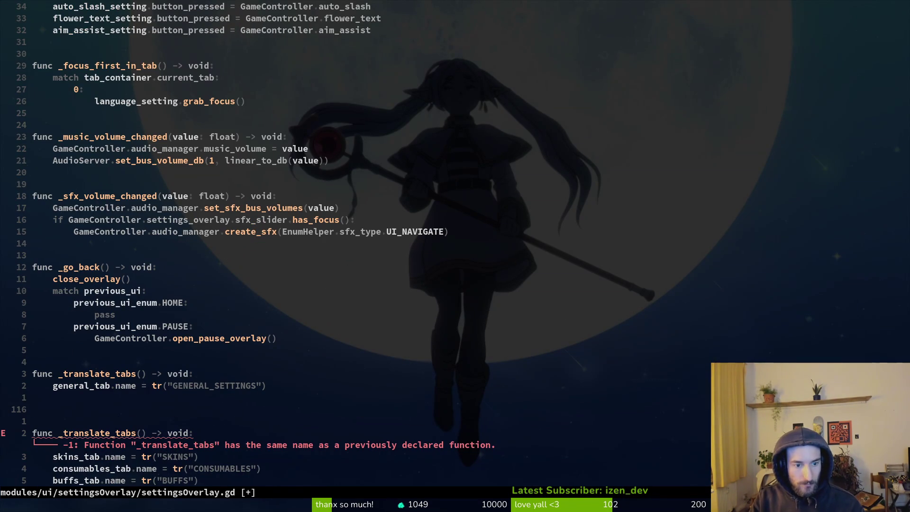
pyautogui.press('Escape')
pyautogui.press('u')
pyautogui.press('u')
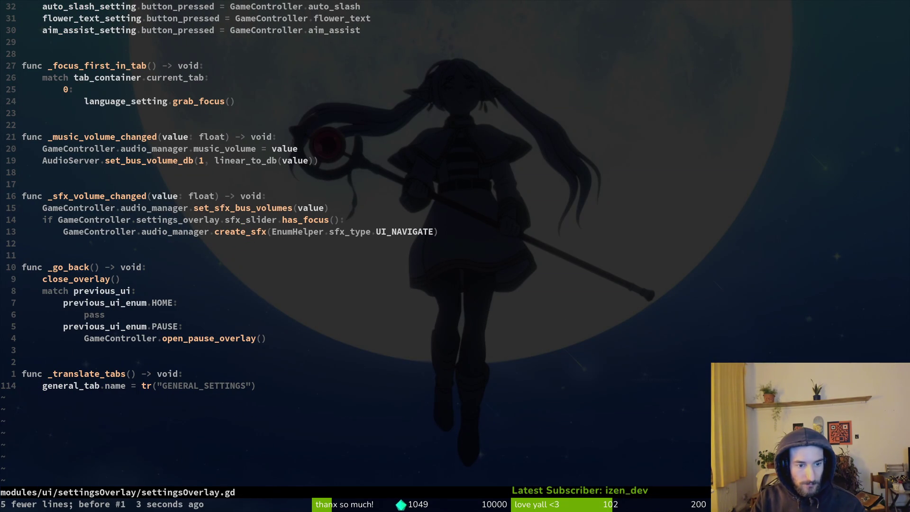
# Duplicate the general_tab name line as an accessibility_tab.name line
pyautogui.press('y')
pyautogui.press('y')
pyautogui.write('pf.c^acc')
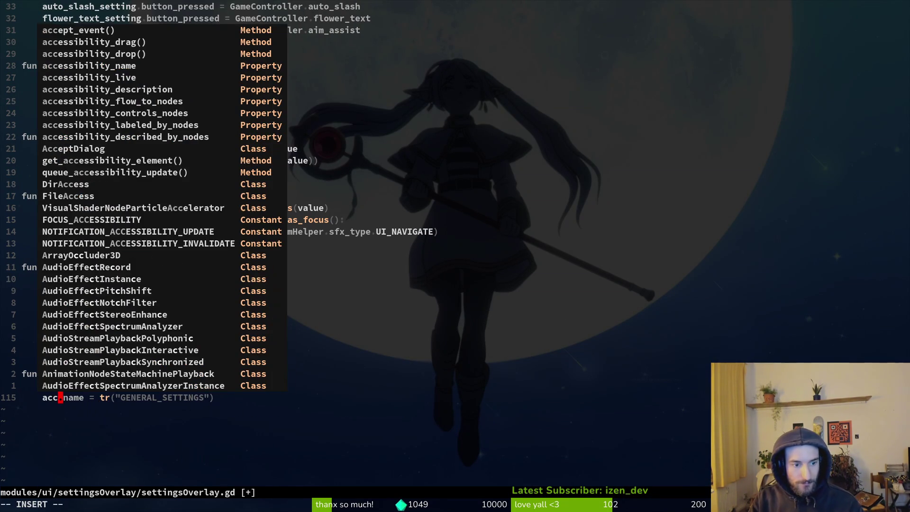
pyautogui.write('essi')
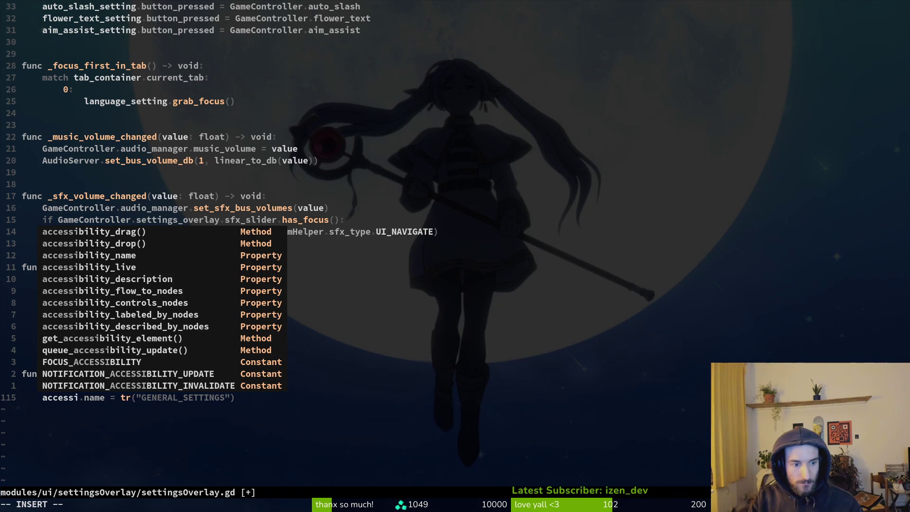
pyautogui.write('bility_tab')
pyautogui.press('Escape')
# Change the duplicated line's translation key to ACCESSIBILITY_SETTINGS and save the script
pyautogui.press('$')
pyautogui.press('h')
pyautogui.press('c')
pyautogui.press('i')
pyautogui.press('"')
pyautogui.write('A')
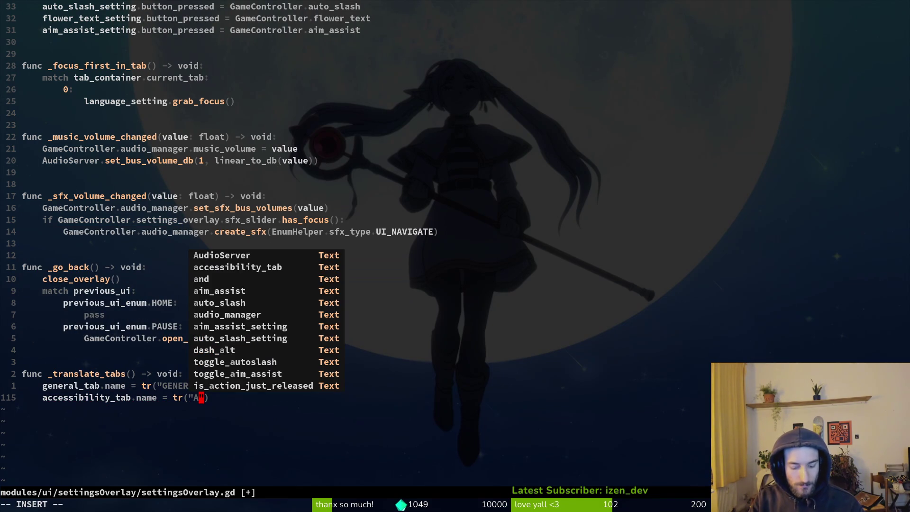
pyautogui.write('CCESSI')
pyautogui.write('BILI')
pyautogui.write('TY_SET')
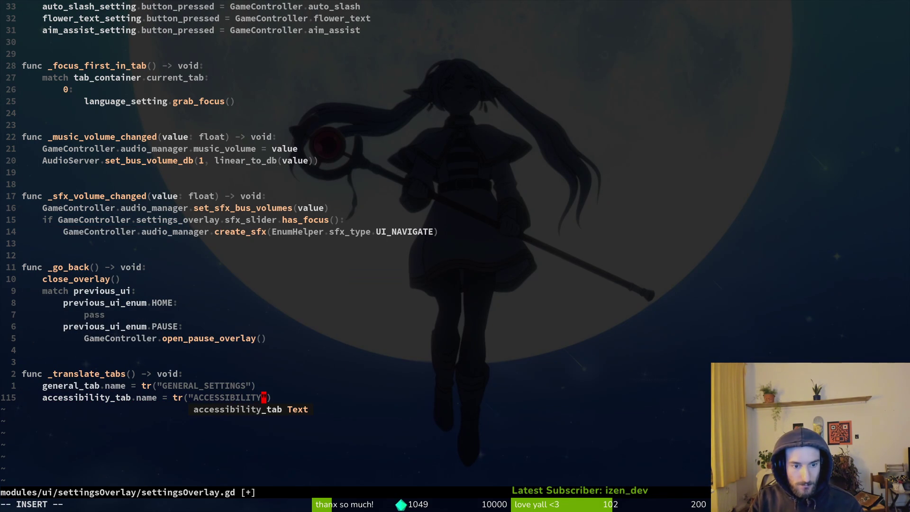
pyautogui.write('TINGS')
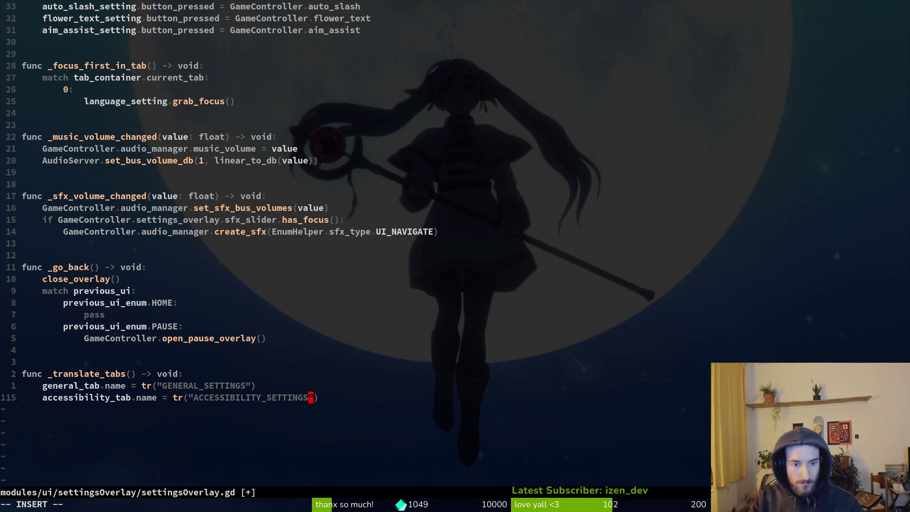
pyautogui.press('Escape')
pyautogui.write('b:w')
pyautogui.press('Return')
# Duplicate the general_tab export line as an accessibility_tab export and save
pyautogui.press('1')
pyautogui.press('0')
pyautogui.press('0')
pyautogui.press('k')
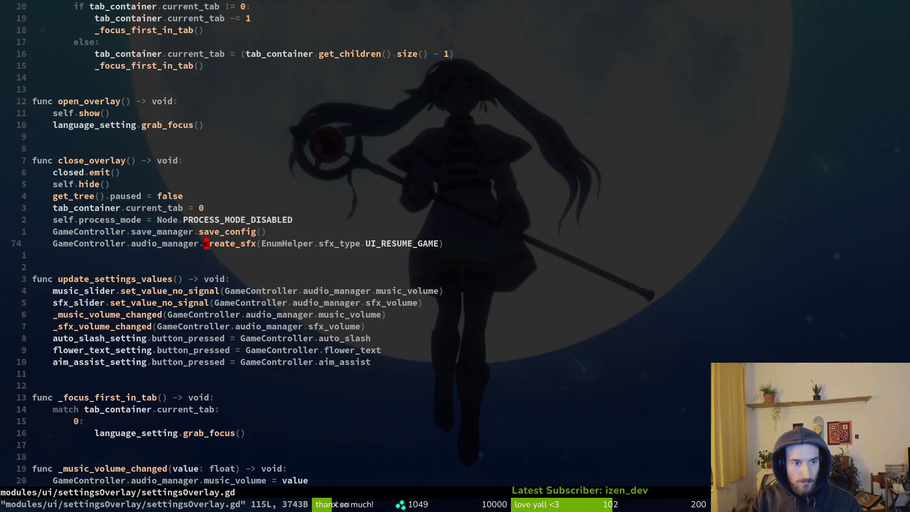
pyautogui.press('k')
pyautogui.press('j')
pyautogui.press('j')
pyautogui.press('k')
pyautogui.press('k')
pyautogui.press('j')
pyautogui.press('j')
pyautogui.press('y')
pyautogui.press('y')
pyautogui.write('pwwcwasc')
pyautogui.press('Tab')
pyautogui.press('Escape')
pyautogui.hotkey('ctrl', 's')
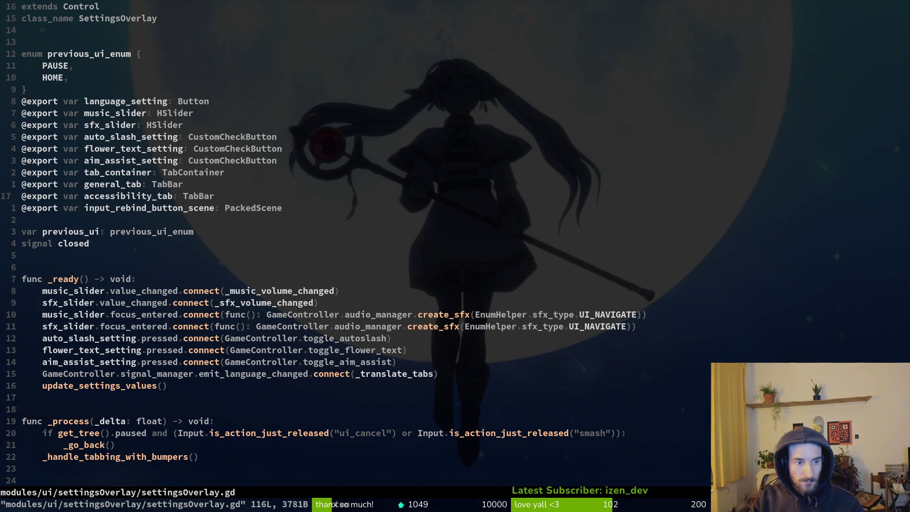
# Add a 1: case to _focus_first_in_tab by copying the 0: case, clearing language_setting
pyautogui.hotkey('ctrl', 'd')
pyautogui.hotkey('ctrl', 'd')
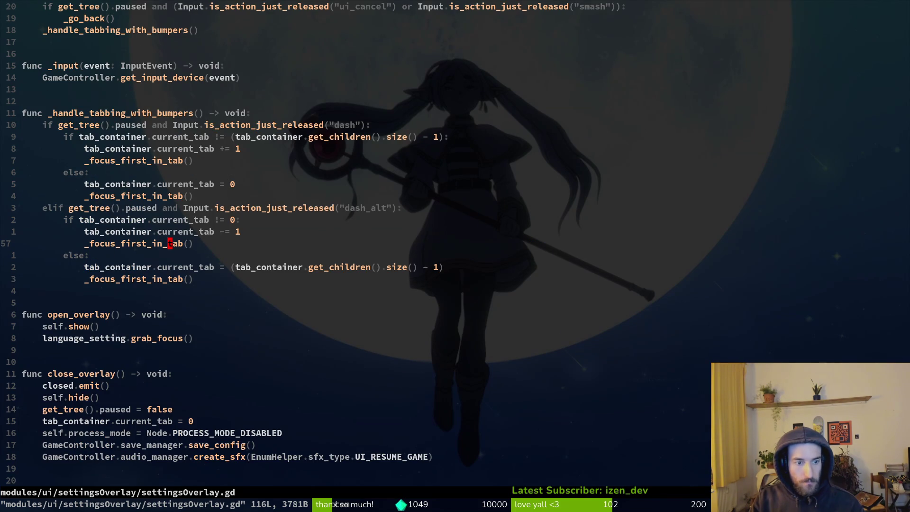
pyautogui.hotkey('ctrl', 'd')
pyautogui.press('}')
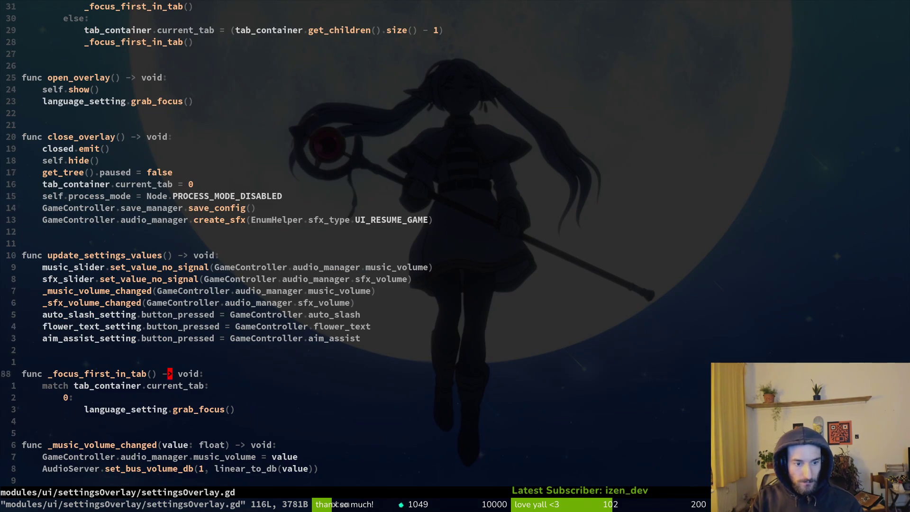
pyautogui.press('j')
pyautogui.press('j')
pyautogui.press('j')
pyautogui.write('yjps1')
pyautogui.press('Escape')
pyautogui.write(':w')
pyautogui.press('Return')
pyautogui.press('Return')
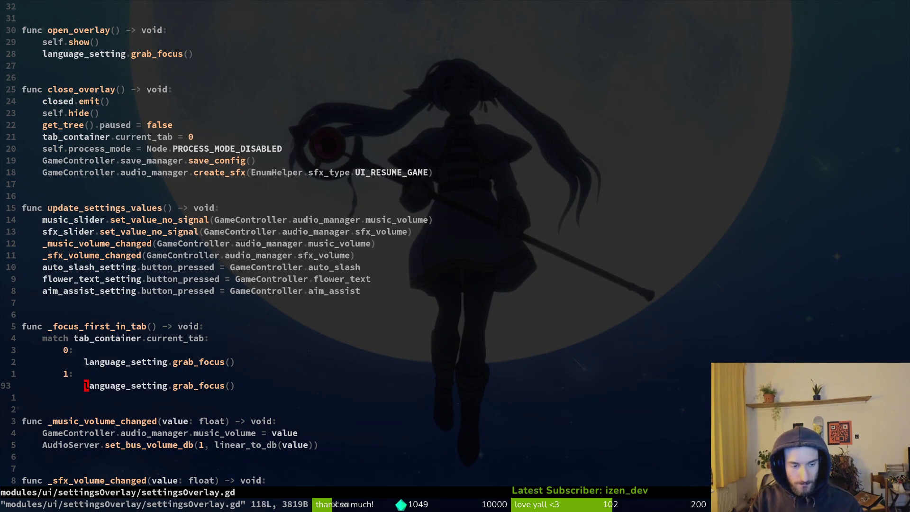
pyautogui.press('d')
pyautogui.press('w')
# Duplicate the aim_assist_setting declaration as screenshake_setting and save
pyautogui.hotkey('ctrl', 'u')
pyautogui.hotkey('ctrl', 'u')
pyautogui.hotkey('ctrl', 'u')
pyautogui.press('j')
pyautogui.press('j')
pyautogui.press('j')
pyautogui.press('j')
pyautogui.press('k')
pyautogui.press('k')
pyautogui.press('k')
pyautogui.press('k')
pyautogui.press('k')
pyautogui.press('k')
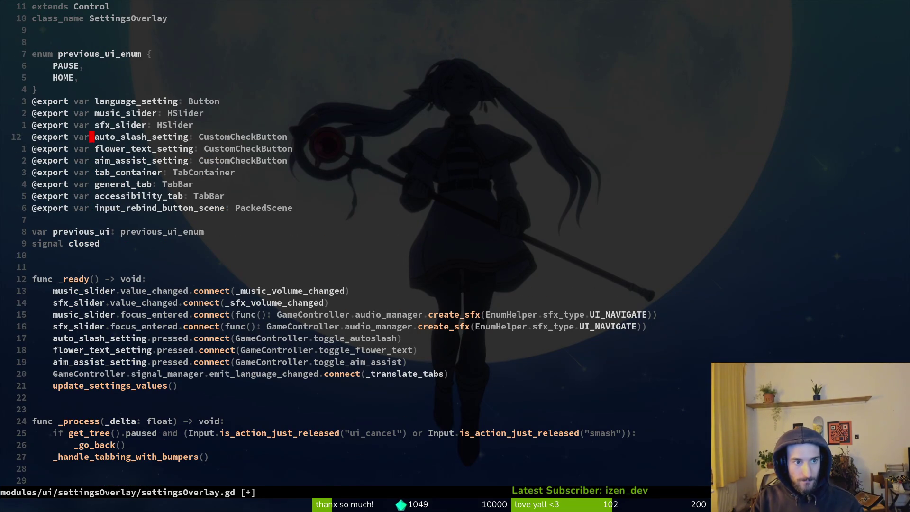
pyautogui.press('j')
pyautogui.press('j')
pyautogui.press('y')
pyautogui.press('y')
pyautogui.press('p')
pyautogui.press('w')
pyautogui.press('w')
pyautogui.press('w')
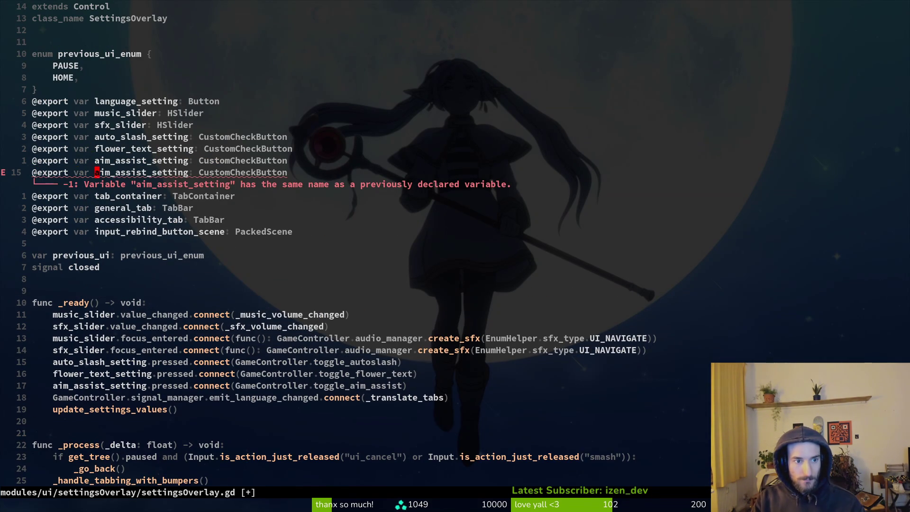
pyautogui.write('cw')
pyautogui.write('screenshake_setti')
pyautogui.write('ng')
pyautogui.press('Escape')
pyautogui.write(':w')
pyautogui.press('Return')
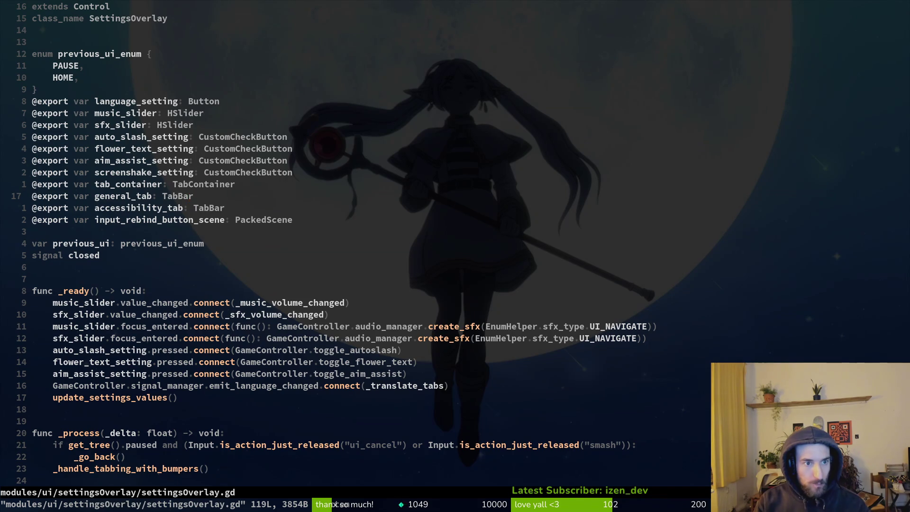
# Make the 1: case call auto_slash_setting.grab_focus(), save, and return to Godot
pyautogui.hotkey('ctrl', 'd')
pyautogui.hotkey('ctrl', 'd')
pyautogui.hotkey('ctrl', 'd')
pyautogui.press('j')
pyautogui.press('}')
pyautogui.press('8')
pyautogui.press('j')
pyautogui.press('$')
pyautogui.press('b')
pyautogui.press('b')
pyautogui.write('Iaau')
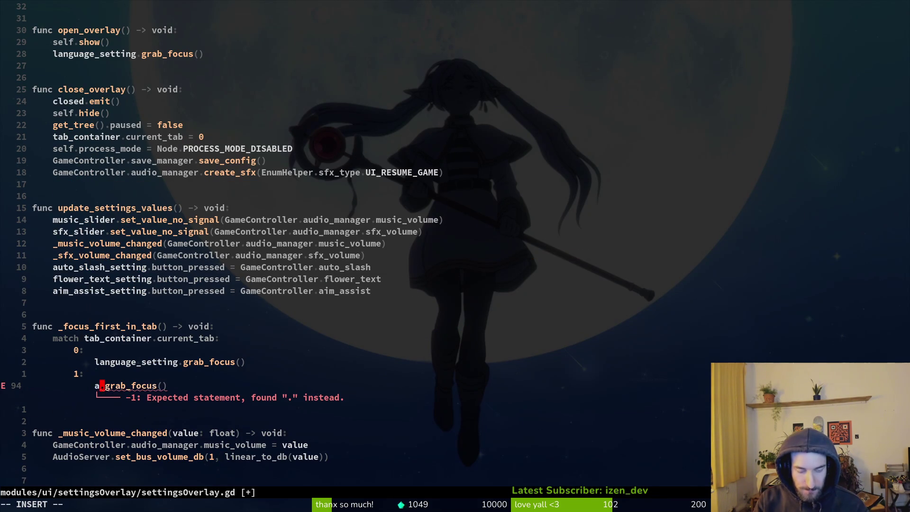
pyautogui.press('BackSpace')
pyautogui.press('BackSpace')
pyautogui.write('uto')
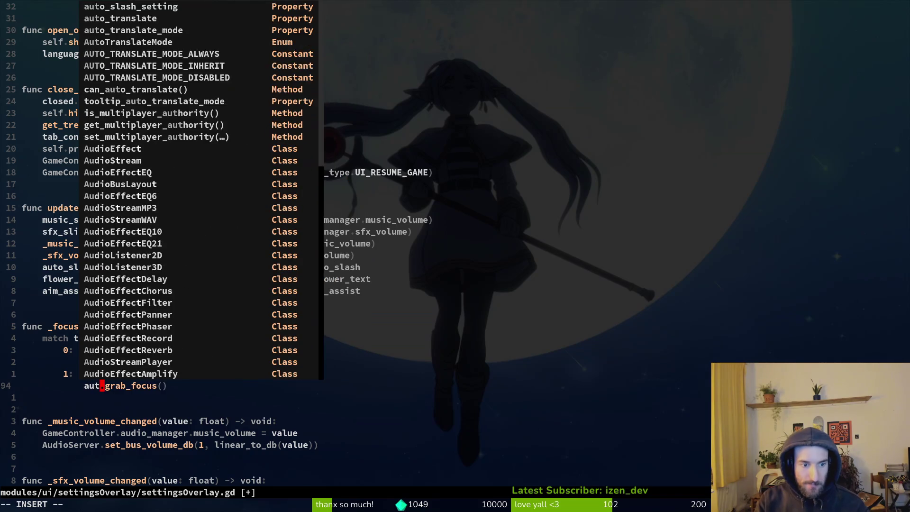
pyautogui.press('Return')
pyautogui.press('Escape')
pyautogui.write(':w')
pyautogui.press('Return')
pyautogui.hotkey('ctrl', 'u')
pyautogui.hotkey('ctrl', 'u')
pyautogui.hotkey('ctrl', 'u')
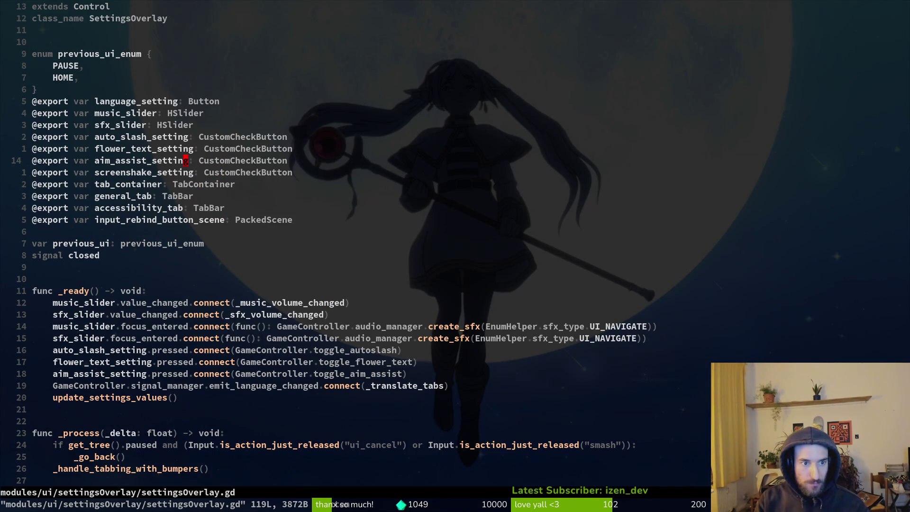
pyautogui.hotkey('alt', 'Tab')
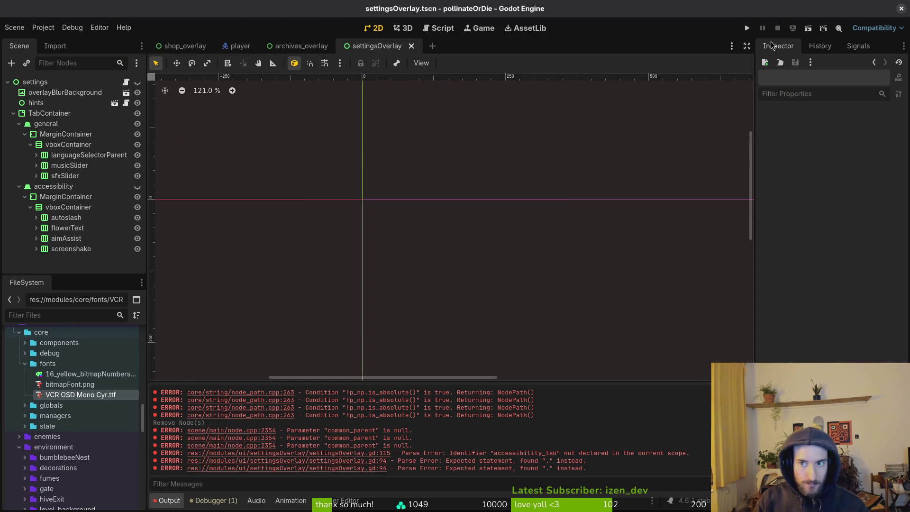
# Run the game, then link the autoslash, flowerText and aimAssist checkButtons to the settings node's matching properties
pyautogui.click(747, 28)
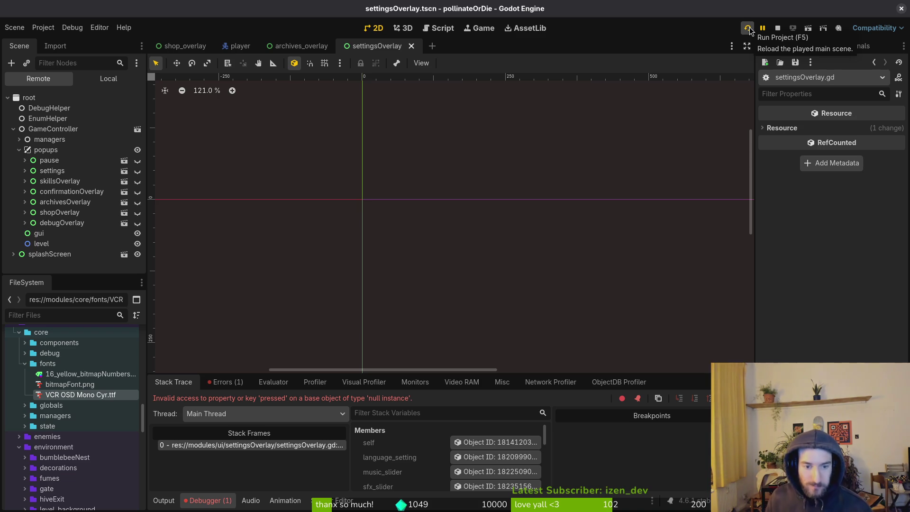
pyautogui.click(102, 78)
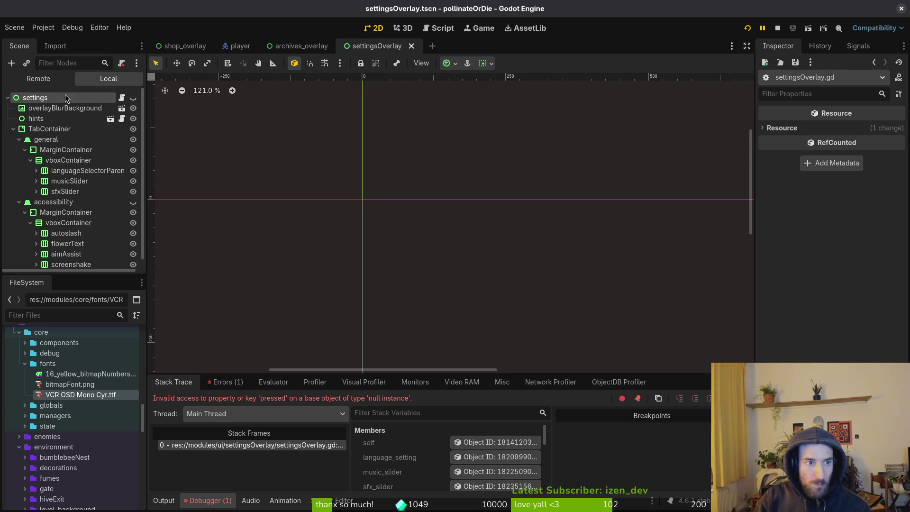
pyautogui.click(66, 98)
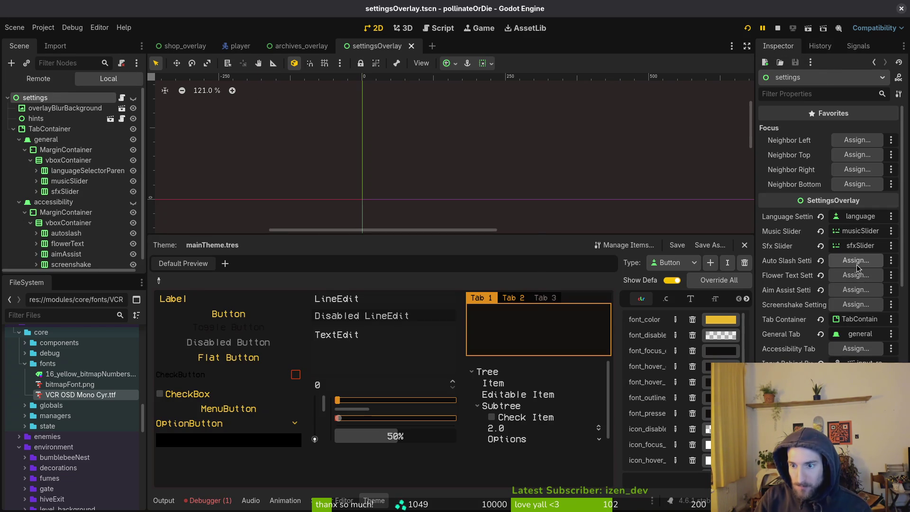
pyautogui.click(857, 265)
pyautogui.click(446, 199)
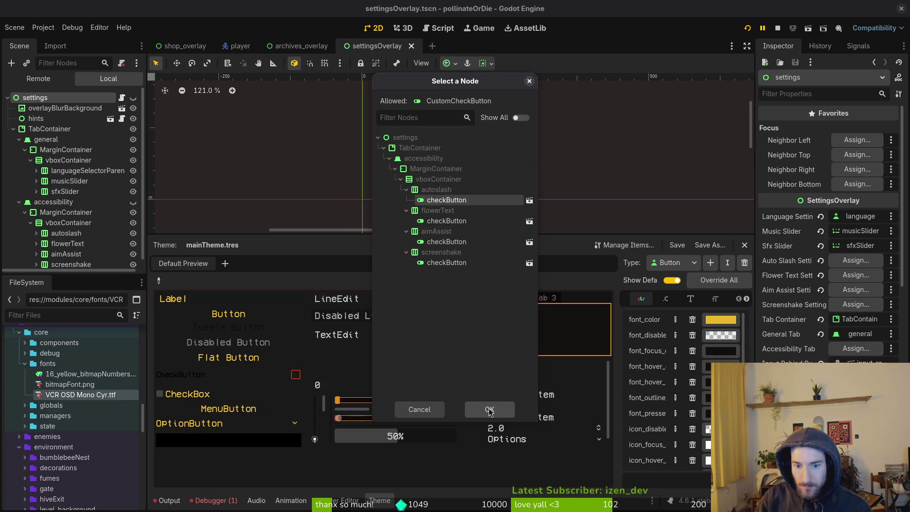
pyautogui.click(489, 410)
pyautogui.click(856, 274)
pyautogui.click(446, 220)
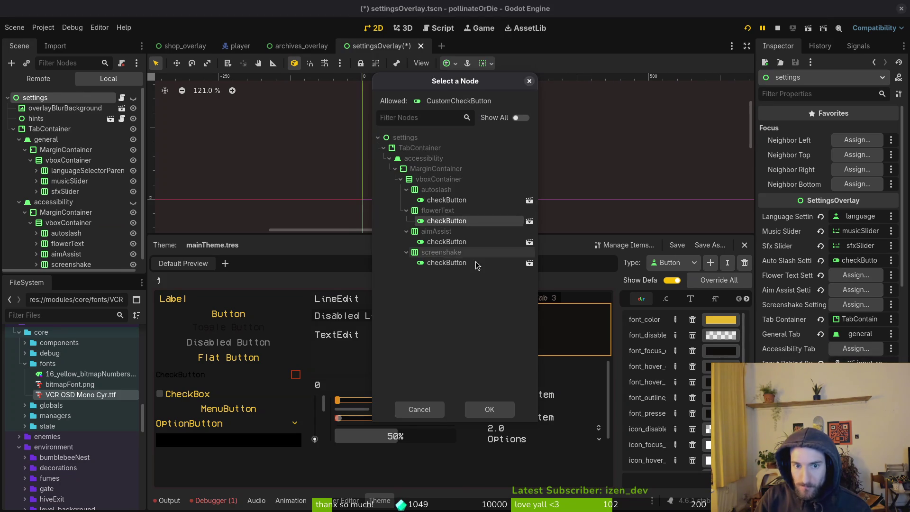
pyautogui.click(490, 410)
pyautogui.click(855, 289)
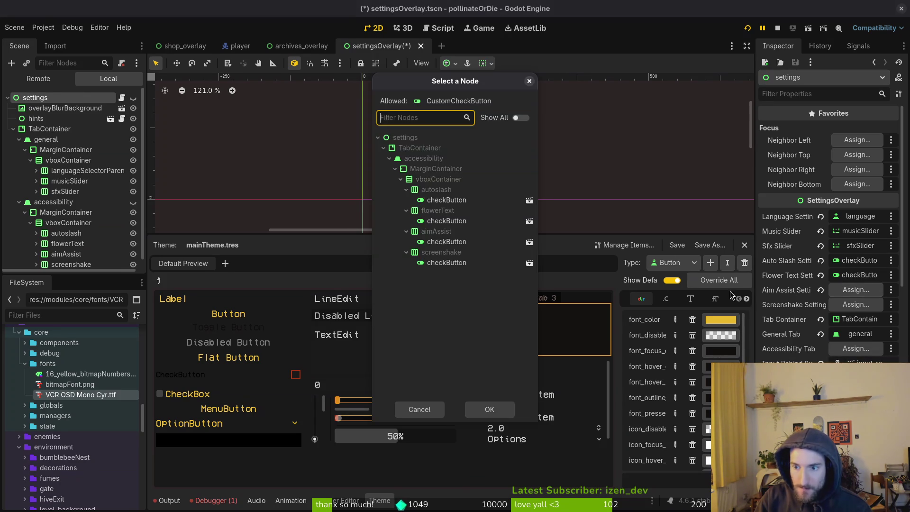
pyautogui.click(447, 242)
pyautogui.click(490, 410)
# Link screenshake's checkButton and the accessibility node to Screenshake Setting and Accessibility Tab, save, and rerun
pyautogui.click(856, 304)
pyautogui.click(446, 263)
pyautogui.click(490, 410)
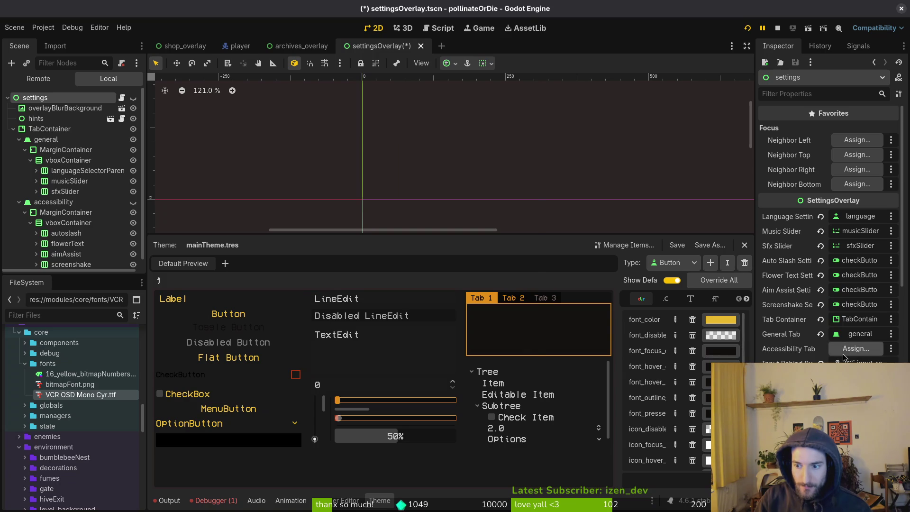
pyautogui.click(844, 353)
pyautogui.click(445, 171)
pyautogui.click(489, 409)
pyautogui.hotkey('ctrl', 's')
pyautogui.click(748, 28)
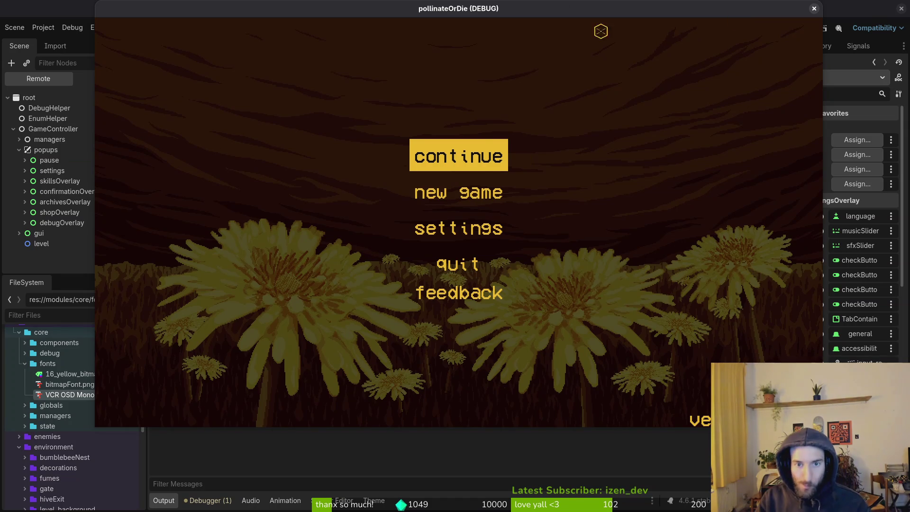
# Continue the saved game, pause, and cycle through the accessibility tab's checkboxes in the settings overlay
pyautogui.press('Return')
pyautogui.press('Escape')
pyautogui.click(433, 213)
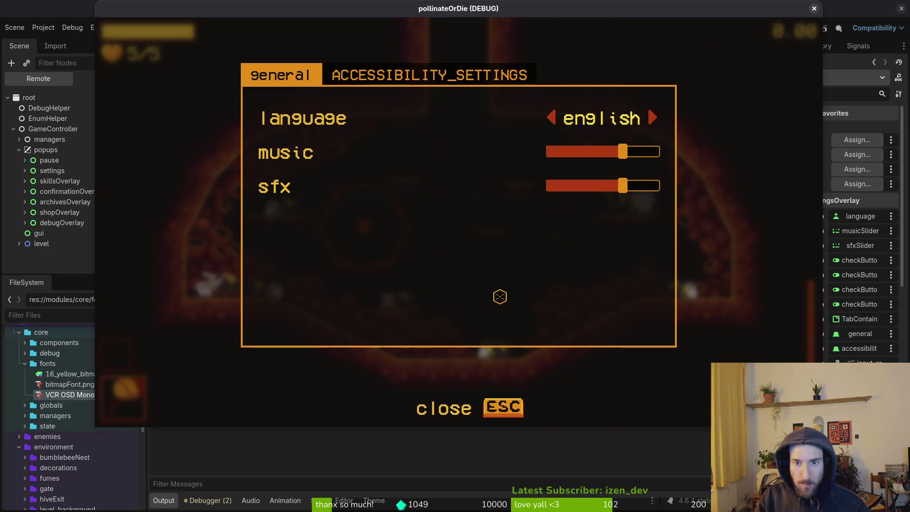
pyautogui.press('e')
pyautogui.press('Down')
pyautogui.press('Down')
pyautogui.press('Down')
pyautogui.press('Up')
pyautogui.press('Up')
pyautogui.press('Up')
pyautogui.press('Escape')
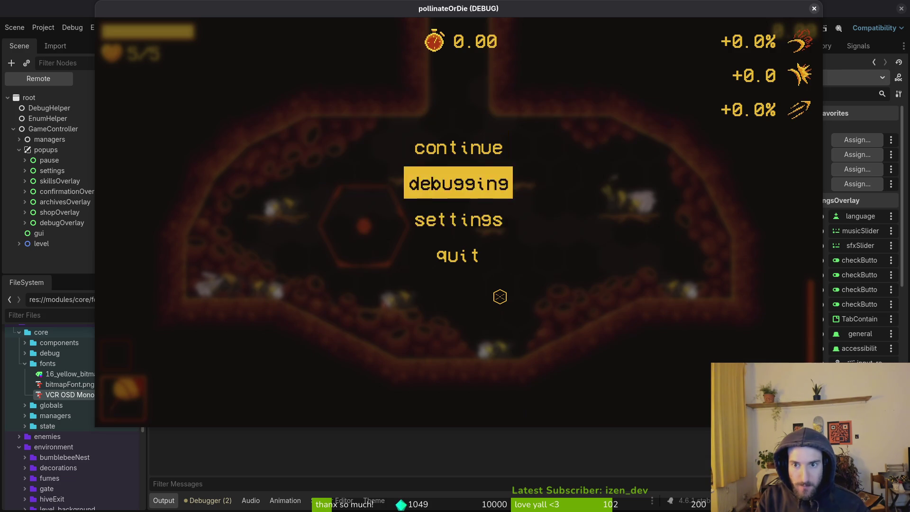
# Reopen settings from the pause menu, check the accessibility and general tabs, then close the game
pyautogui.press('Down')
pyautogui.press('Down')
pyautogui.press('Return')
pyautogui.press('Right')
pyautogui.press('Down')
pyautogui.press('Down')
pyautogui.press('Down')
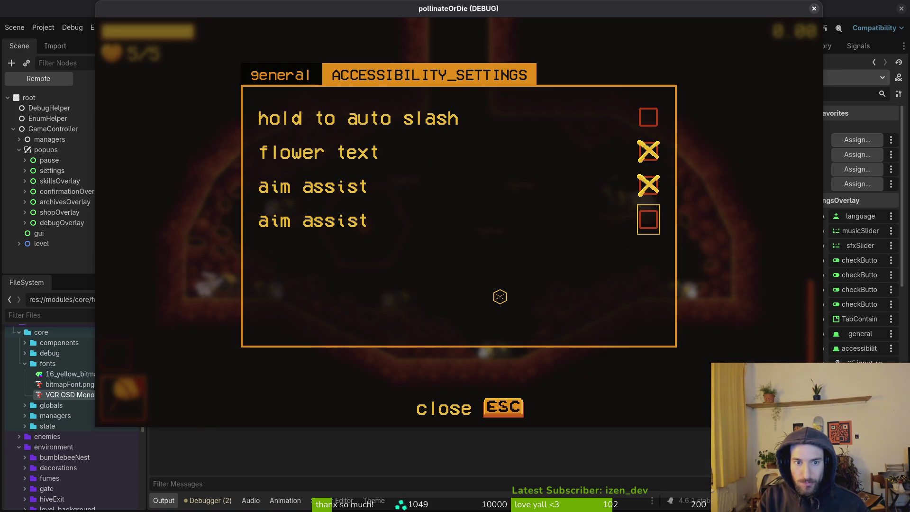
pyautogui.press('Left')
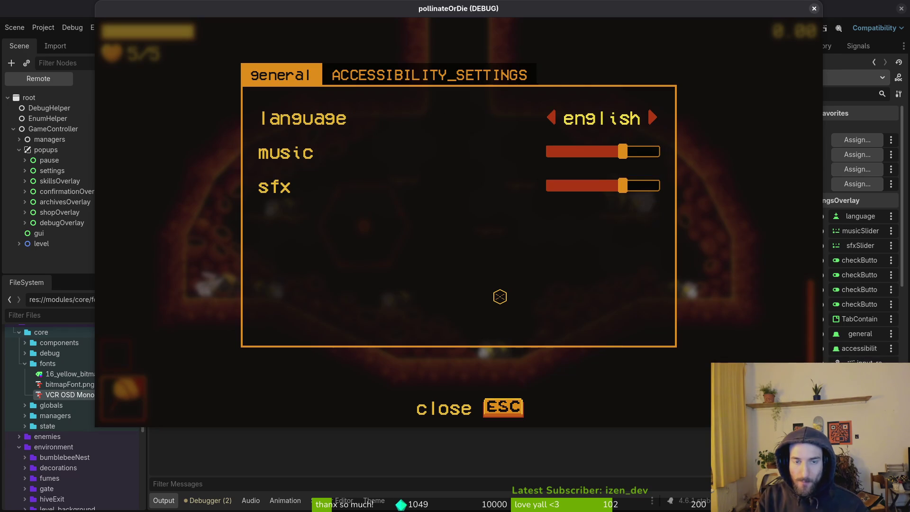
pyautogui.press('F8')
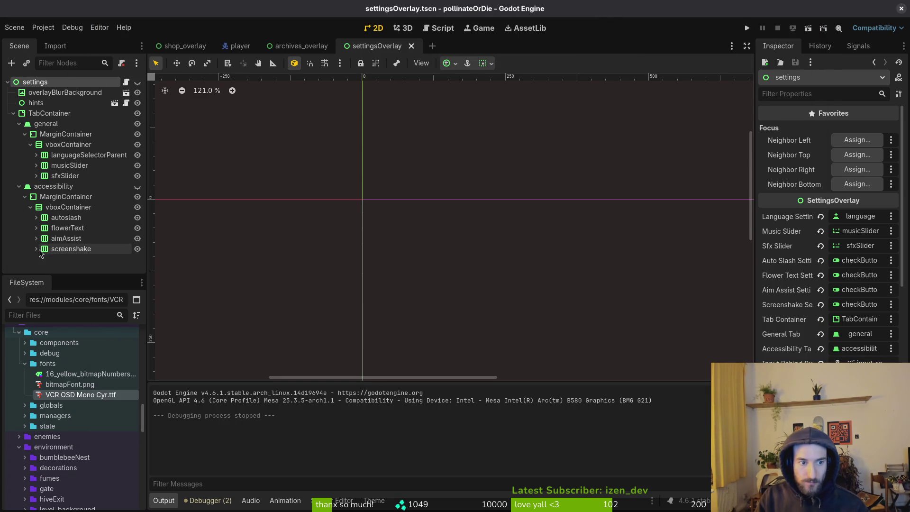
# Set the screenshake row's Label text to SCREENSHAKE_SETTING and save settingsOverlay.tscn
pyautogui.click(36, 249)
pyautogui.click(76, 259)
pyautogui.moveTo(862, 228); pyautogui.dragTo(674, 224)
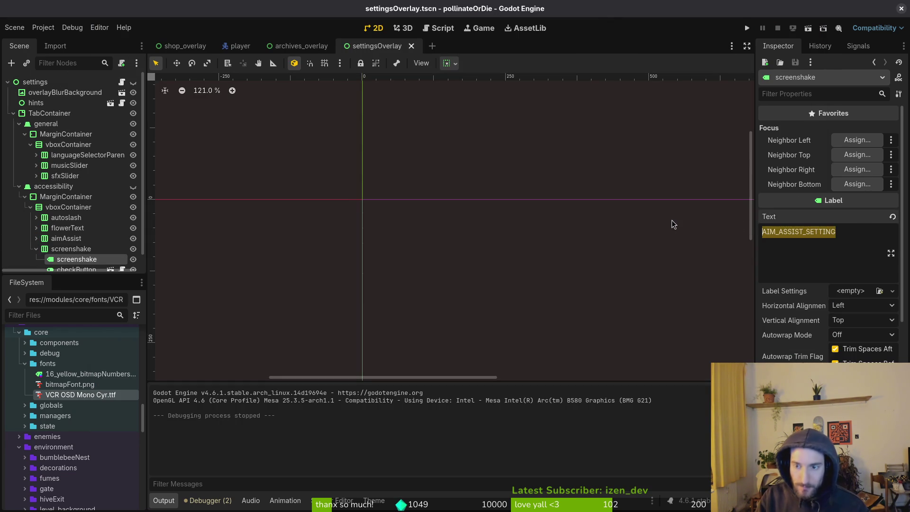
pyautogui.write('SCREENS')
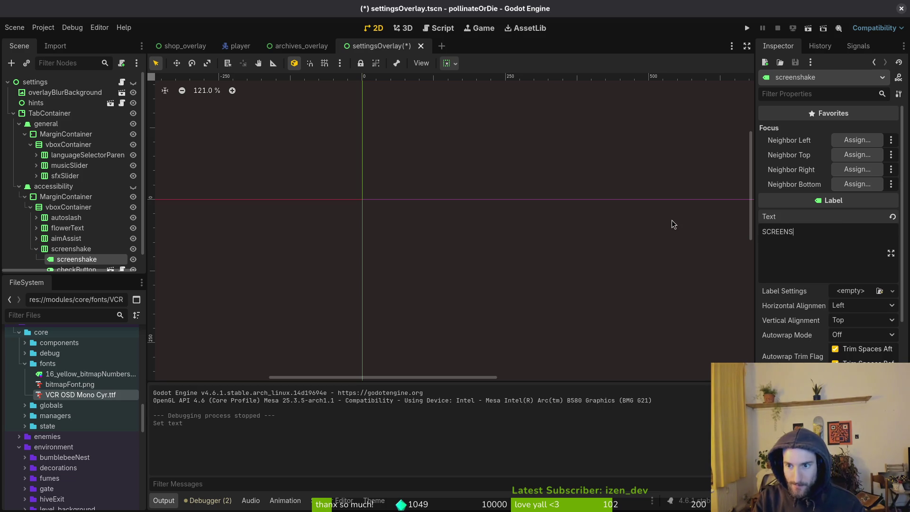
pyautogui.write('HAKE_SETTING')
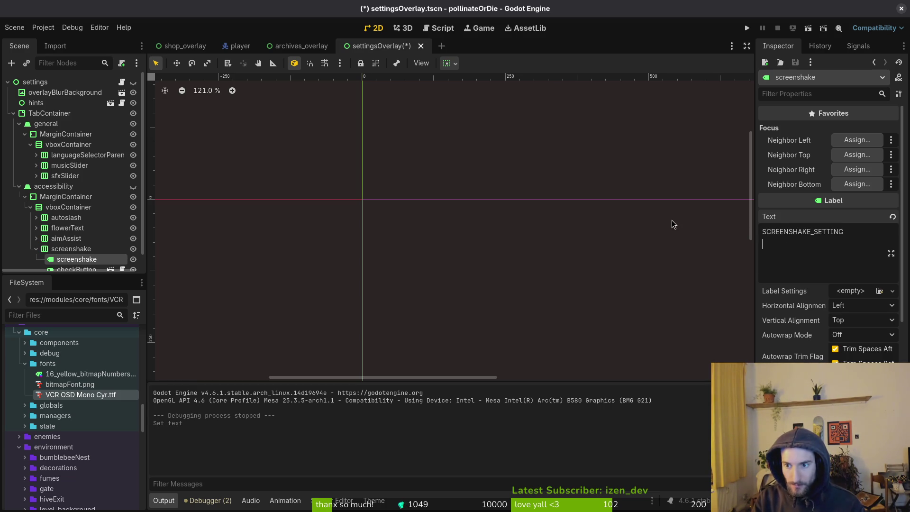
pyautogui.hotkey('ctrl', 's')
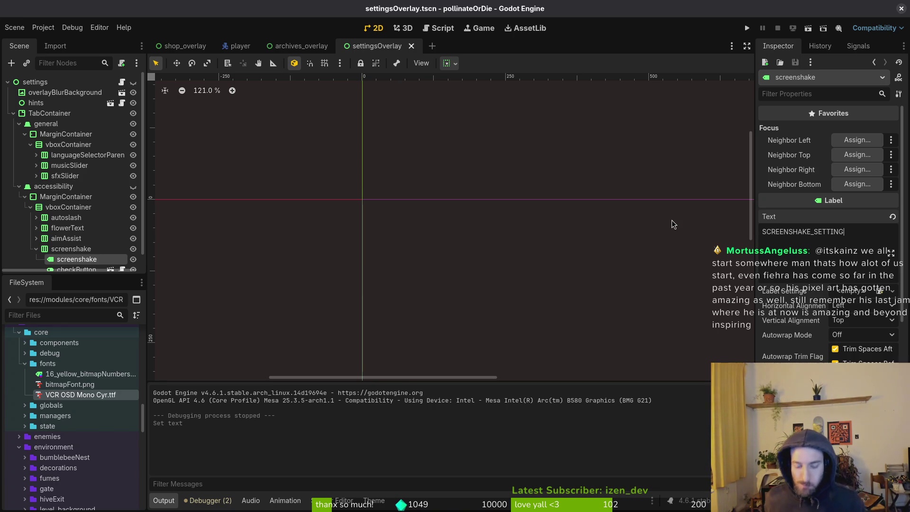
# Switch over to the translations spreadsheet
pyautogui.press('super')
pyautogui.press('super')
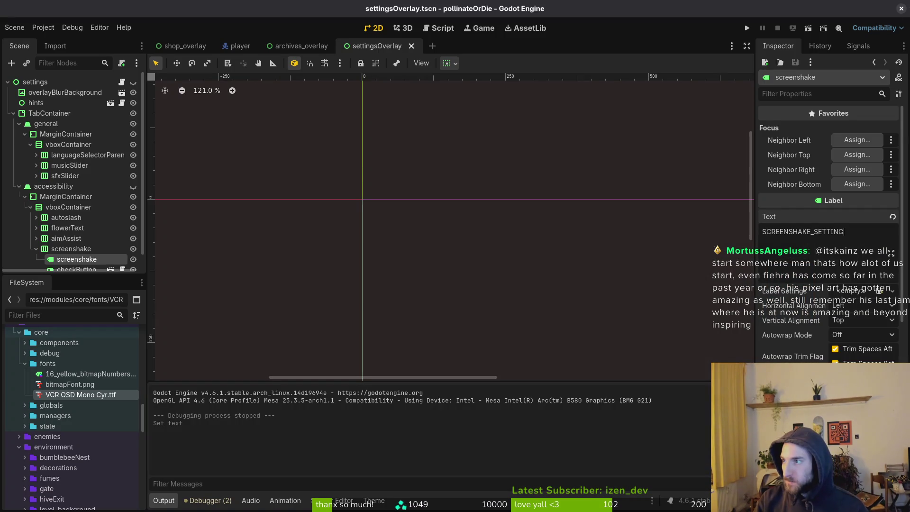
pyautogui.press('super')
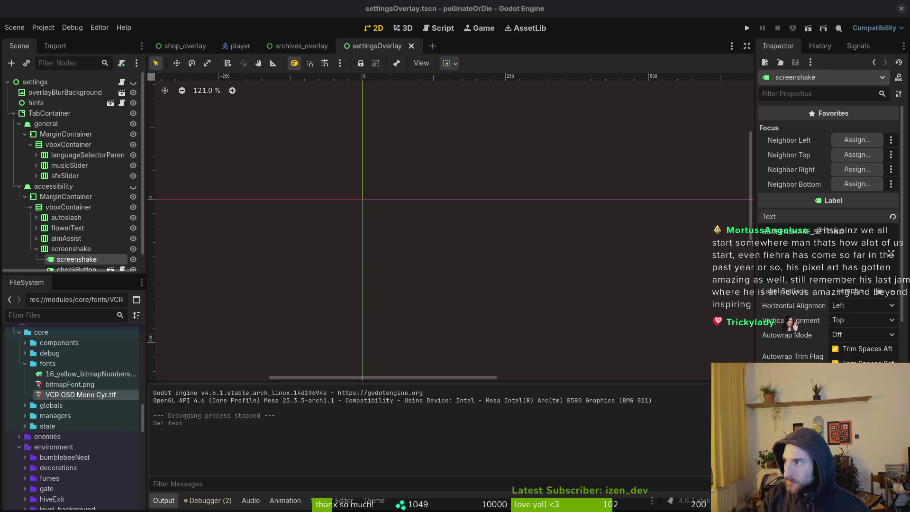
pyautogui.hotkey('alt', 'Tab')
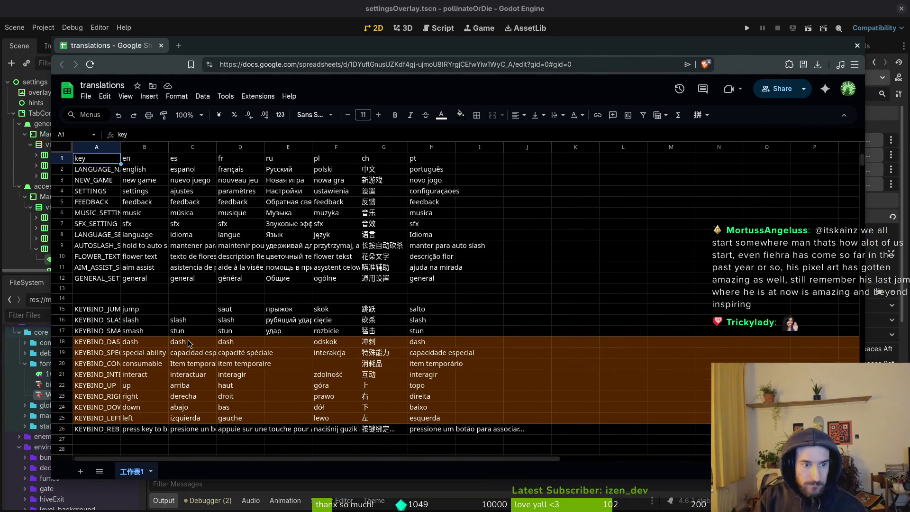
# Insert a row below row 12 with key ACCESSIBILITY_SETTINGS and English text accessibility
pyautogui.scroll(-8, 171, 327)
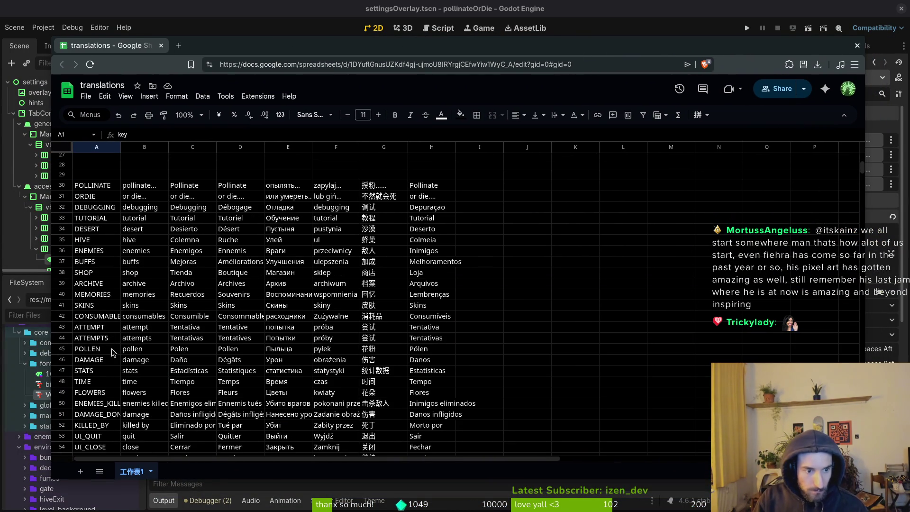
pyautogui.scroll(8, 120, 263)
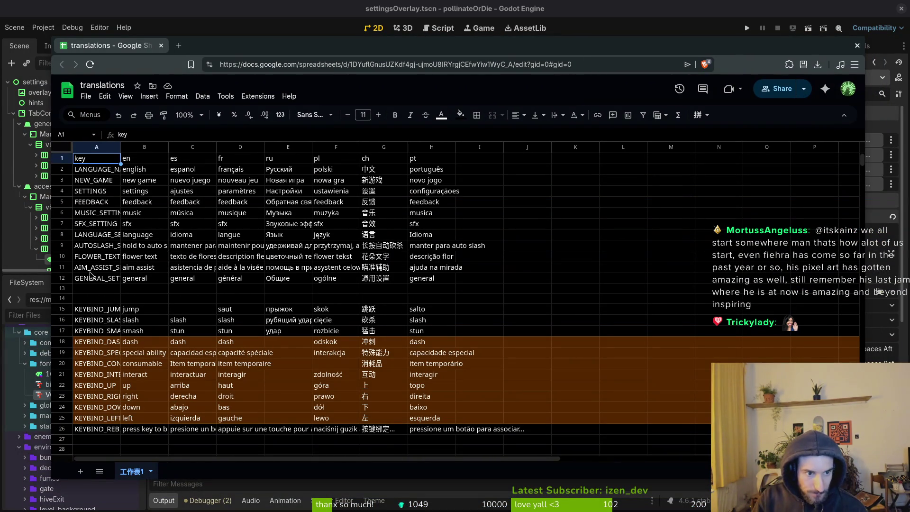
pyautogui.rightClick(69, 280)
pyautogui.moveTo(83, 286)
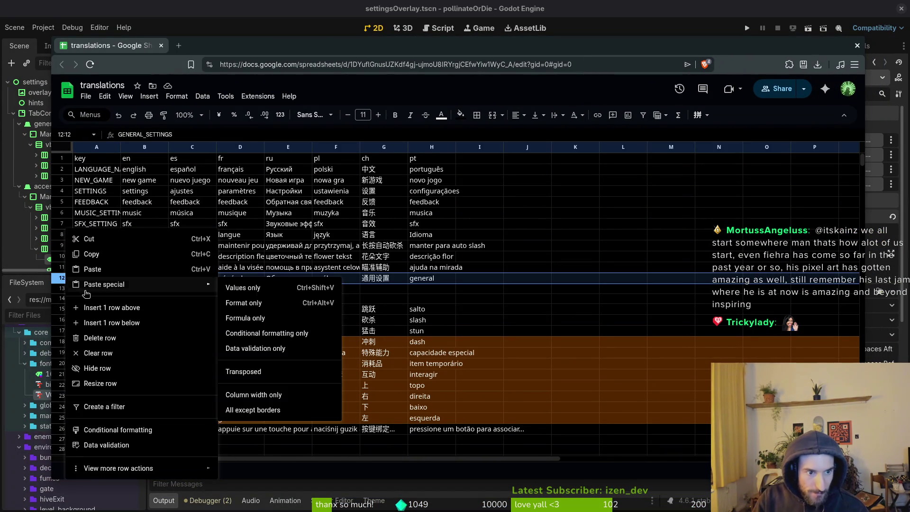
pyautogui.click(105, 323)
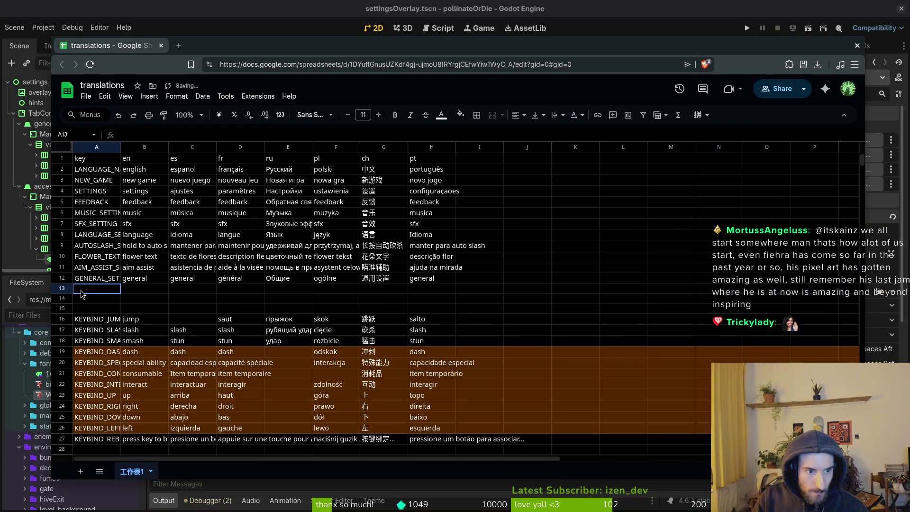
pyautogui.write('ACCESSIBILITY_SETTINGS')
pyautogui.press('Return')
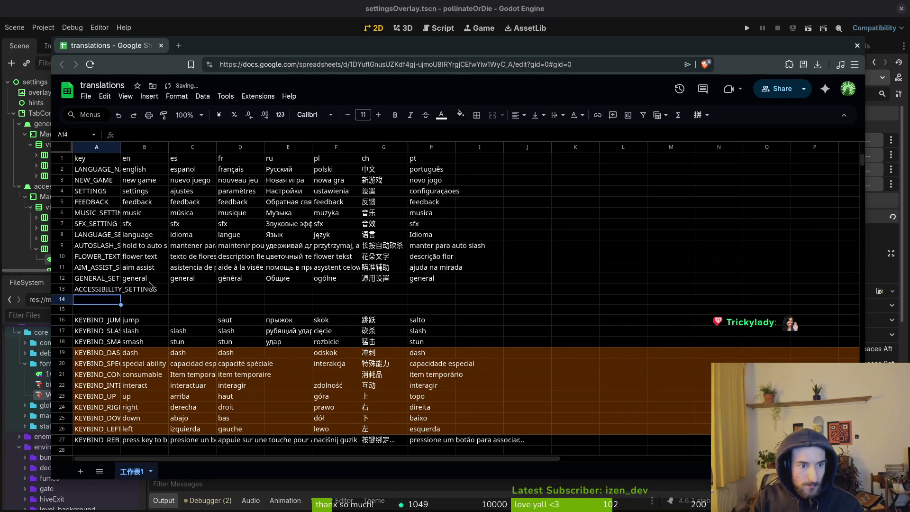
pyautogui.click(105, 288)
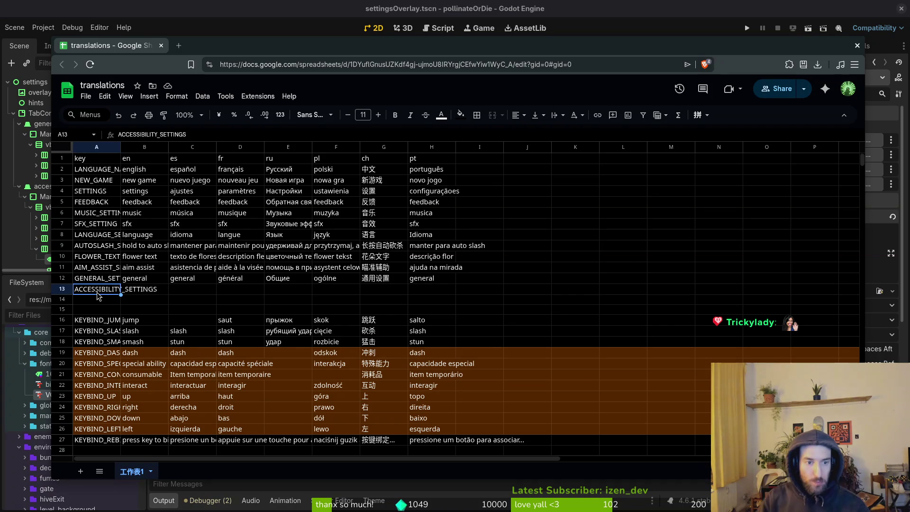
pyautogui.press('Right')
pyautogui.write('as')
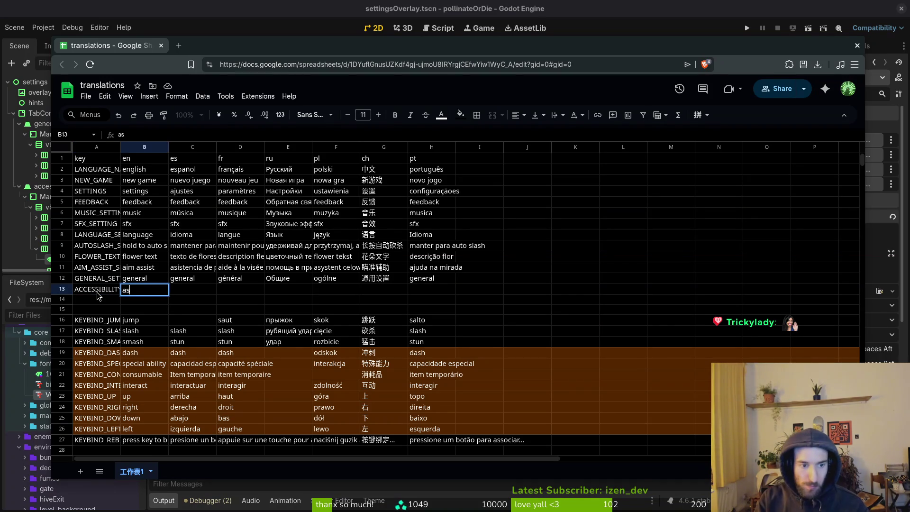
pyautogui.write('essibl')
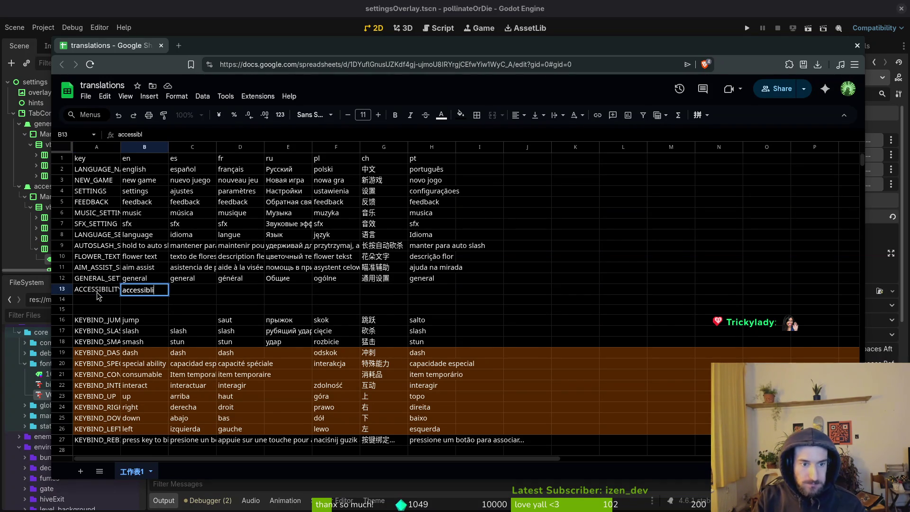
pyautogui.press('Tab')
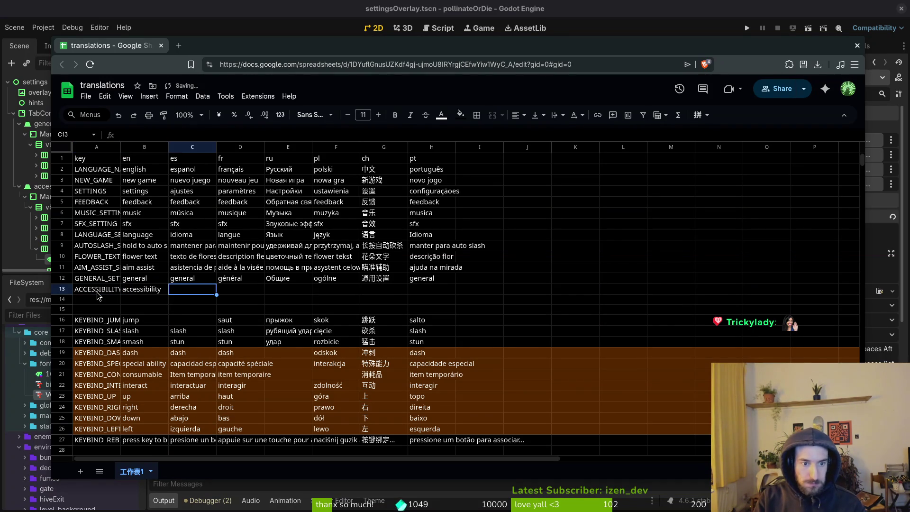
# Load a Google translate search in a new browser tab
pyautogui.hotkey('ctrl', 't')
pyautogui.write('tra')
pyautogui.press('Down')
pyautogui.press('Return')
pyautogui.hotkey('alt', 'Tab')
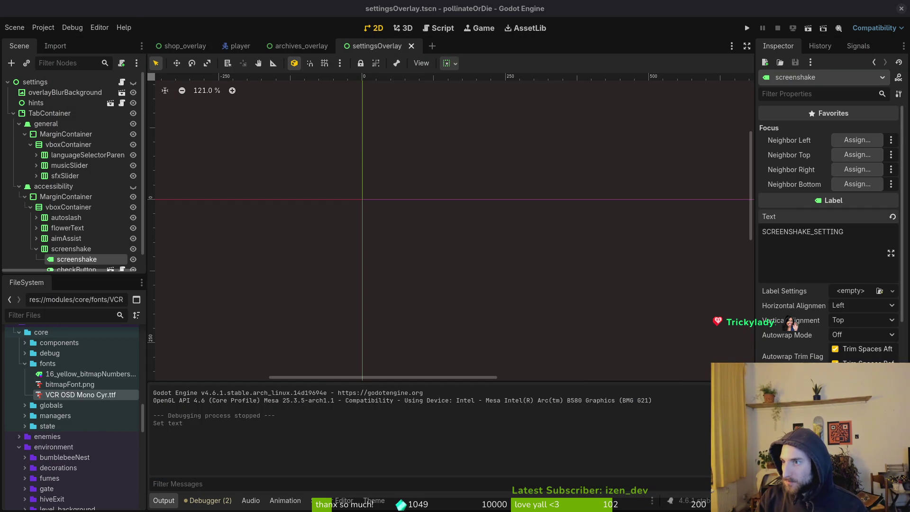
# Enter 'accessibility' in Google's translate box and set the target language to Spanish
pyautogui.hotkey('alt', 'Tab')
pyautogui.click(147, 175)
pyautogui.write('accessibility')
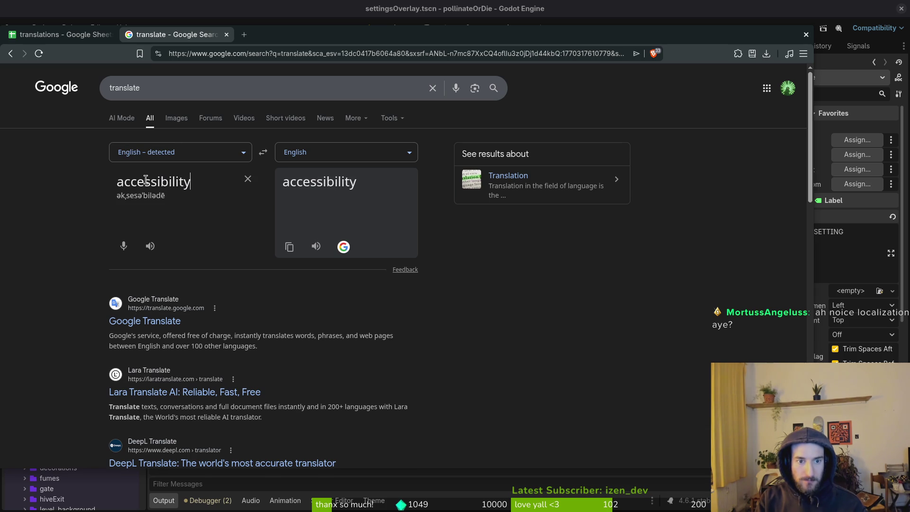
pyautogui.click(327, 158)
pyautogui.write('spawn')
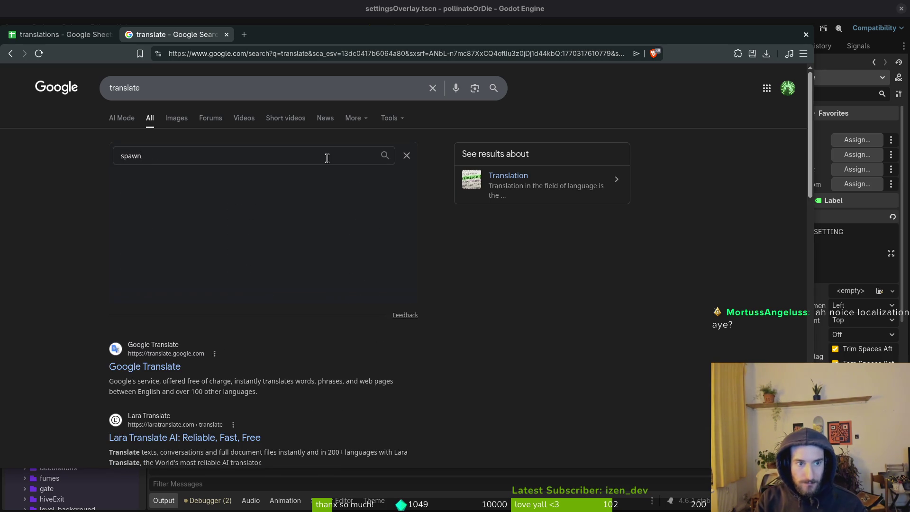
pyautogui.press('BackSpace')
pyautogui.press('BackSpace')
pyautogui.press('BackSpace')
pyautogui.write('ni')
pyautogui.press('Return')
# Install ScourgeBringer from the Steam library to the local drive, accepting its EULA
pyautogui.press('super')
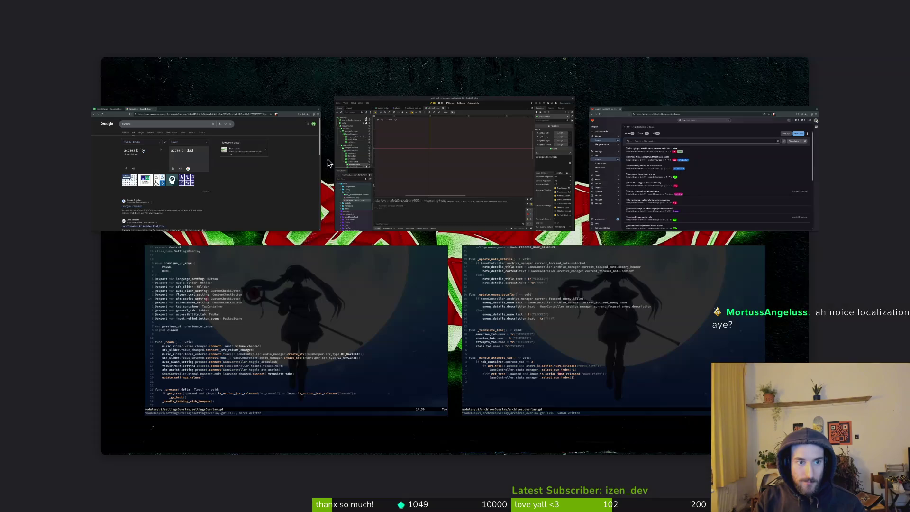
pyautogui.press('super+2')
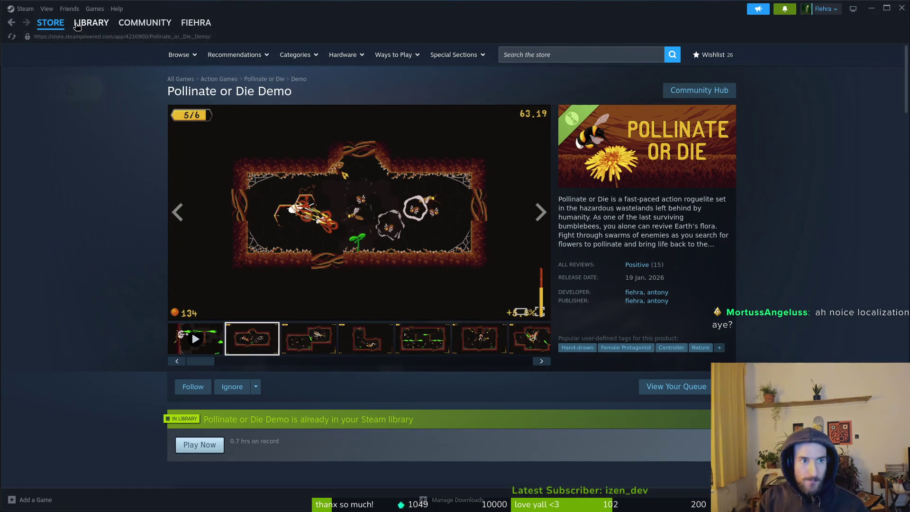
pyautogui.click(91, 22)
pyautogui.click(47, 351)
pyautogui.click(45, 363)
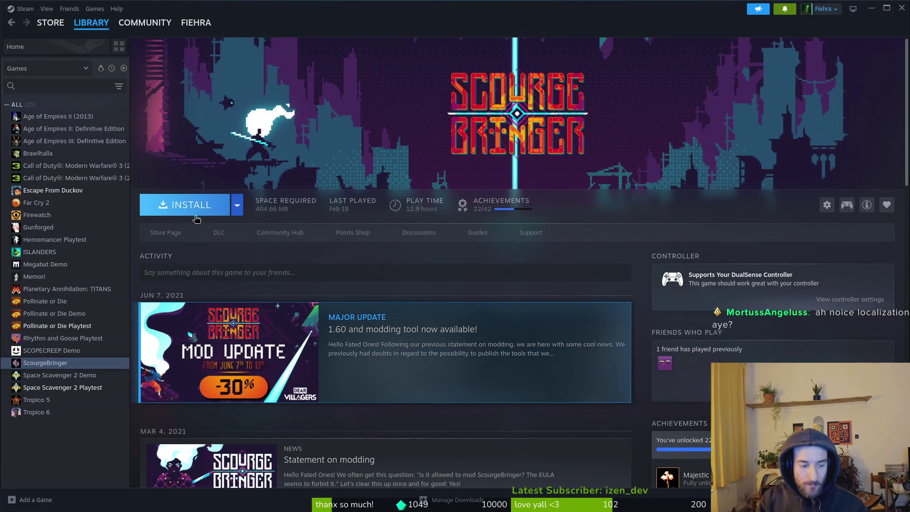
pyautogui.click(199, 212)
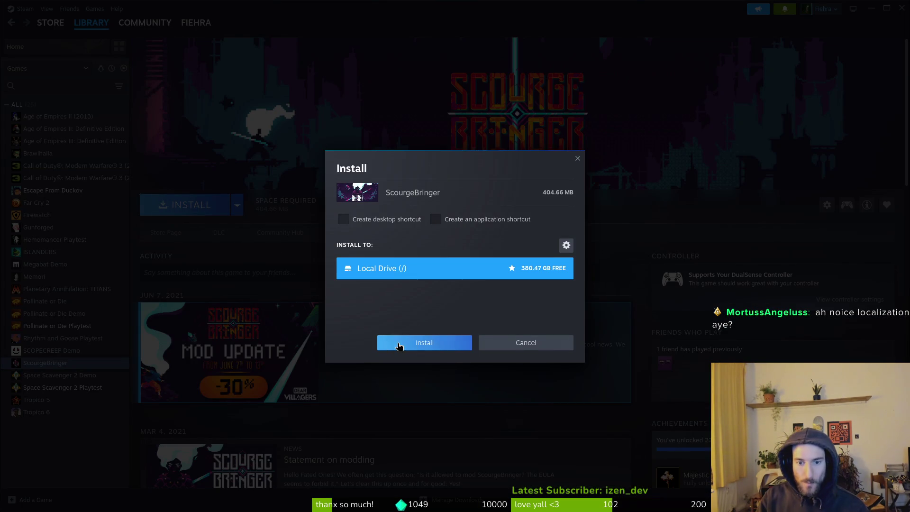
pyautogui.click(431, 342)
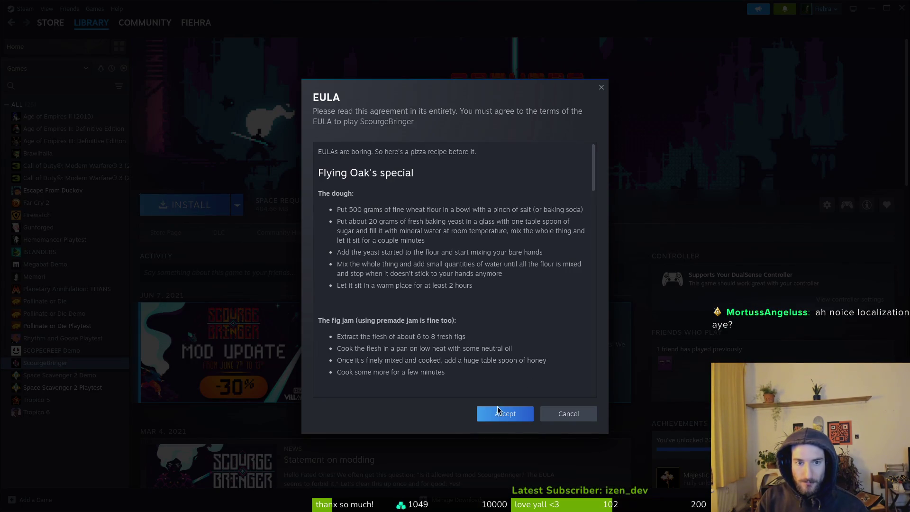
pyautogui.click(500, 412)
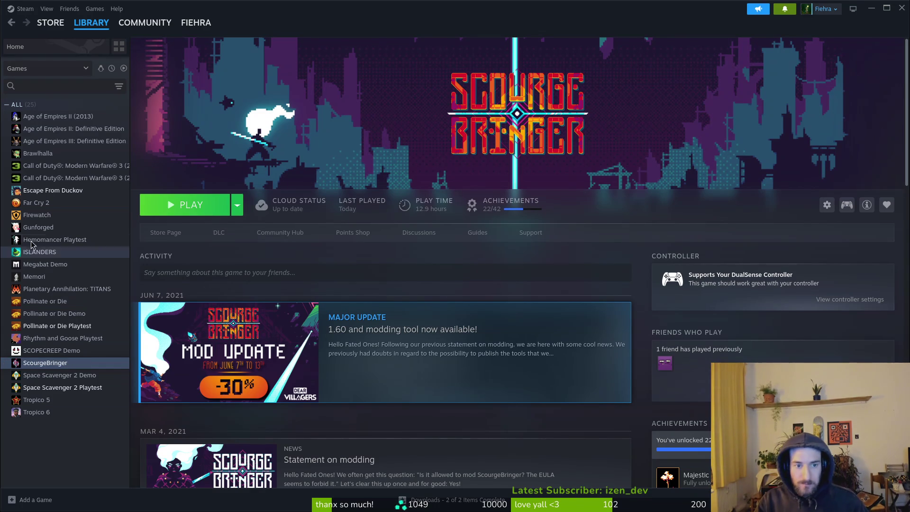
# Launch ScourgeBringer with Play, view the Downloads page, then return to the library home
pyautogui.click(187, 205)
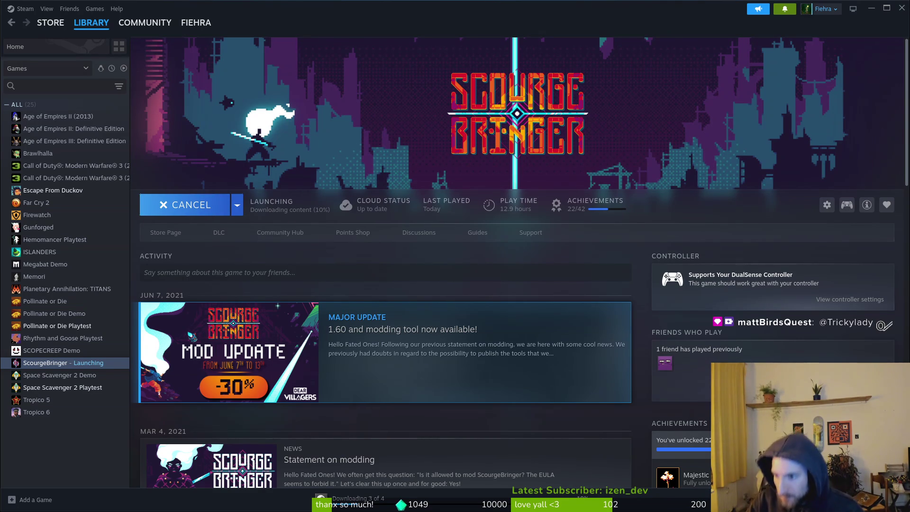
pyautogui.hotkey('alt', 'Tab')
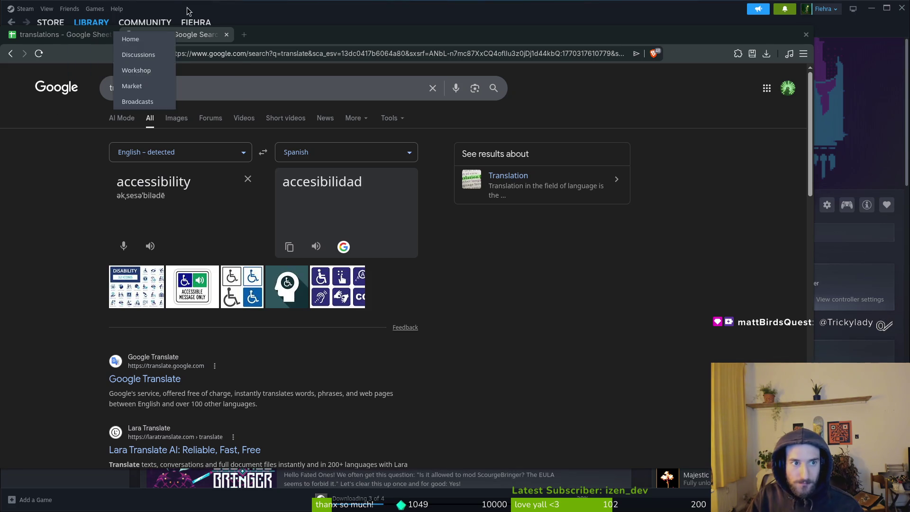
pyautogui.moveTo(195, 22)
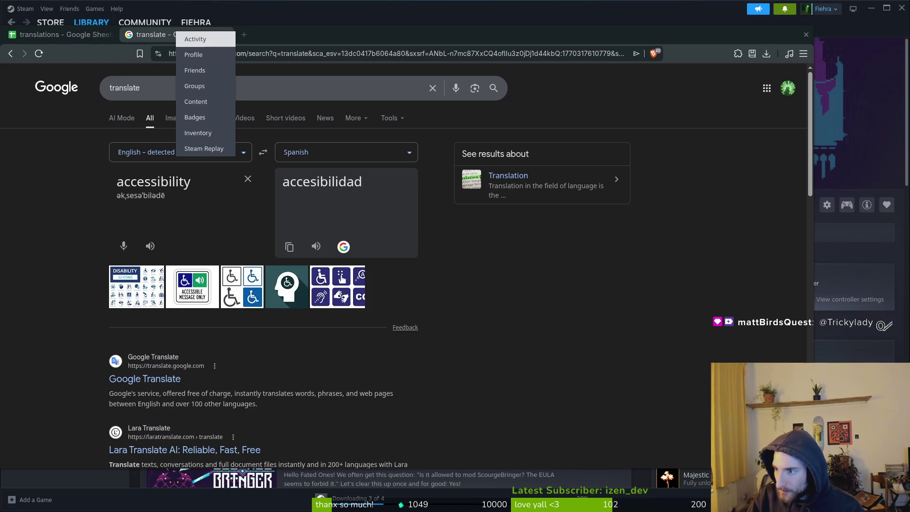
pyautogui.hotkey('alt', 'Tab')
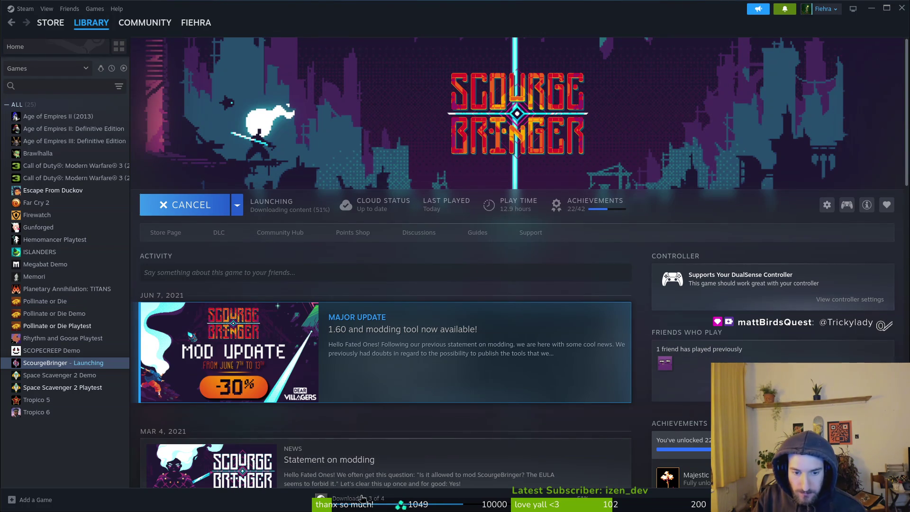
pyautogui.click(363, 498)
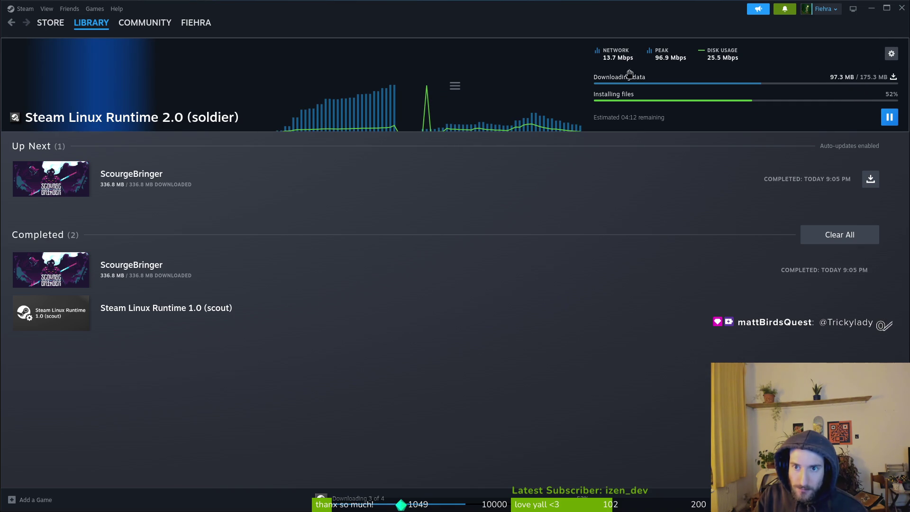
pyautogui.click(83, 26)
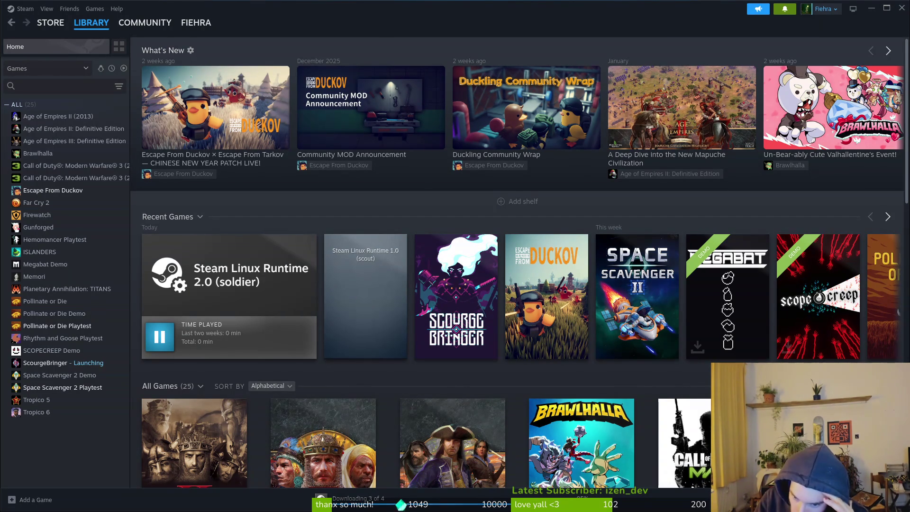
pyautogui.hotkey('alt', 'Tab')
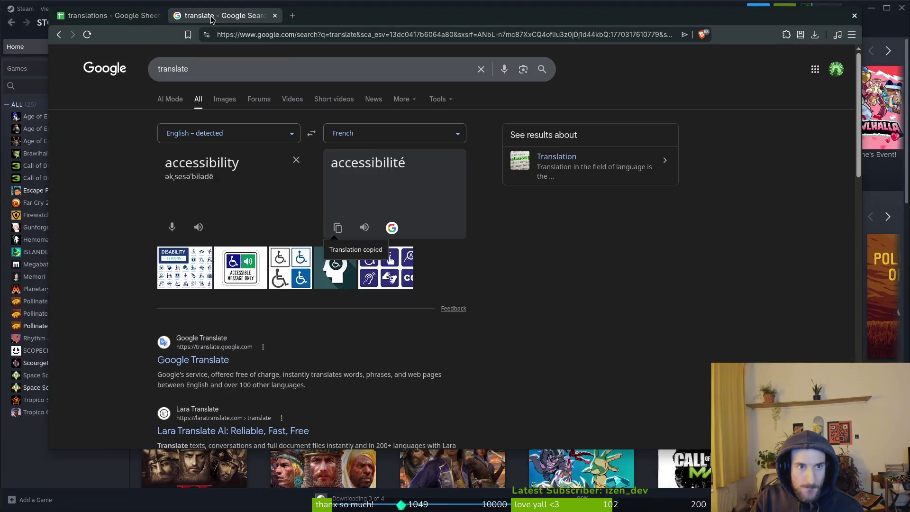
# Translate accessibility into Russian and paste it into cell E13 of the translations sheet
pyautogui.click(383, 141)
pyautogui.write('russ')
pyautogui.press('Return')
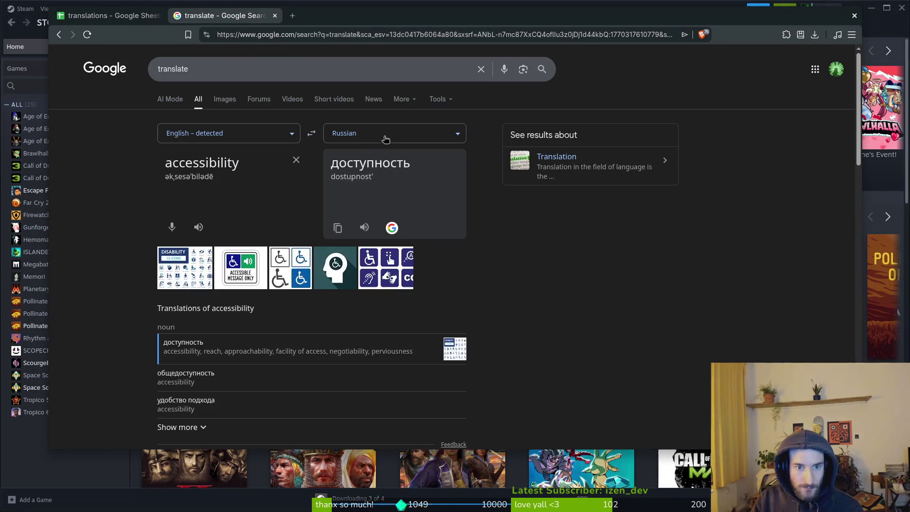
pyautogui.click(340, 229)
pyautogui.hotkey('ctrl', 'shift', 'Tab')
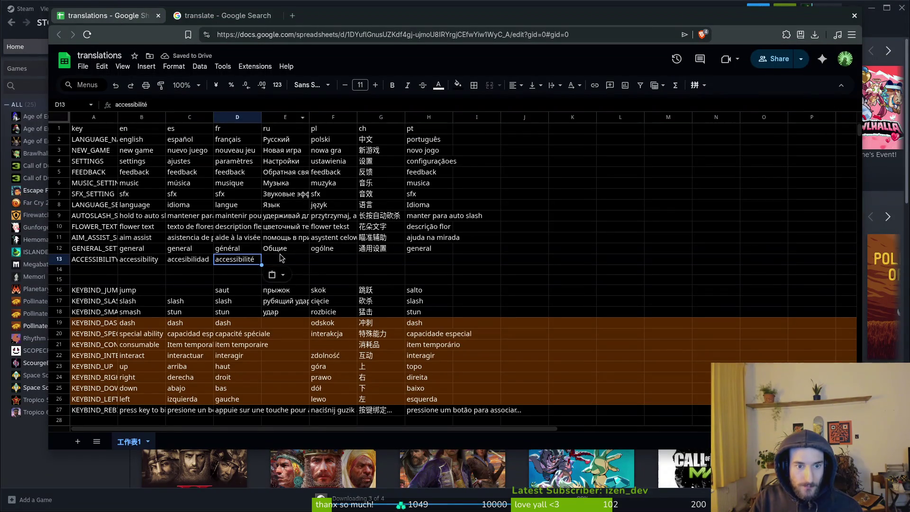
pyautogui.click(280, 253)
pyautogui.click(280, 259)
pyautogui.hotkey('ctrl', 'v')
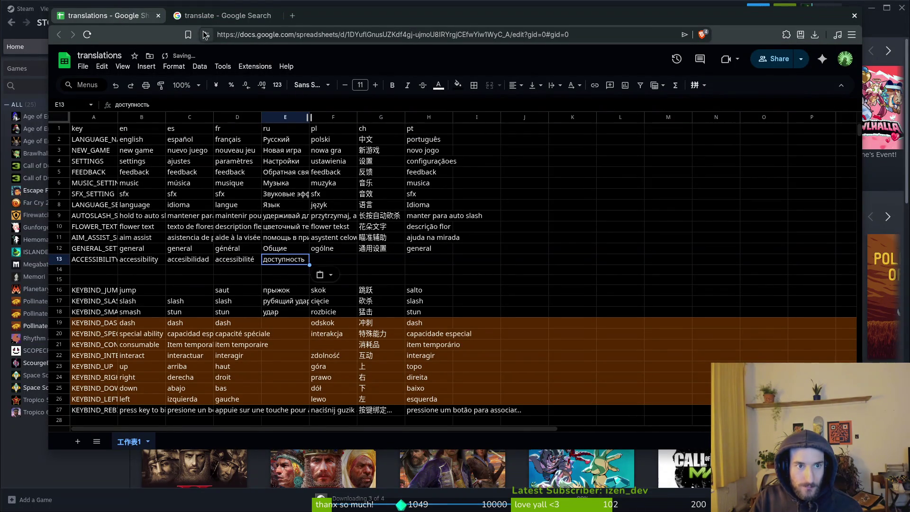
# Switch the translation target to Polish, then launch ScourgeBringer from the Steam library
pyautogui.click(199, 23)
pyautogui.click(370, 135)
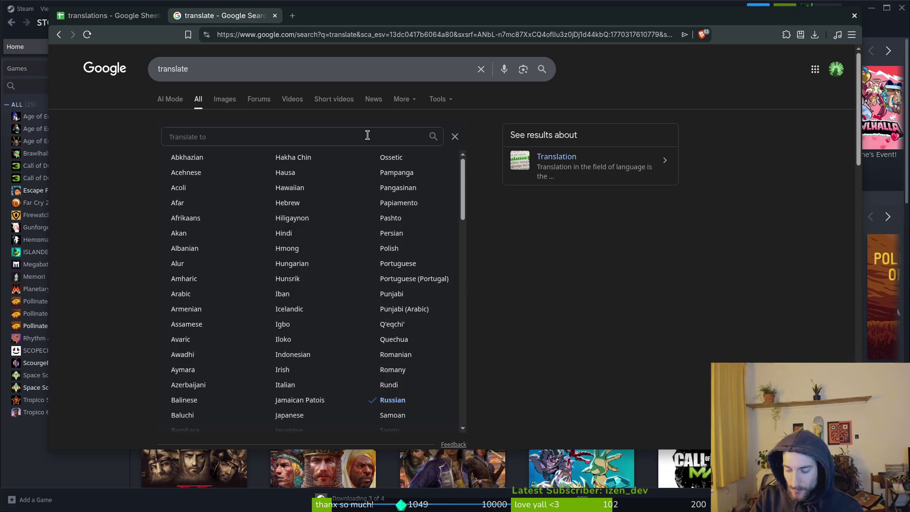
pyautogui.write('pol')
pyautogui.press('Return')
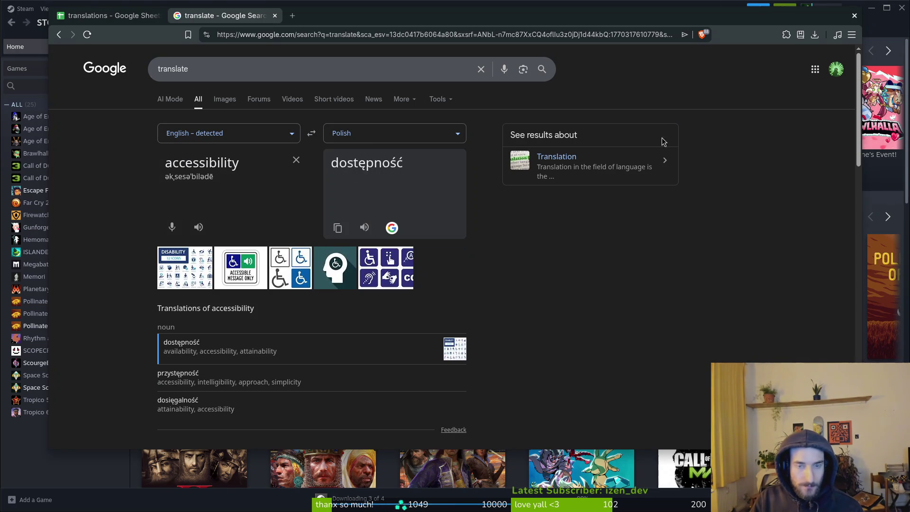
pyautogui.hotkey('alt', 'Tab')
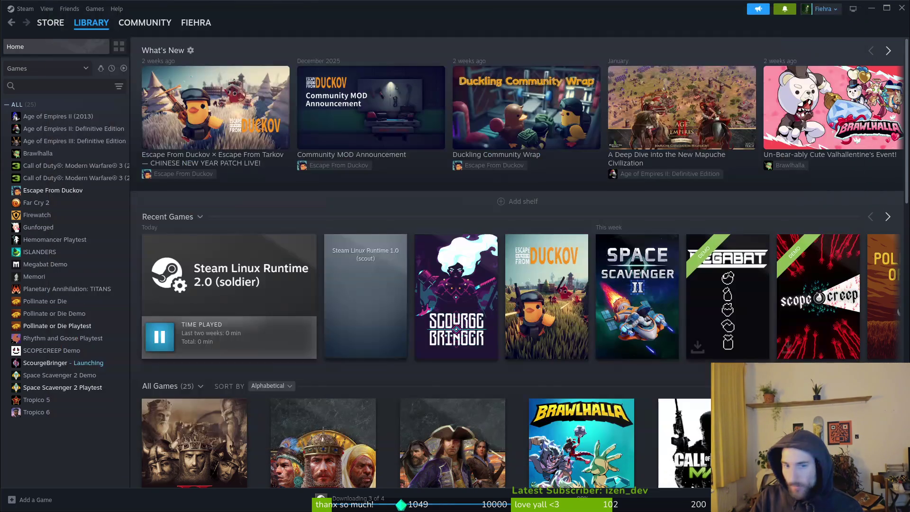
pyautogui.click(61, 363)
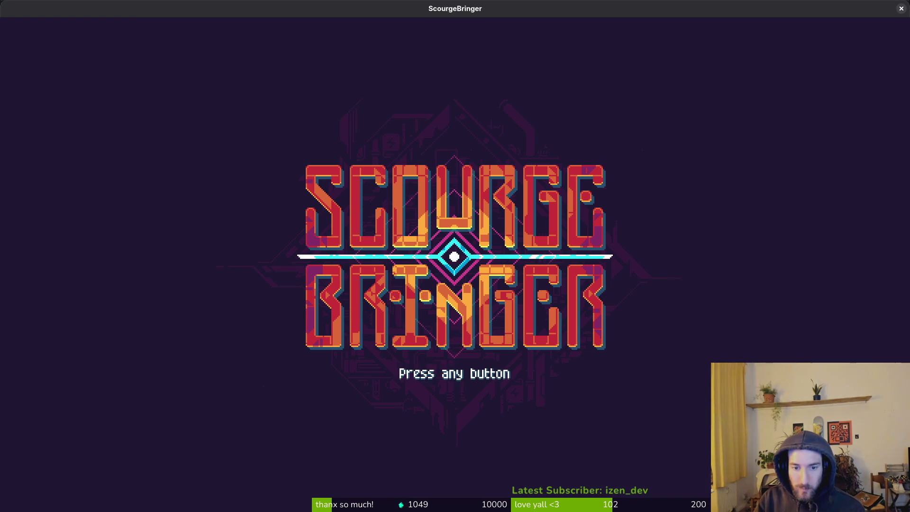
# In ScourgeBringer's settings, switch the language to French and view the Accessibilité settings
pyautogui.click(608, 372)
pyautogui.click(220, 373)
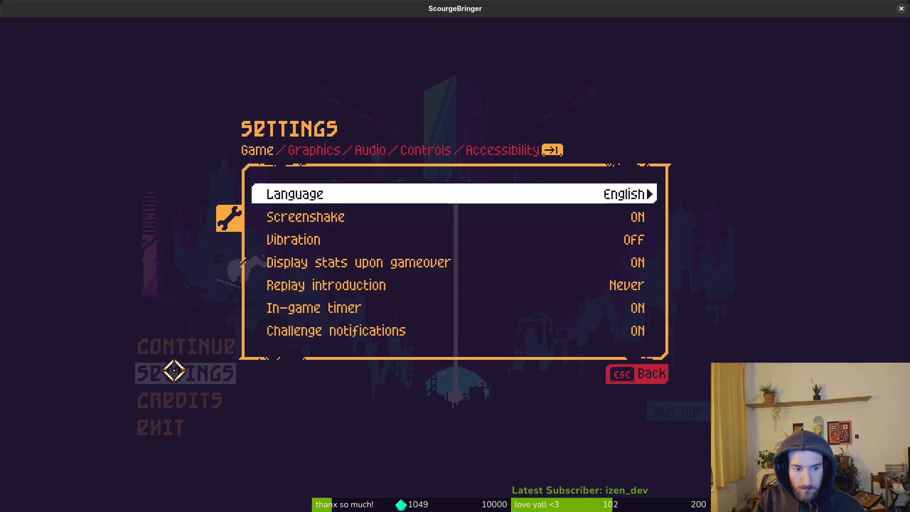
pyautogui.click(650, 194)
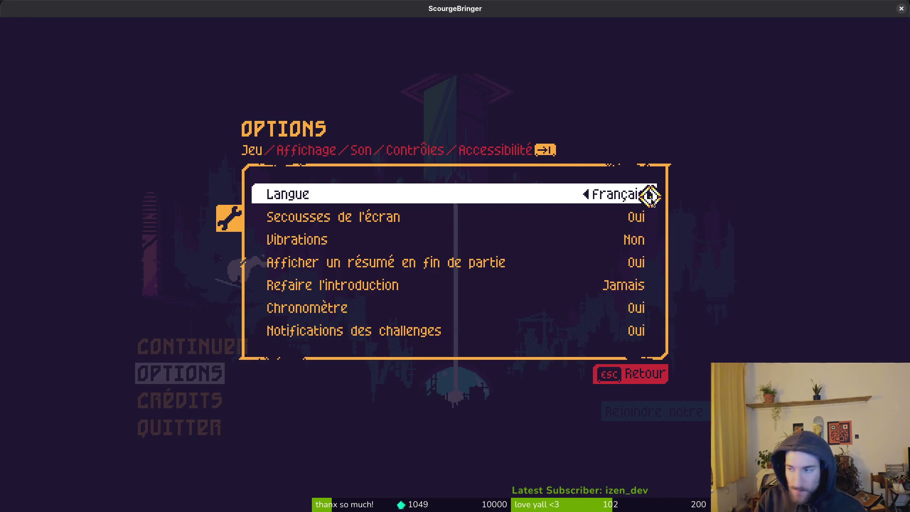
pyautogui.hotkey('alt', 'Tab')
pyautogui.click(97, 16)
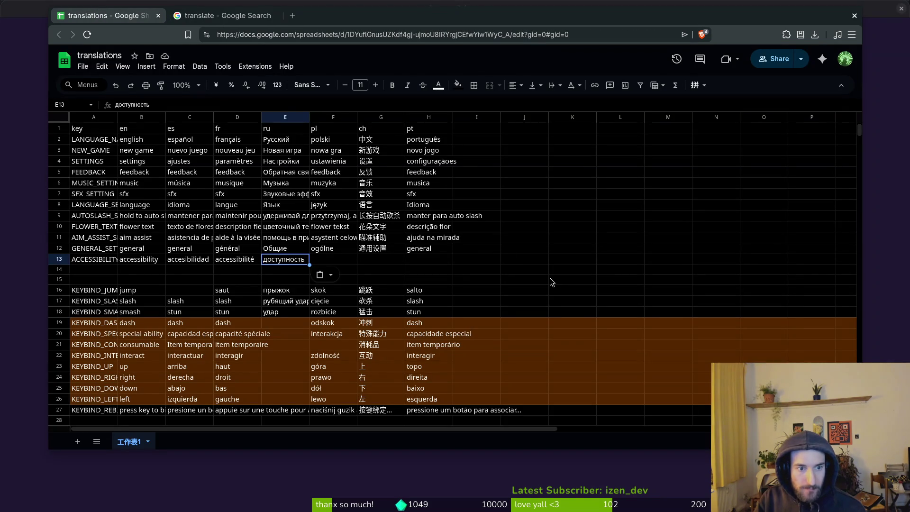
pyautogui.hotkey('alt', 'Tab')
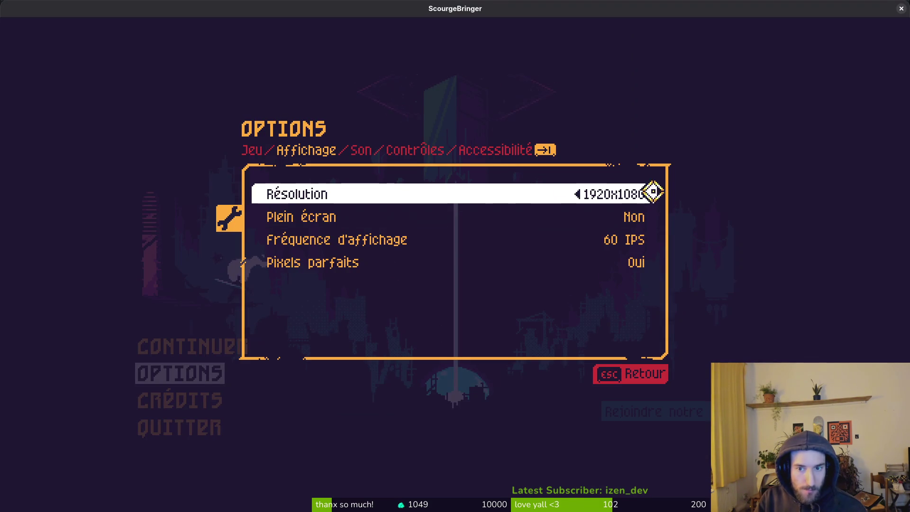
pyautogui.click(485, 146)
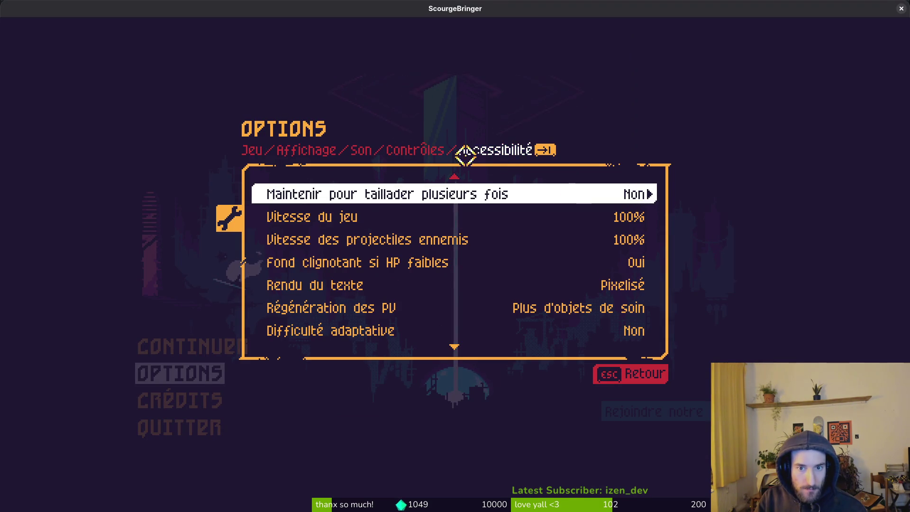
pyautogui.click(256, 149)
# Cycle the game language through Italian, English, Deutsch and Español to Russian
pyautogui.click(652, 193)
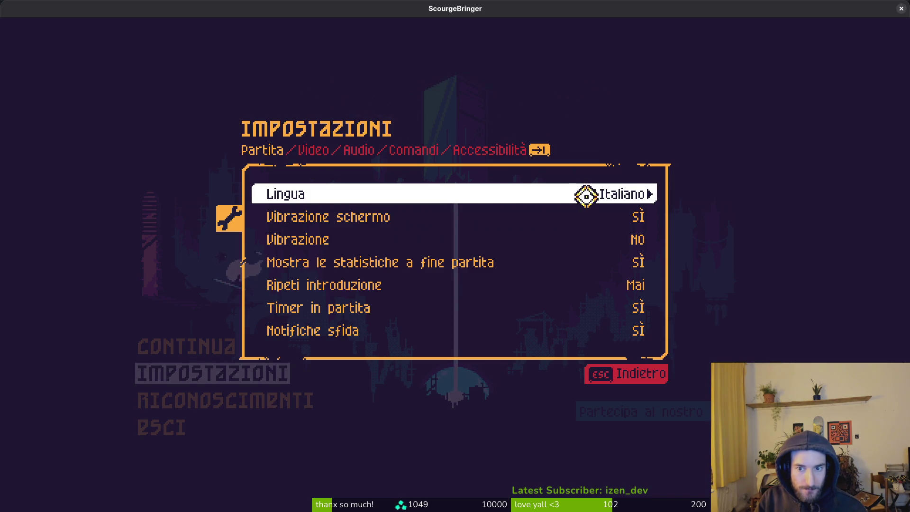
pyautogui.click(586, 195)
pyautogui.click(649, 194)
pyautogui.click(649, 194)
pyautogui.click(651, 194)
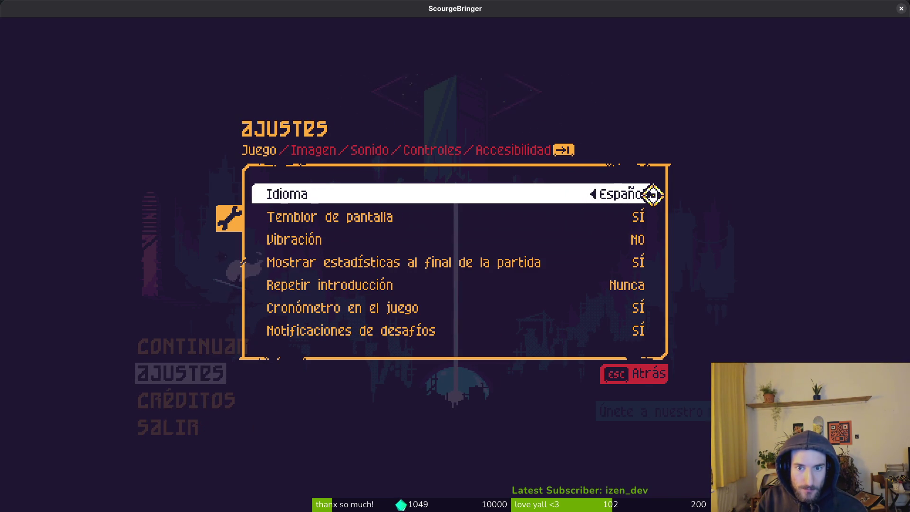
pyautogui.click(653, 194)
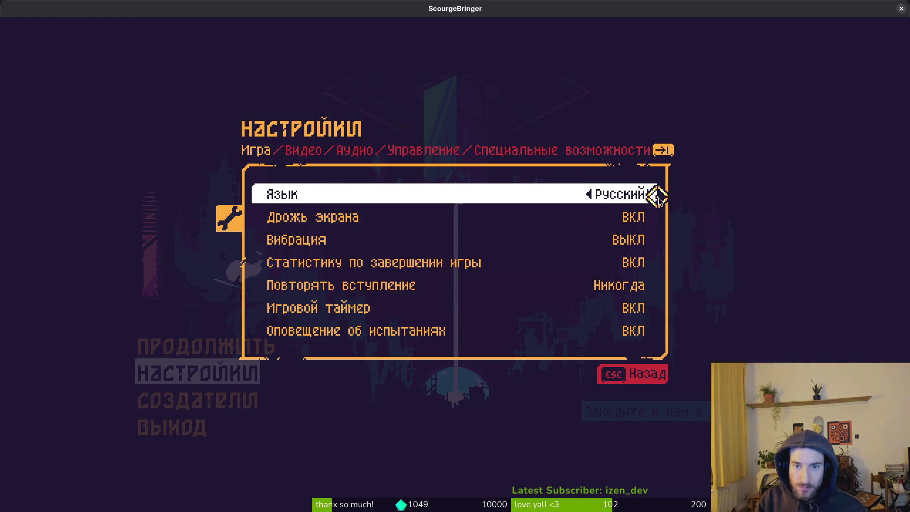
# Set the Google translate target to Russian and compare it with the game's Russian settings page
pyautogui.hotkey('alt', 'Tab')
pyautogui.click(203, 15)
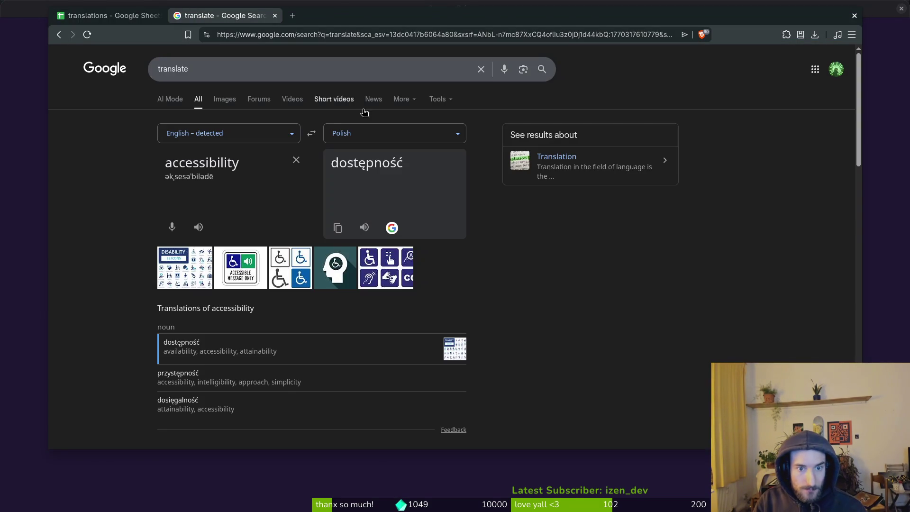
pyautogui.click(370, 138)
pyautogui.write('rus')
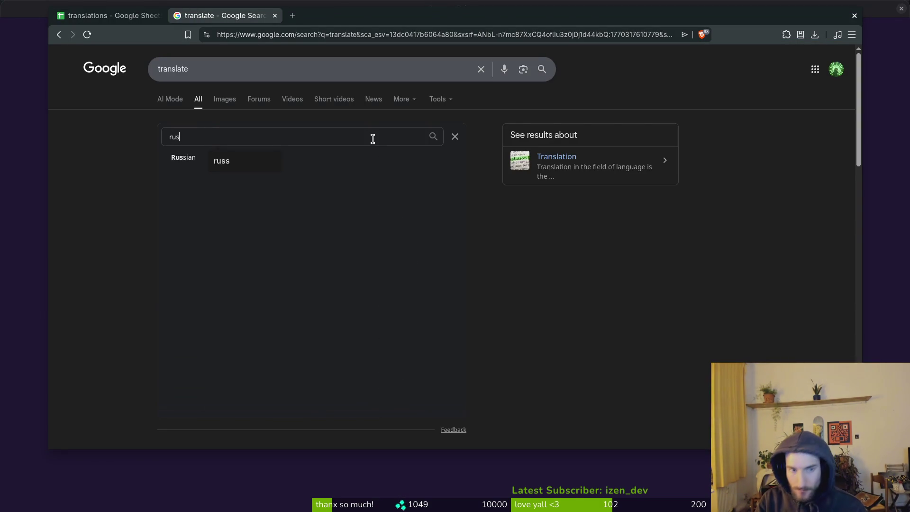
pyautogui.press('Return')
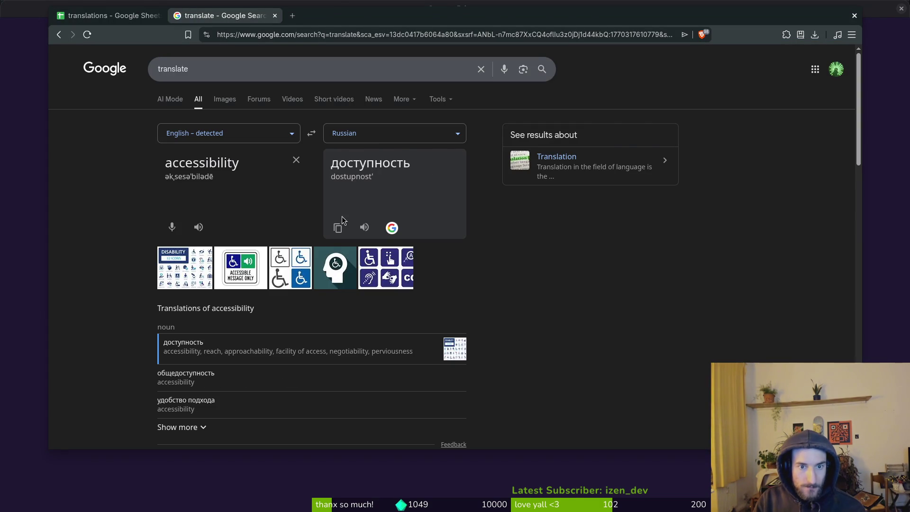
pyautogui.hotkey('alt', 'Tab')
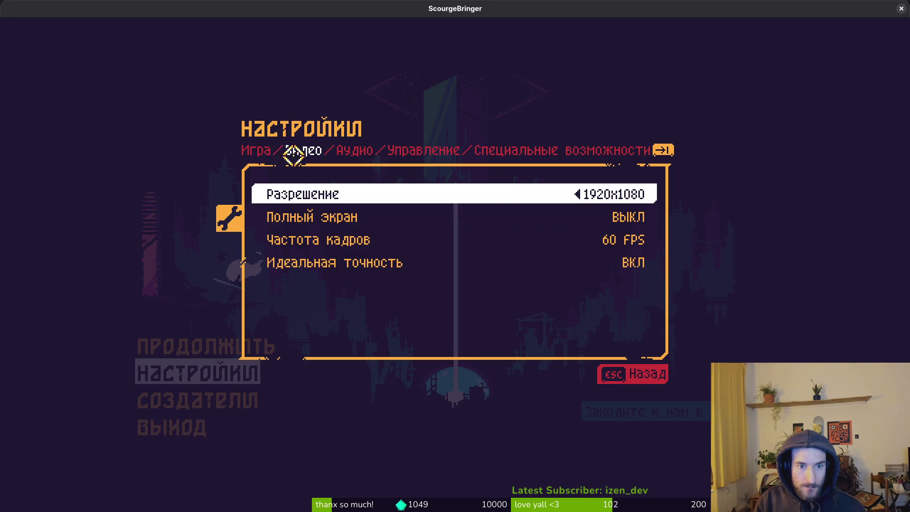
pyautogui.click(256, 150)
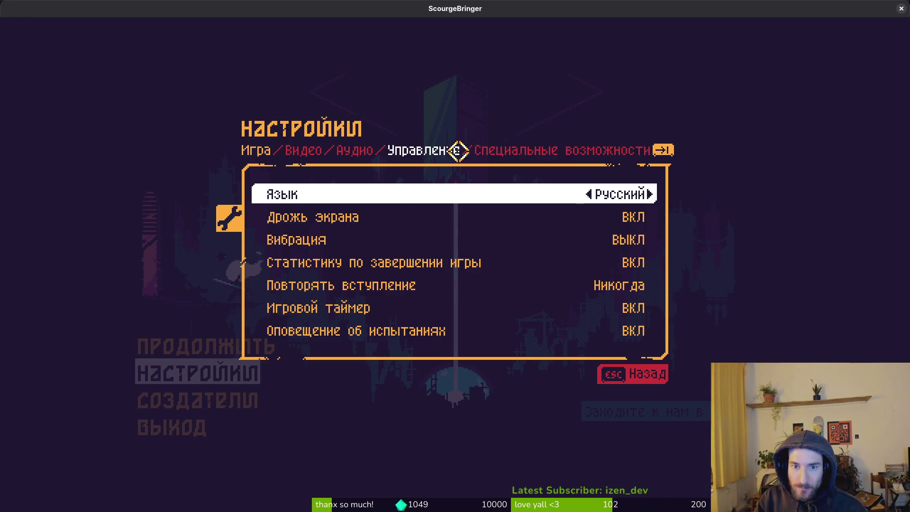
pyautogui.hotkey('alt', 'Tab')
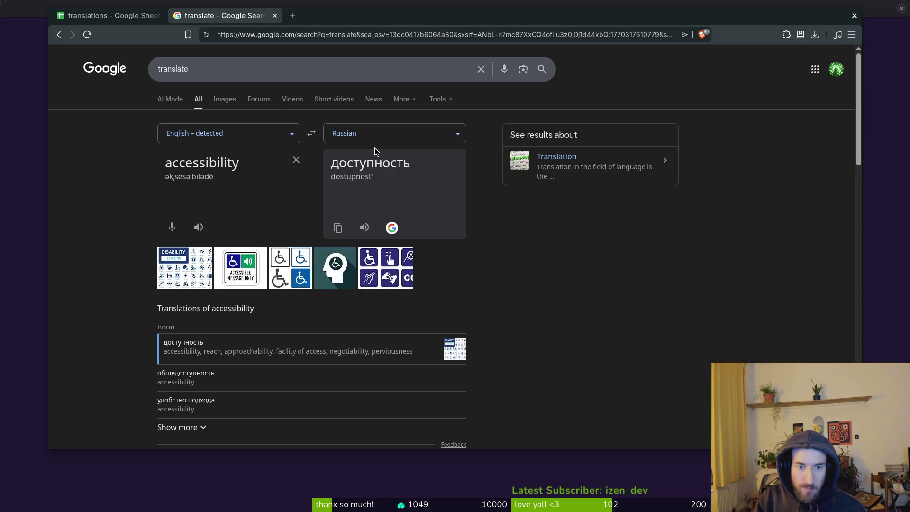
pyautogui.hotkey('ctrl', 't')
# Open Perplexity and ask it to translate accessibility into Russian for game settings
pyautogui.write('perp')
pyautogui.press('Return')
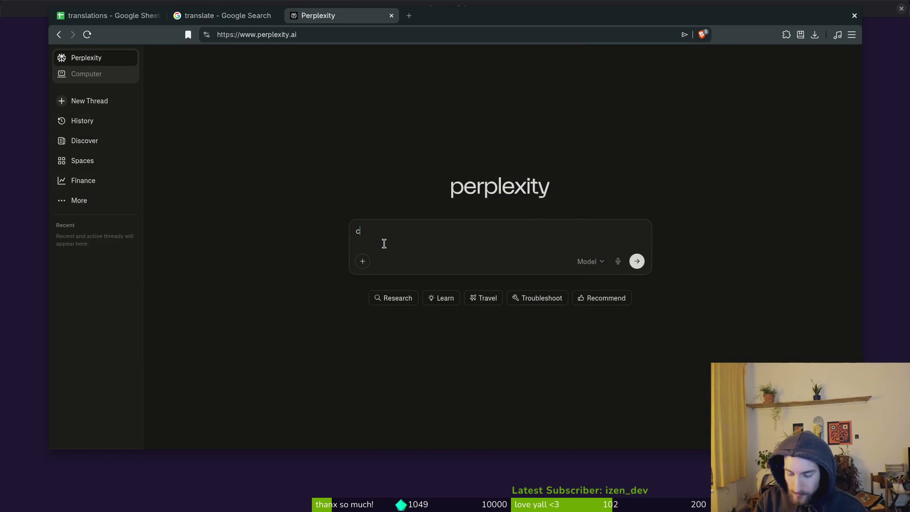
pyautogui.write('can you translate a')
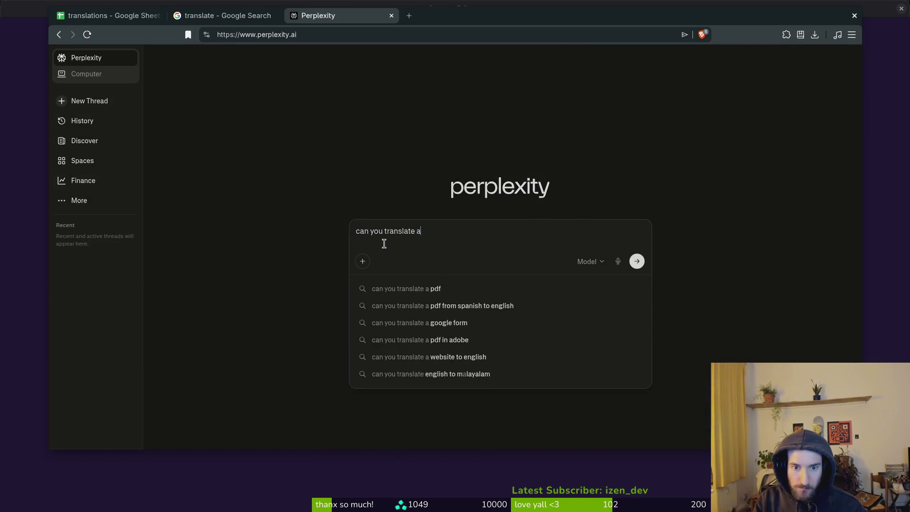
pyautogui.write('ccessibility int')
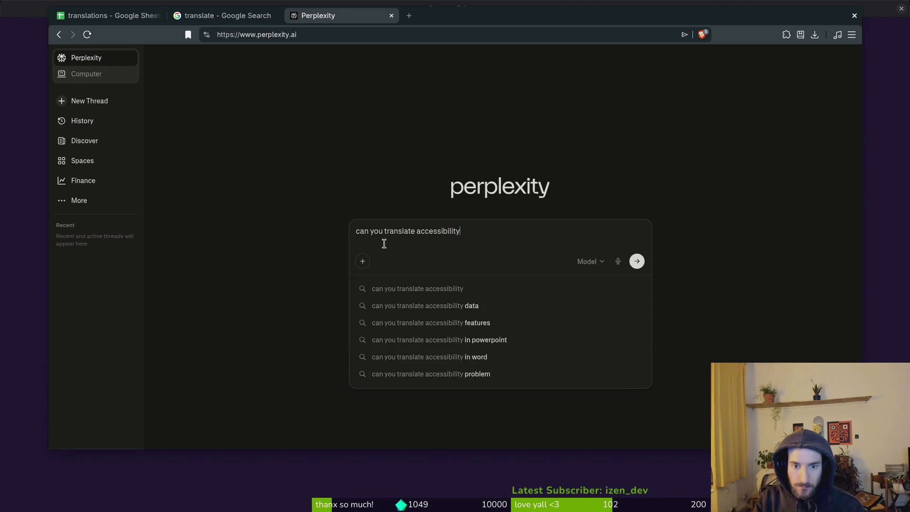
pyautogui.write('o russian? i n')
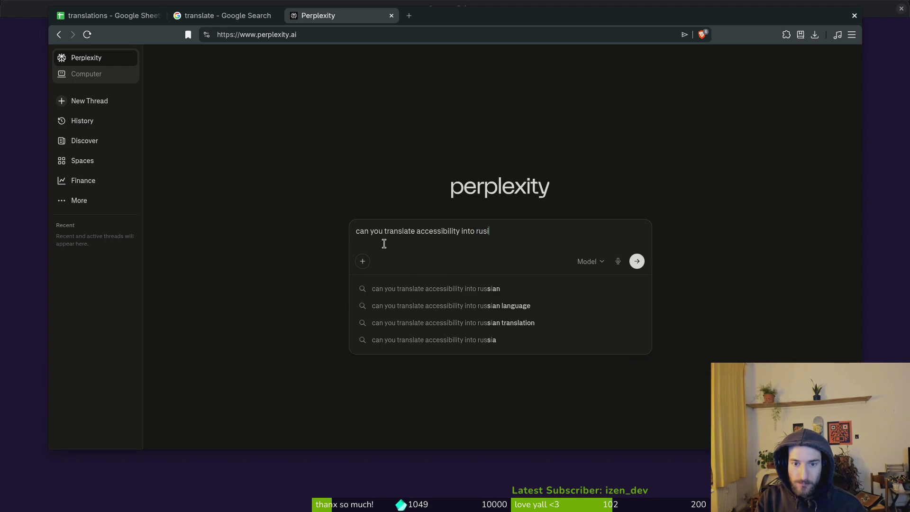
pyautogui.write('eecd')
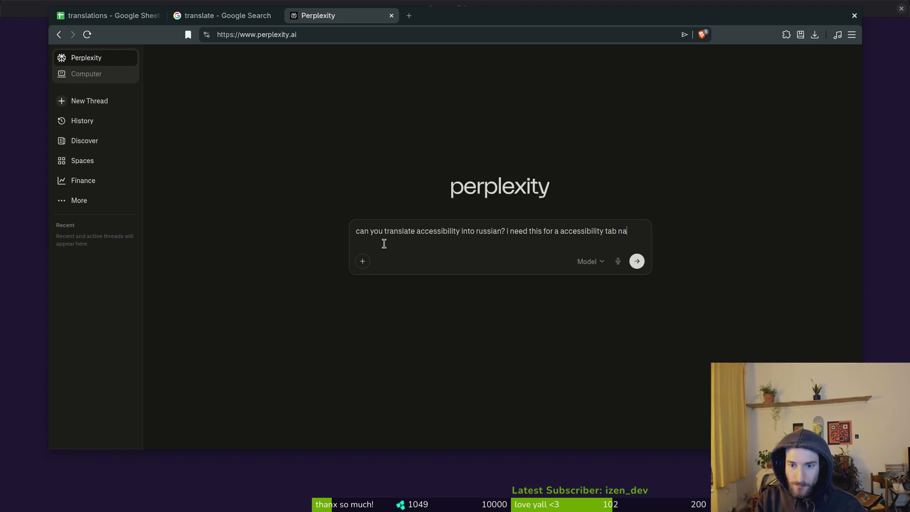
pyautogui.write('game settings')
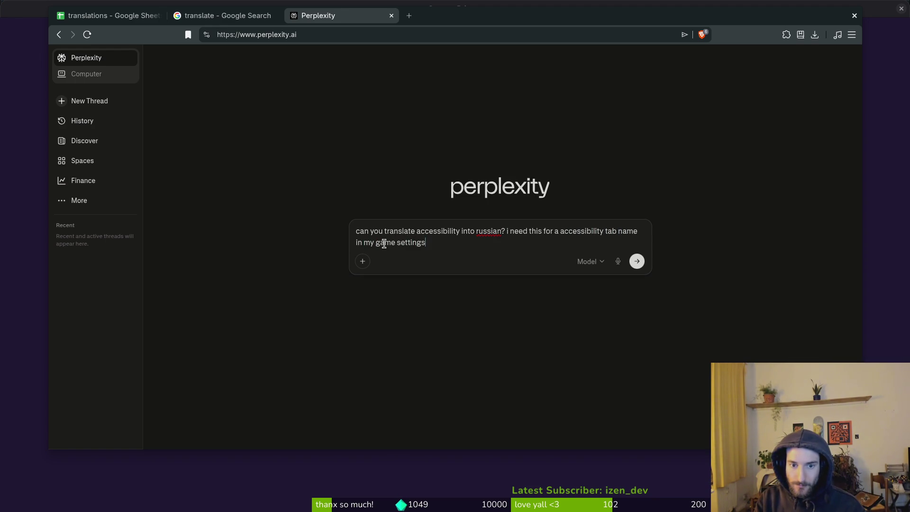
pyautogui.press('Return')
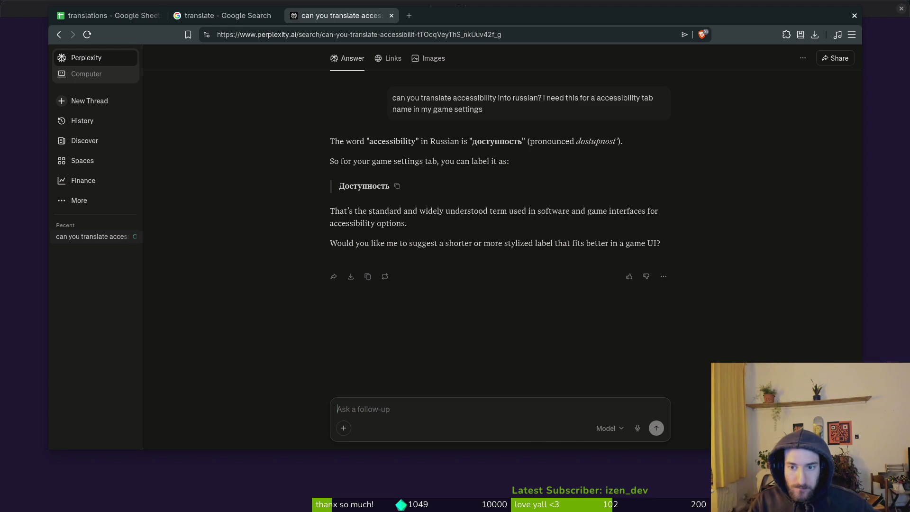
# Follow up asking about the longer two-word Russian translation seen in another game
pyautogui.write('ina')
pyautogui.press('BackSpace')
pyautogui.write('another game i see 2 words pretty ')
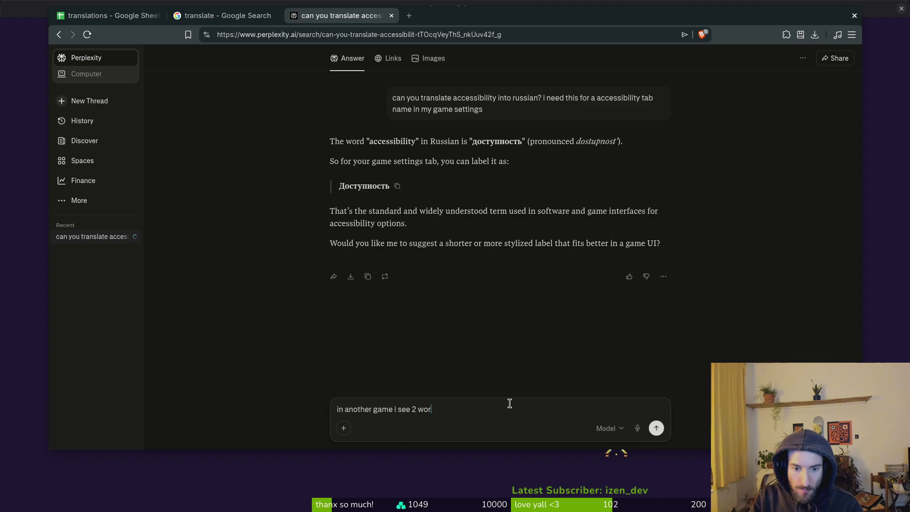
pyautogui.write('longa')
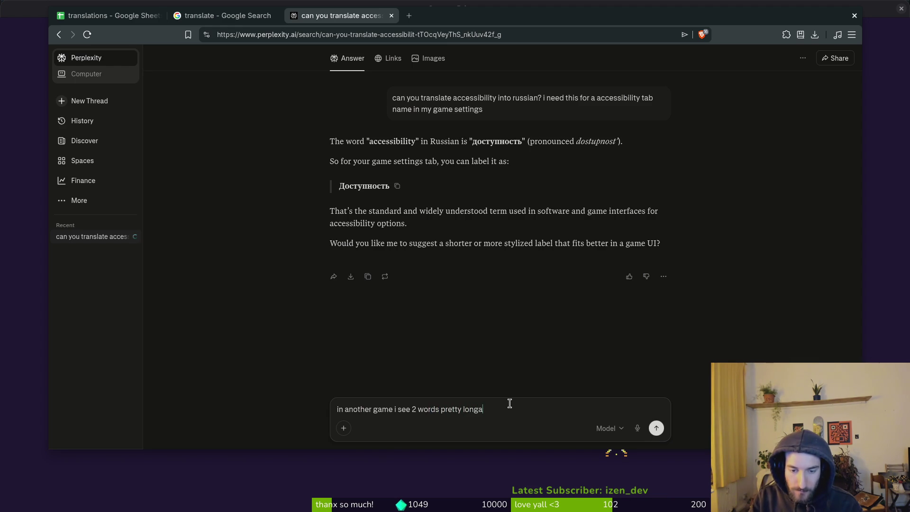
pyautogui.press('BackSpace')
pyautogui.write('as translation for ht')
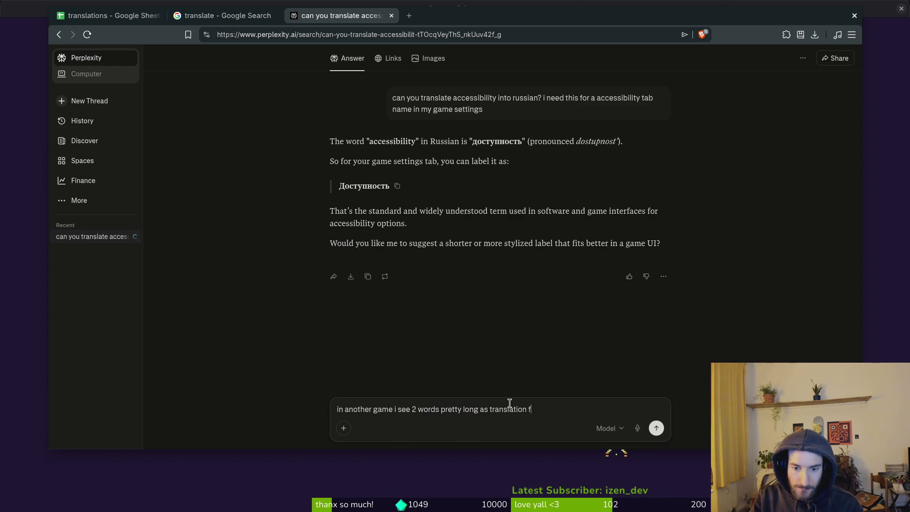
pyautogui.press('BackSpace')
pyautogui.press('BackSpace')
pyautogui.write('this')
pyautogui.press('Return')
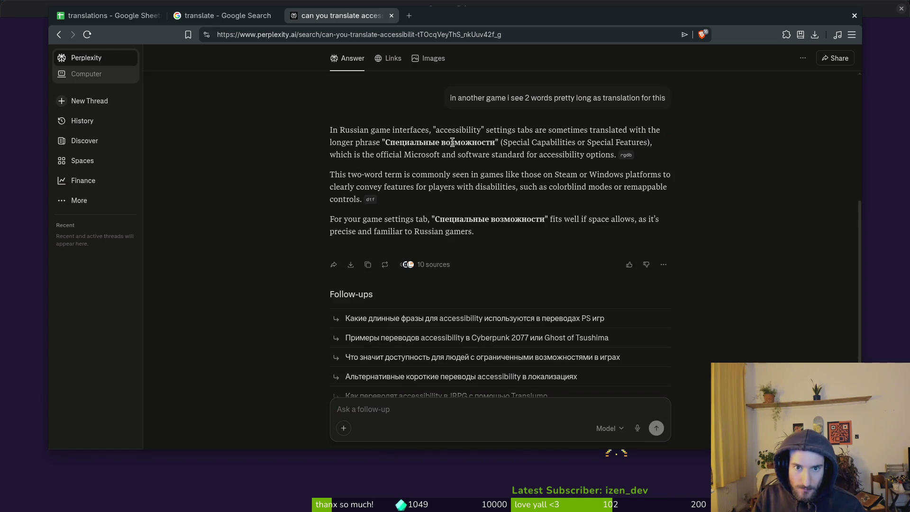
pyautogui.hotkey('alt', 'Tab')
pyautogui.hotkey('alt', 'Tab')
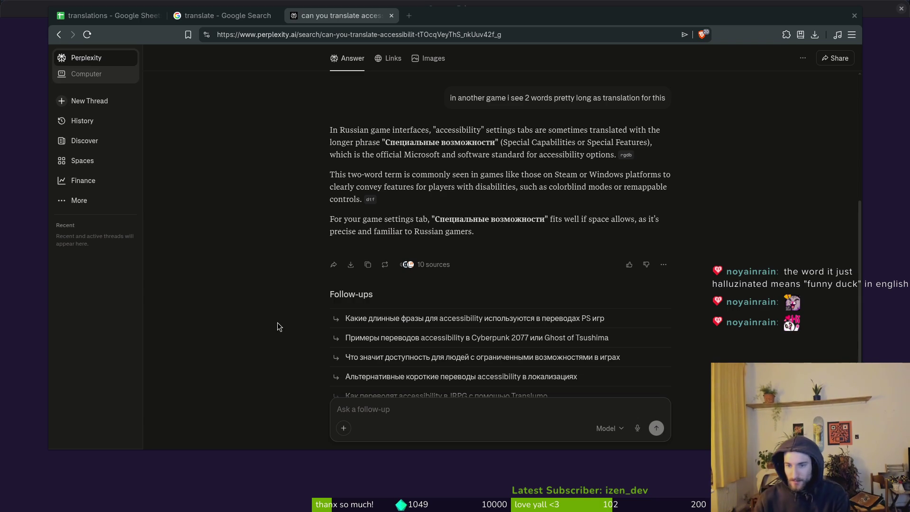
pyautogui.scroll(5, 564, 226)
pyautogui.scroll(-3, 569, 271)
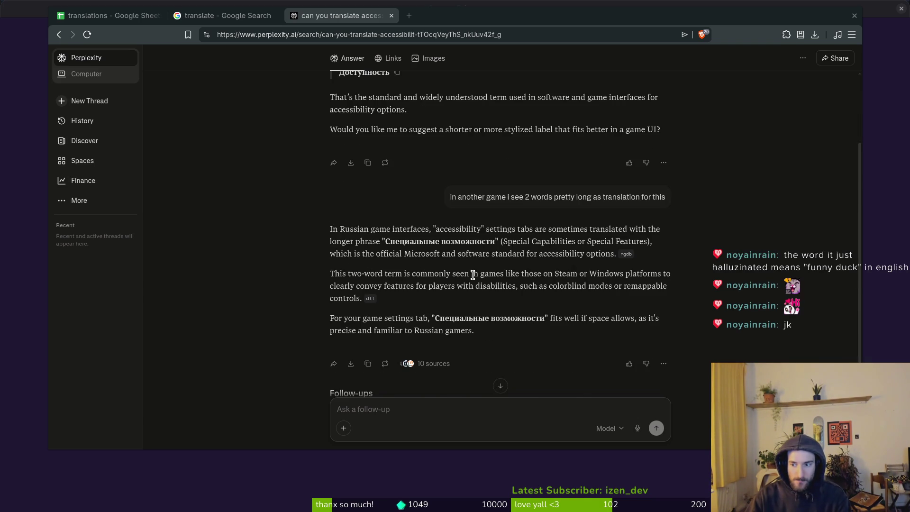
pyautogui.scroll(-3, 507, 283)
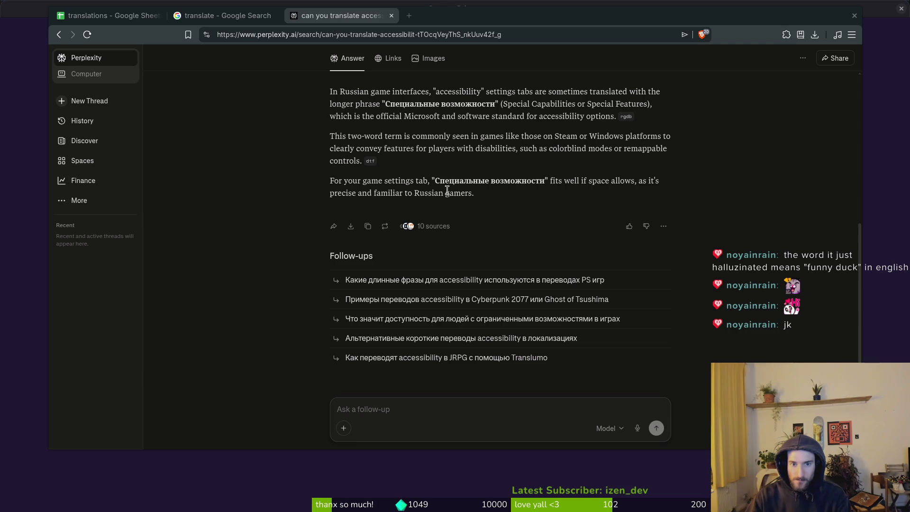
pyautogui.moveTo(435, 182); pyautogui.dragTo(542, 183)
pyautogui.click(543, 183)
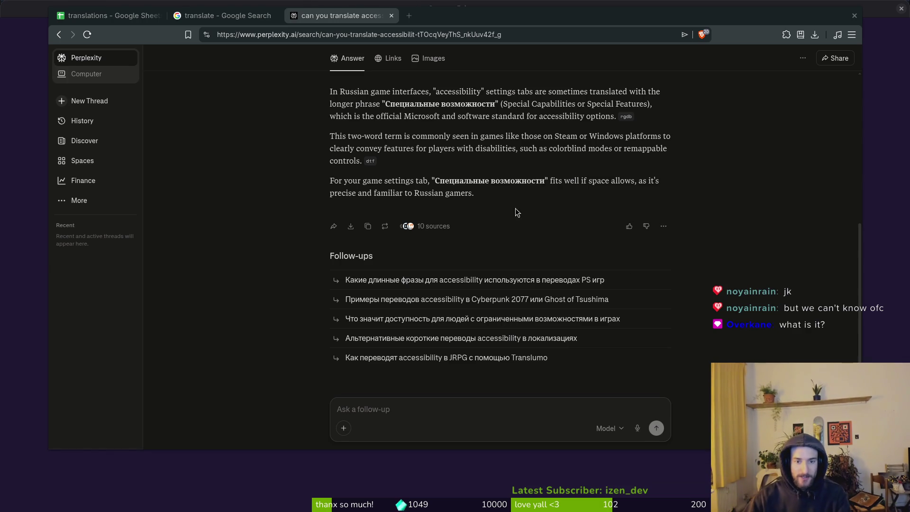
pyautogui.scroll(4, 350, 167)
pyautogui.hotkey('alt', 'Tab')
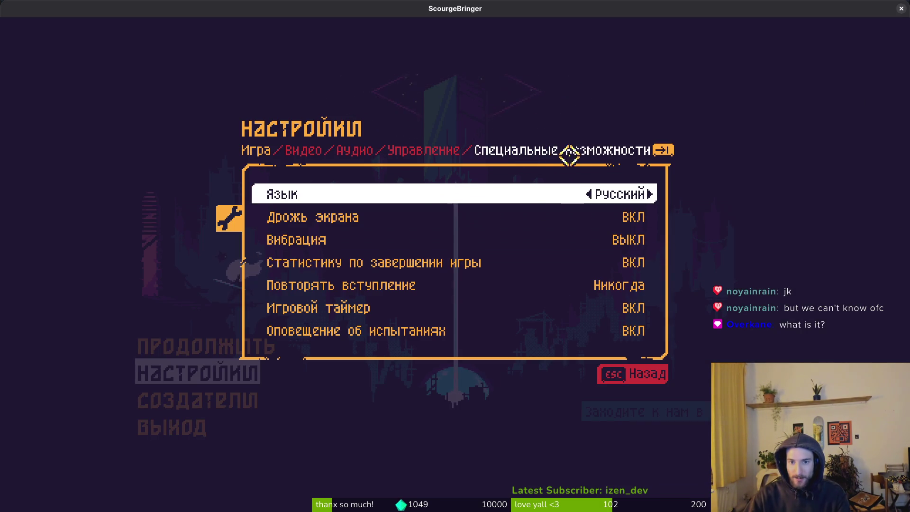
# Cycle ScourgeBringer's language through Spanish, German, Italian, French and English, ending back on Русский
pyautogui.click(584, 193)
pyautogui.click(583, 195)
pyautogui.click(583, 195)
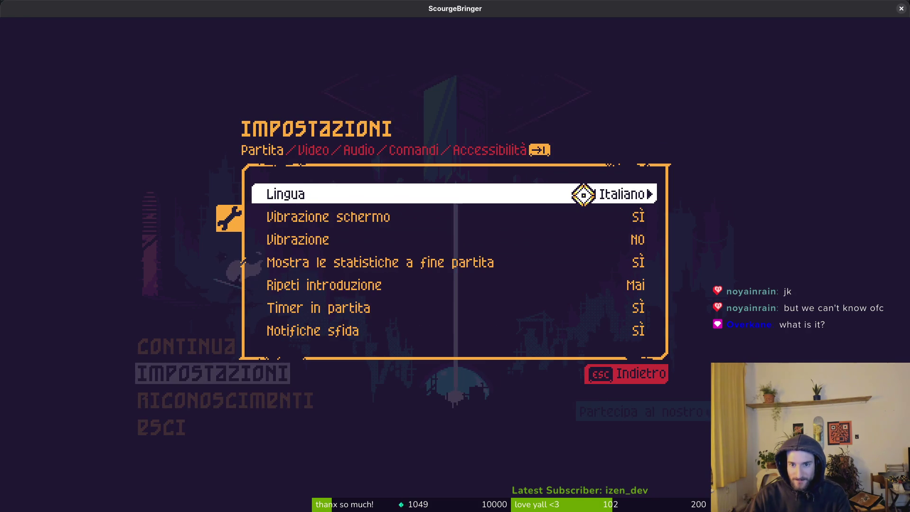
pyautogui.click(597, 194)
pyautogui.click(628, 193)
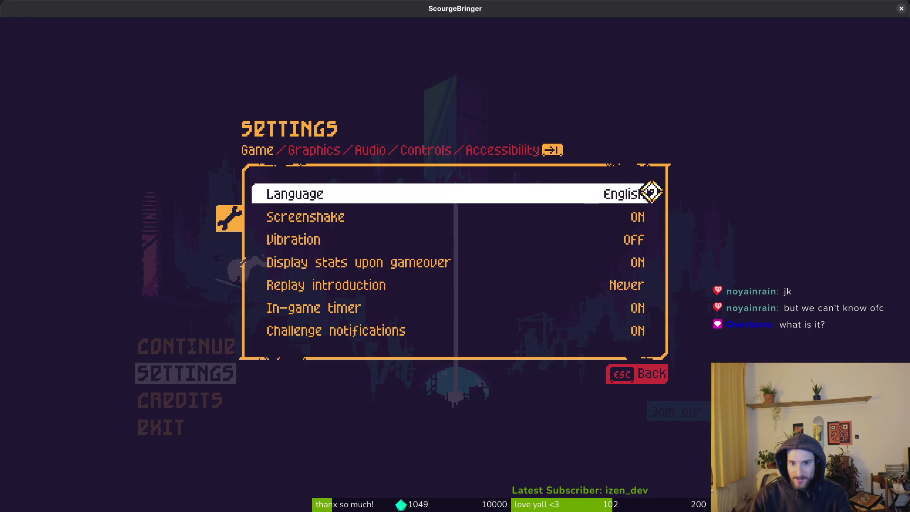
pyautogui.click(649, 191)
pyautogui.click(649, 191)
pyautogui.click(651, 191)
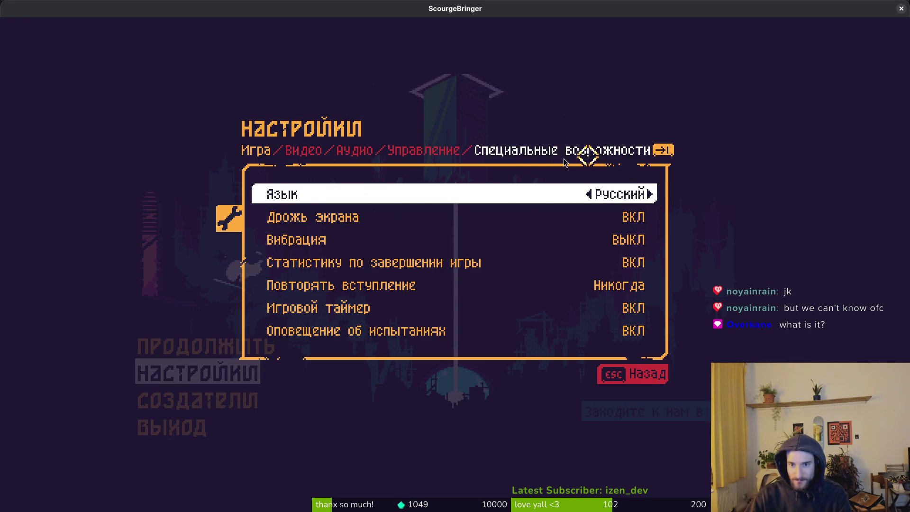
pyautogui.scroll(1, 415, 215)
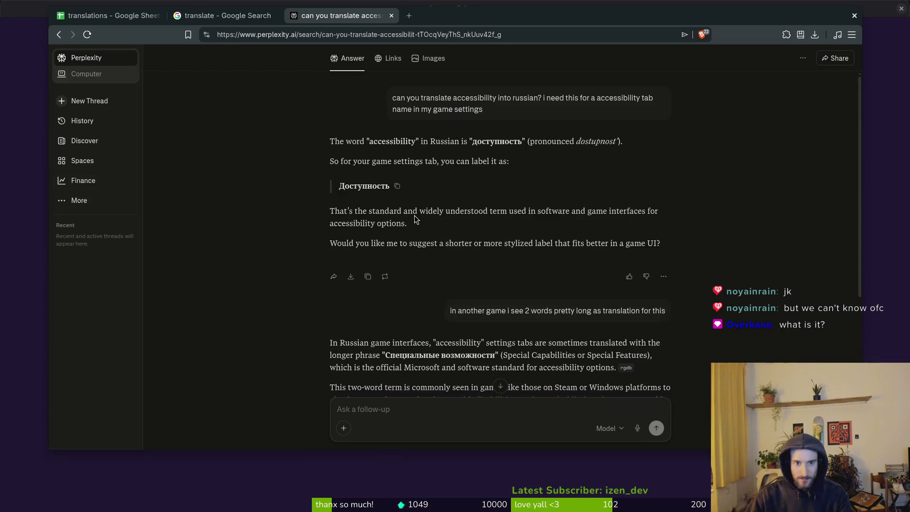
pyautogui.moveTo(338, 187)
pyautogui.mouseDown()
pyautogui.moveTo(495, 185)
pyautogui.moveTo(530, 174)
pyautogui.mouseUp()
pyautogui.scroll(-3, 558, 234)
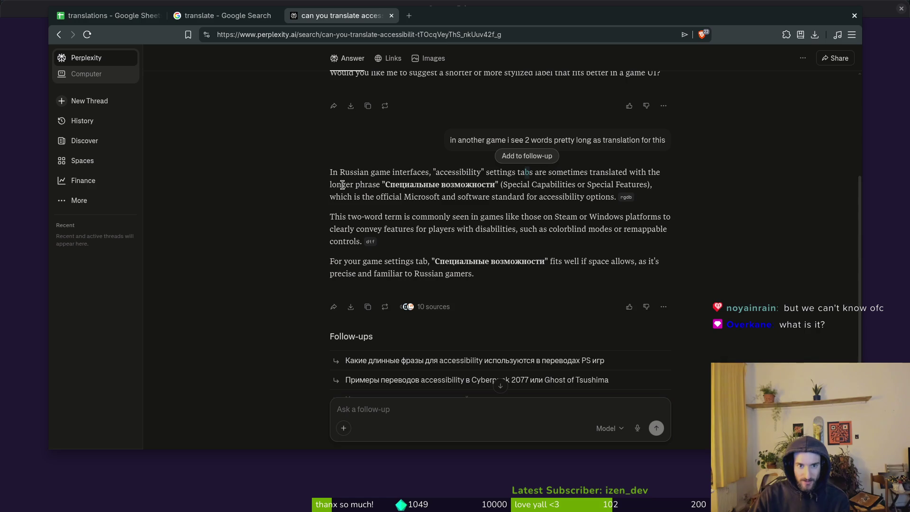
pyautogui.click(380, 212)
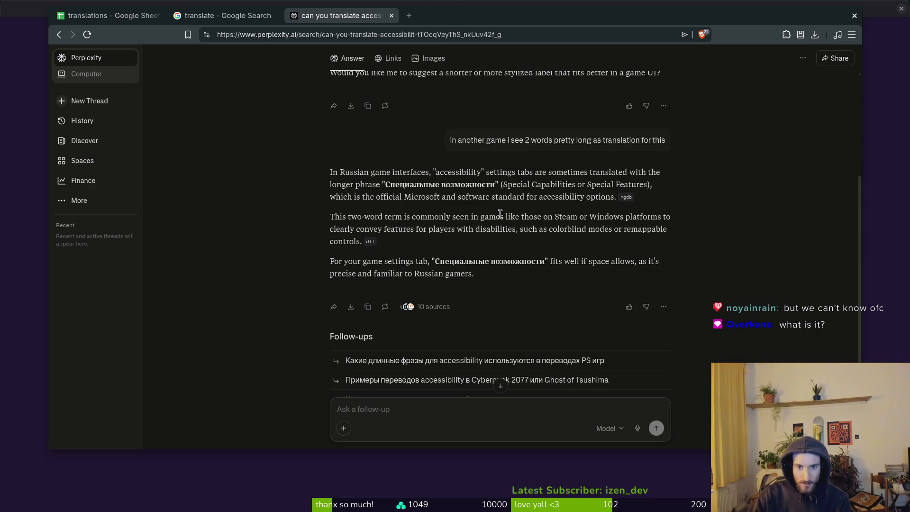
pyautogui.moveTo(362, 196); pyautogui.dragTo(490, 196)
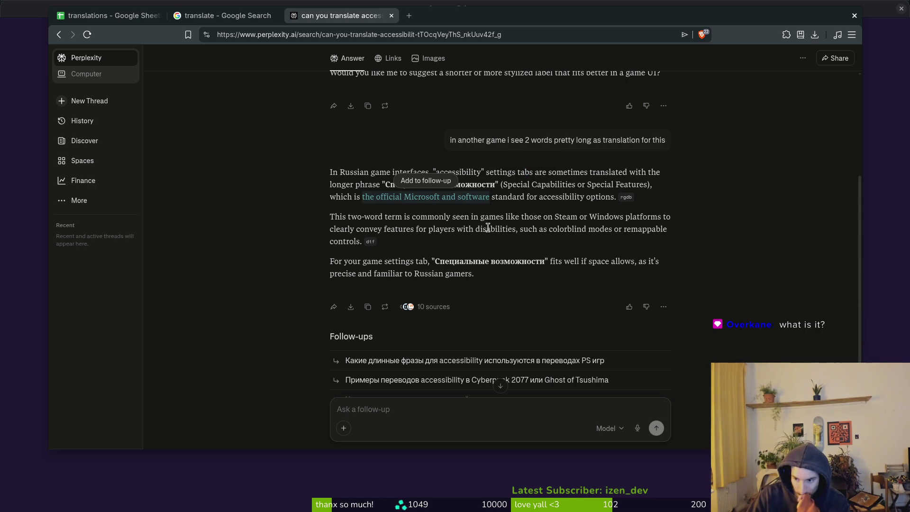
pyautogui.click(519, 196)
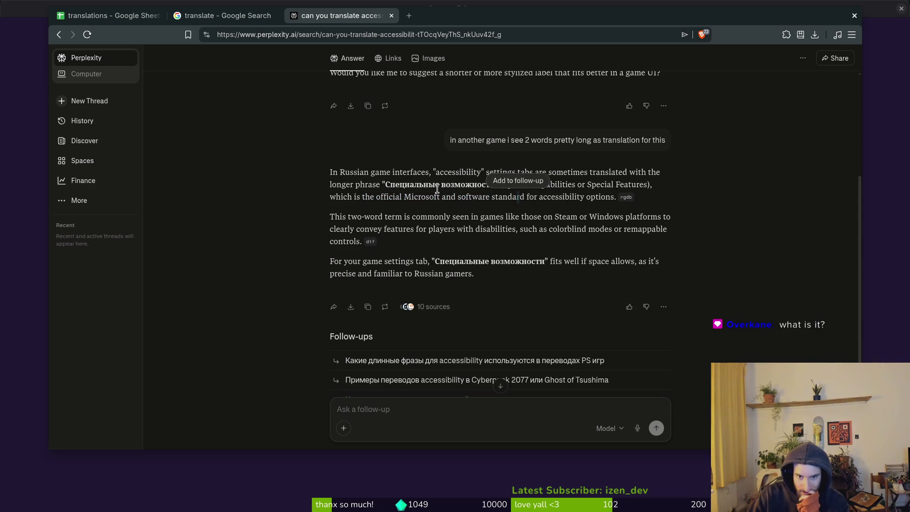
pyautogui.moveTo(384, 184); pyautogui.dragTo(493, 186)
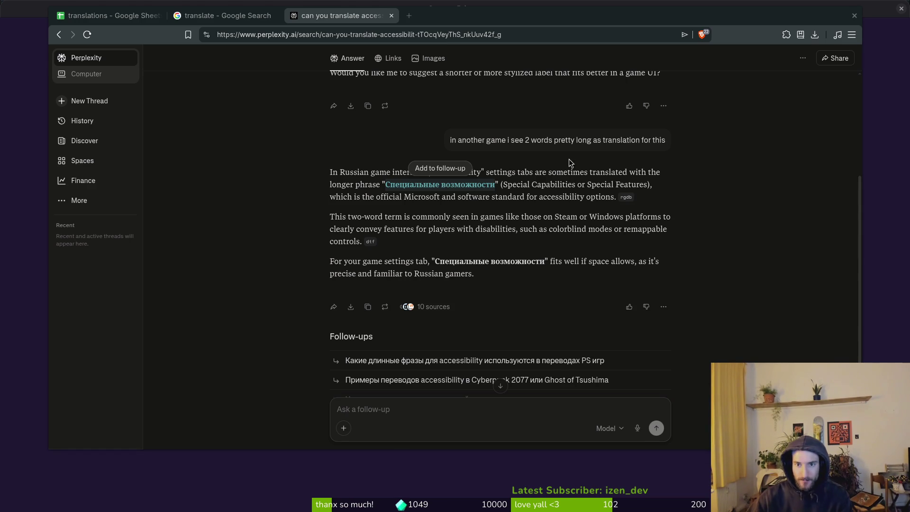
pyautogui.hotkey('alt', 'Tab')
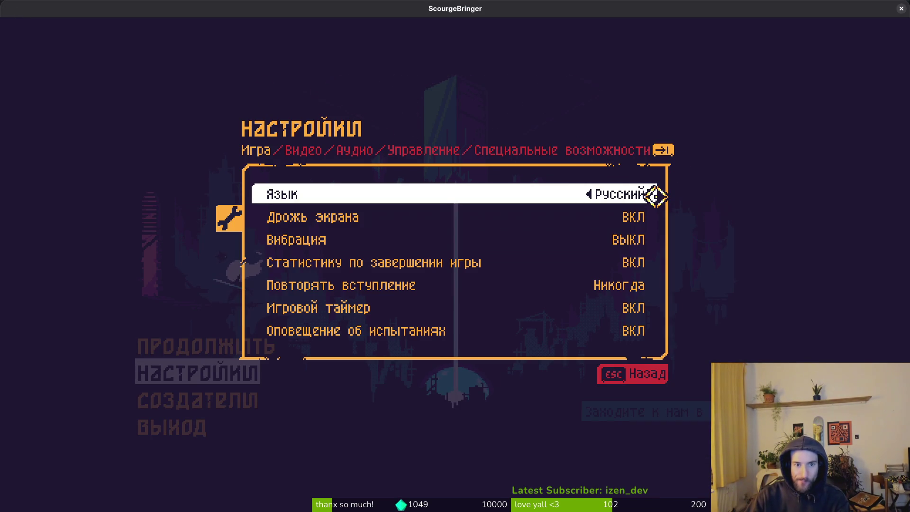
# Step the game language through Portuguese, Polish, Chinese and Japanese to Korean, then close ScourgeBringer
pyautogui.click(655, 195)
pyautogui.click(656, 196)
pyautogui.click(656, 195)
pyautogui.click(655, 195)
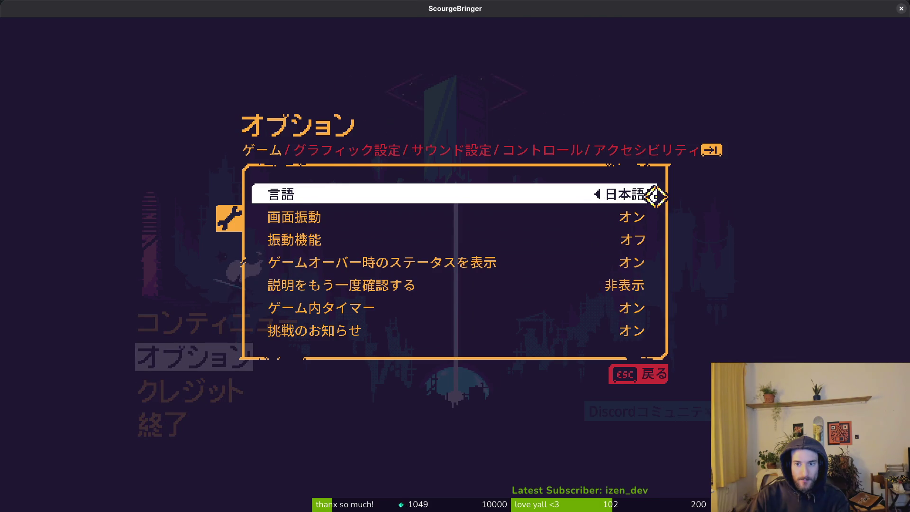
pyautogui.click(656, 196)
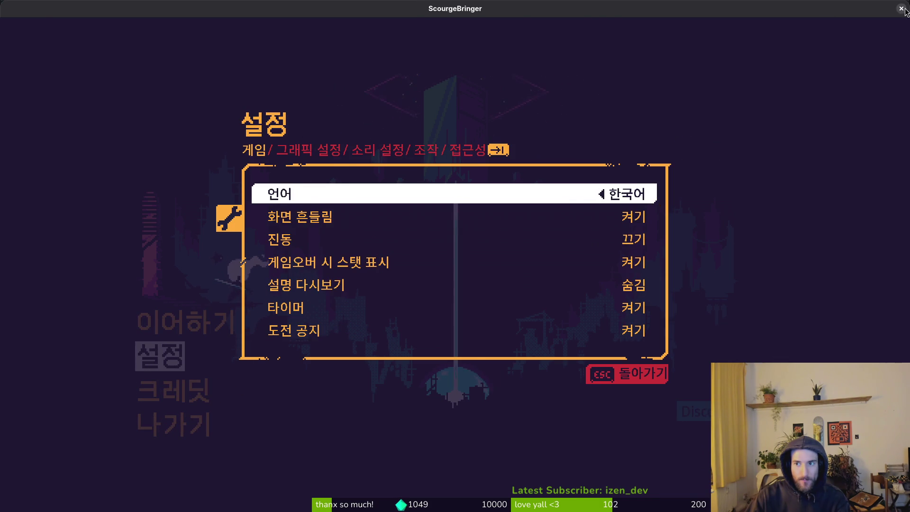
pyautogui.click(901, 8)
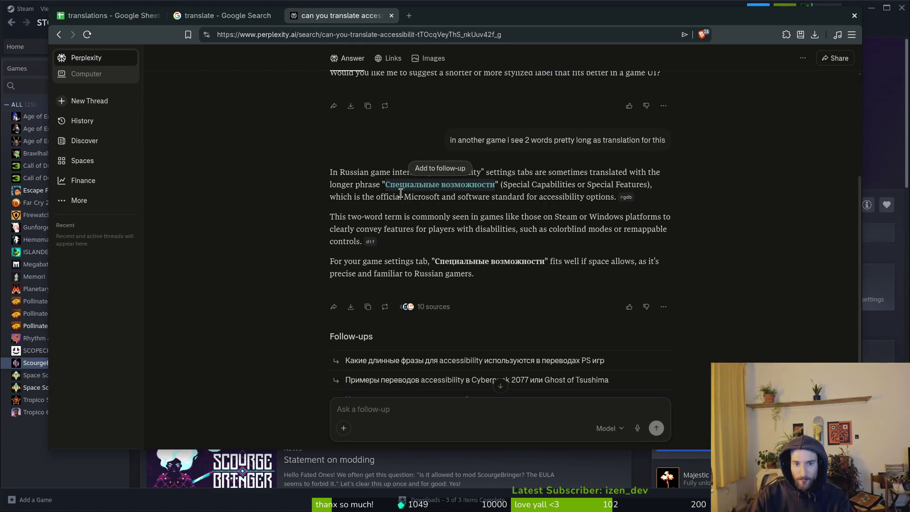
# Take 'Специальные возможности' from Perplexity's answer and paste it into the sheet's Russian cell E13
pyautogui.click(384, 189)
pyautogui.moveTo(385, 186); pyautogui.dragTo(497, 185)
pyautogui.hotkey('ctrl', 'c')
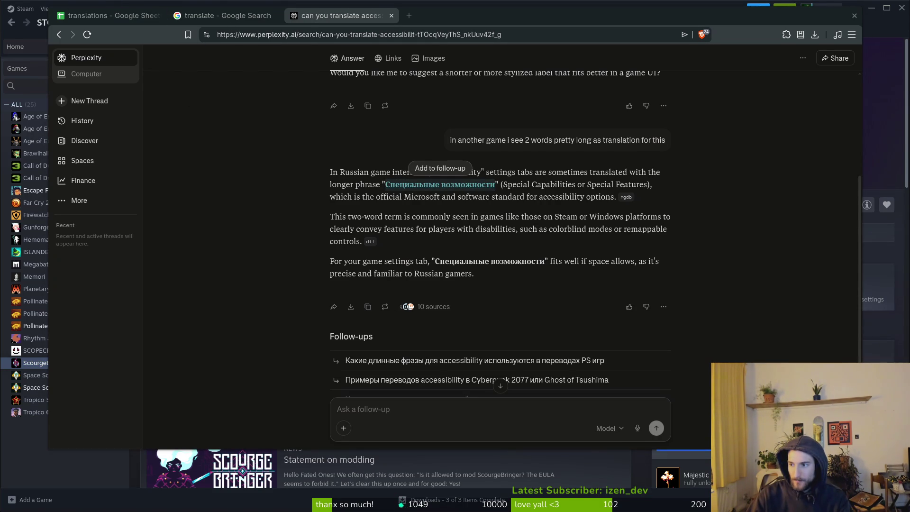
pyautogui.click(87, 16)
pyautogui.hotkey('ctrl', 'v')
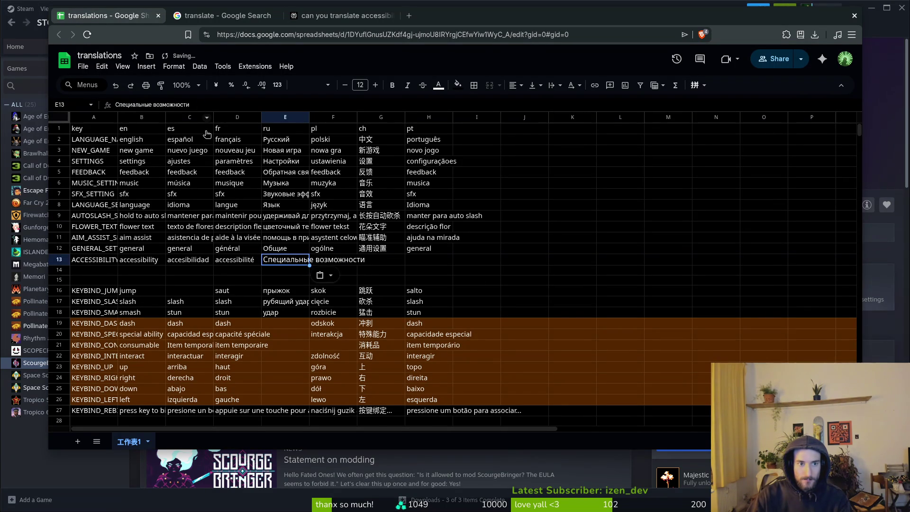
# Check D13, E15 and E13 to confirm the new Russian entry, then return to Google translate
pyautogui.press('Left')
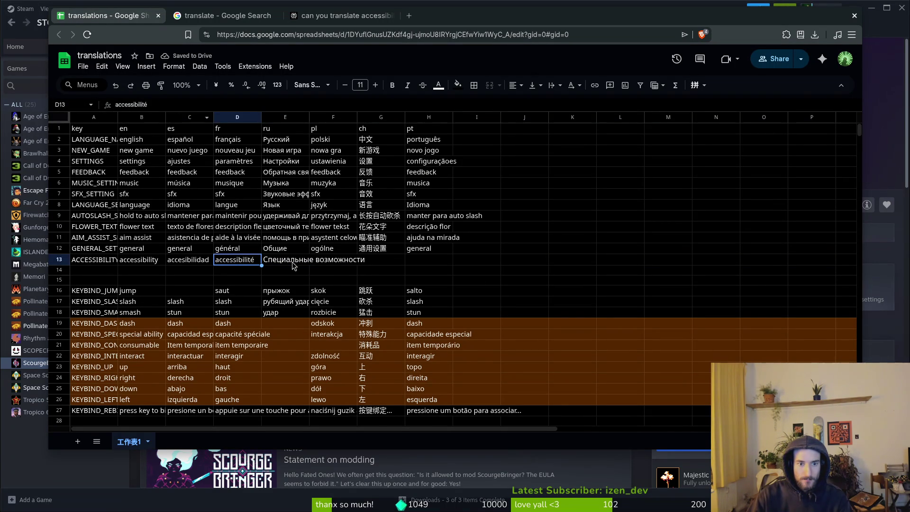
pyautogui.click(291, 264)
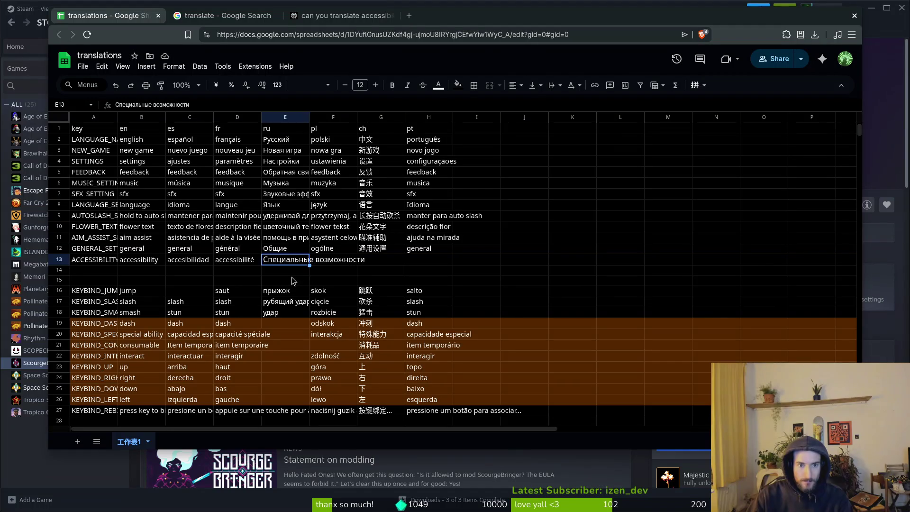
pyautogui.click(297, 281)
pyautogui.click(291, 262)
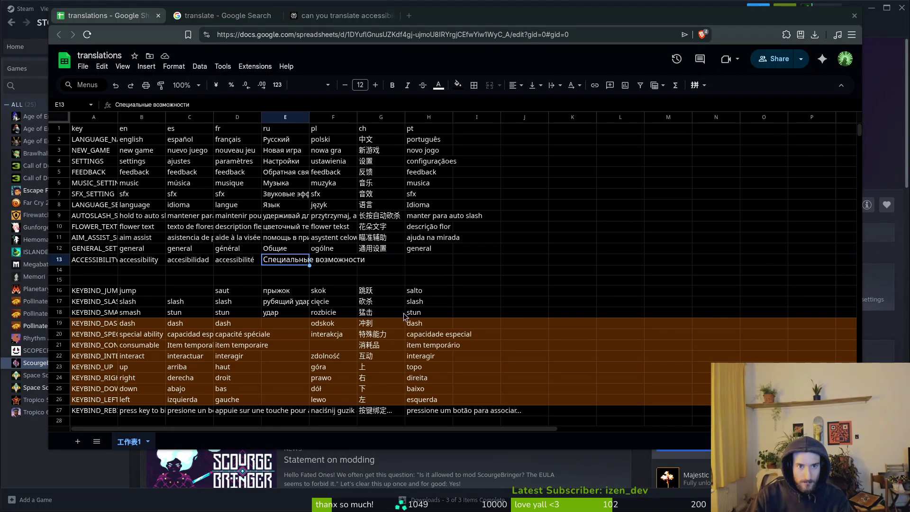
pyautogui.hotkey('alt', 'Tab')
pyautogui.hotkey('alt', 'Tab')
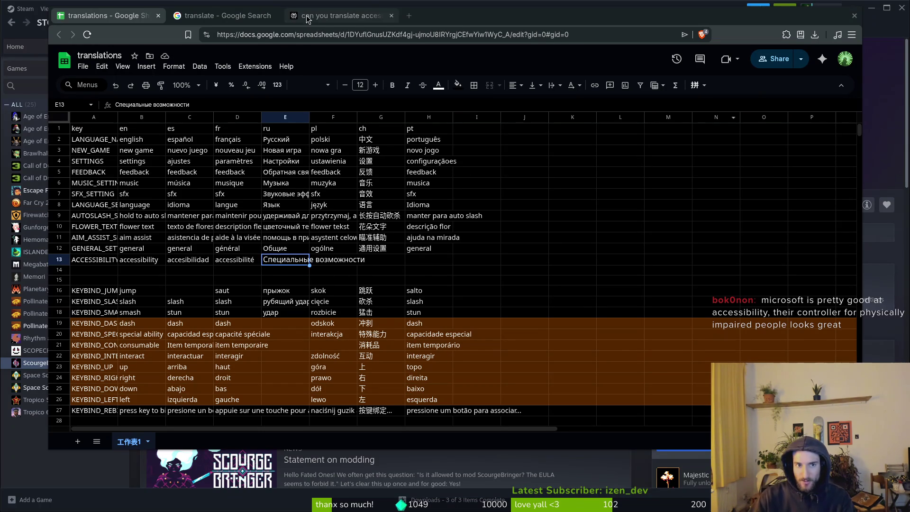
pyautogui.click(332, 16)
# Set Google translate's target language to Polish for 'accessibility'
pyautogui.click(223, 16)
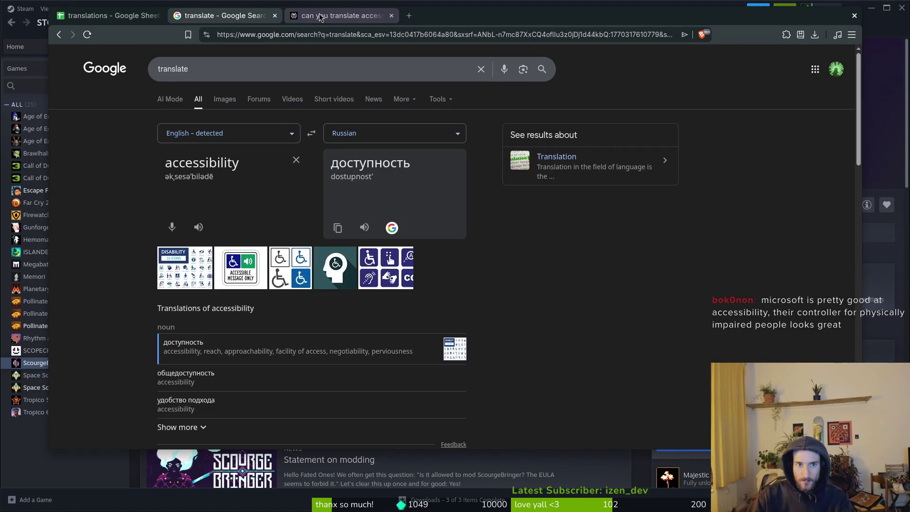
pyautogui.click(109, 16)
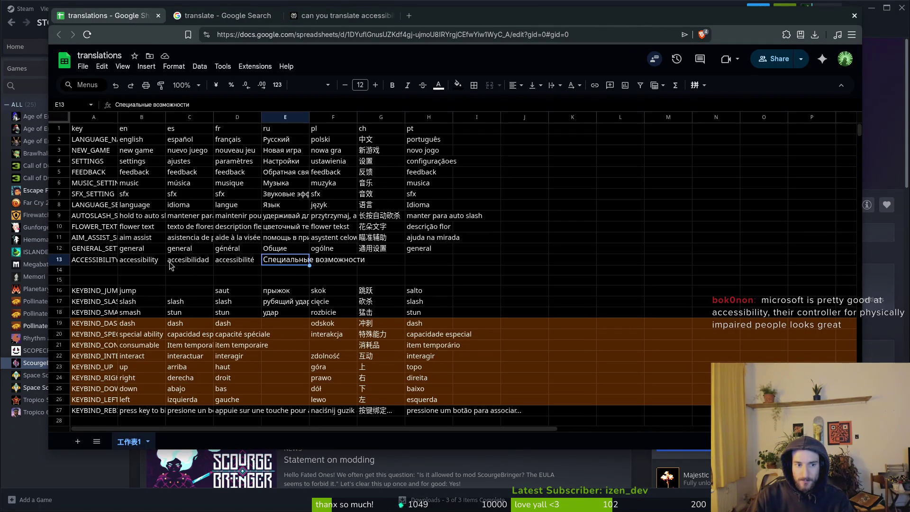
pyautogui.click(109, 262)
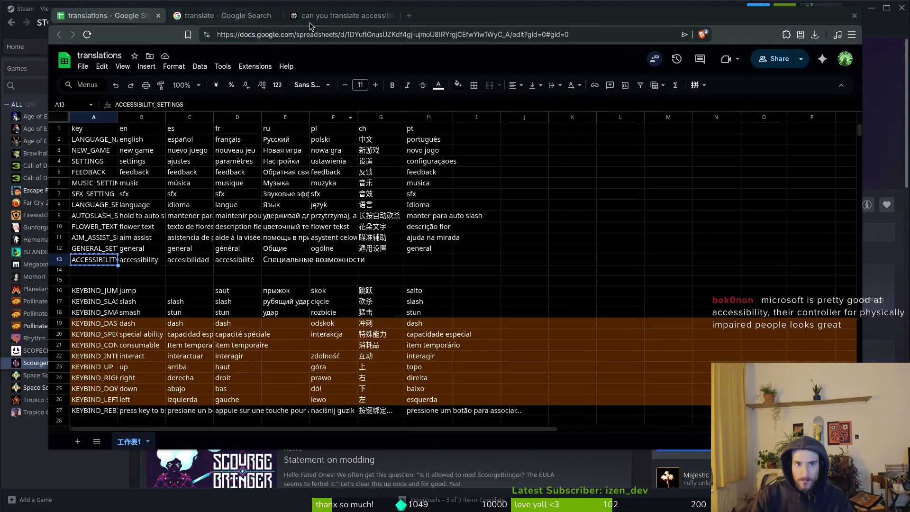
pyautogui.click(222, 16)
pyautogui.click(384, 134)
pyautogui.write('poli')
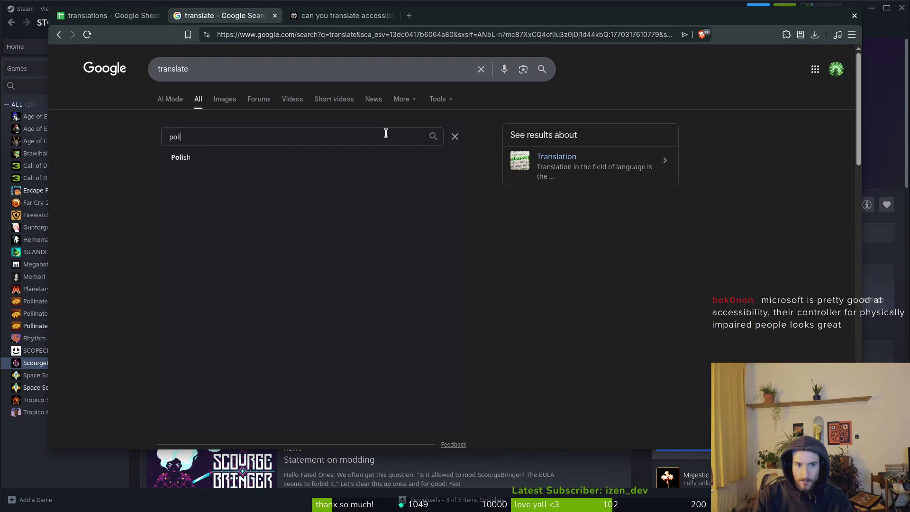
pyautogui.press('Return')
# Paste the Polish translation 'dostępność' into F13 and relaunch ScourgeBringer from Steam
pyautogui.click(338, 228)
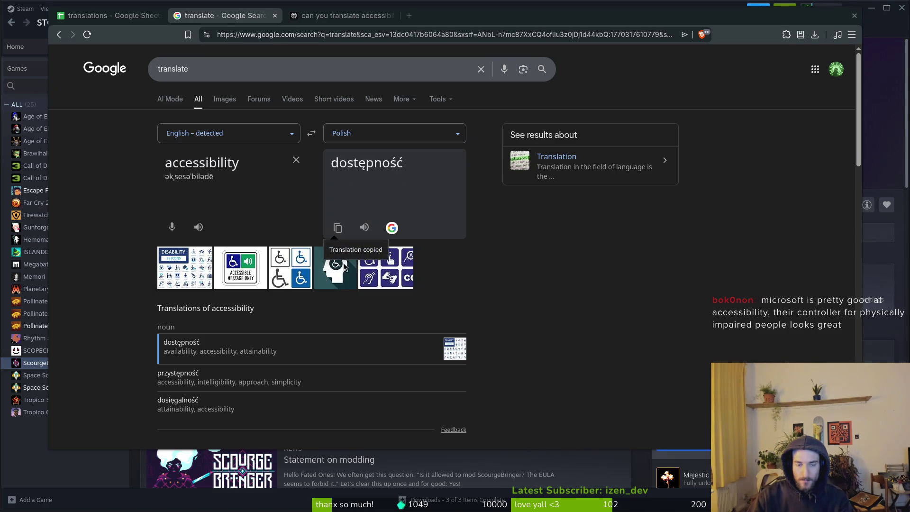
pyautogui.click(113, 16)
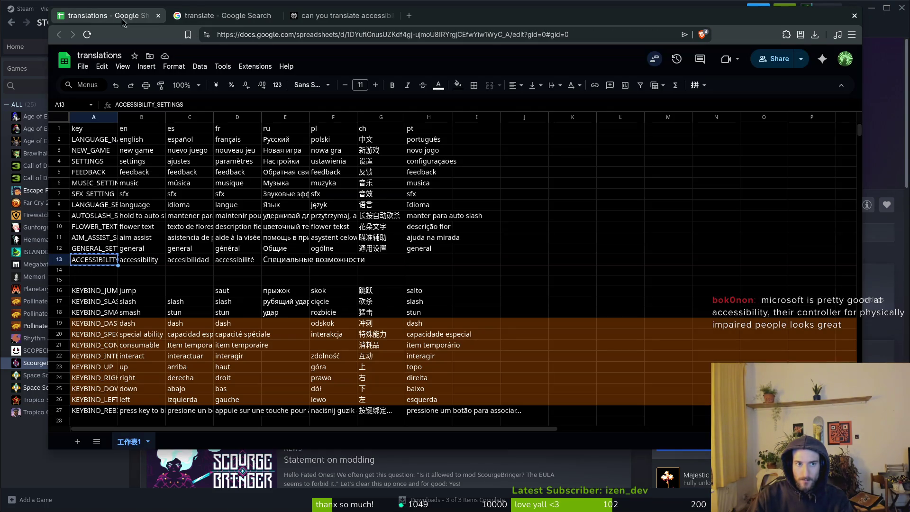
pyautogui.click(335, 257)
pyautogui.hotkey('ctrl', 'v')
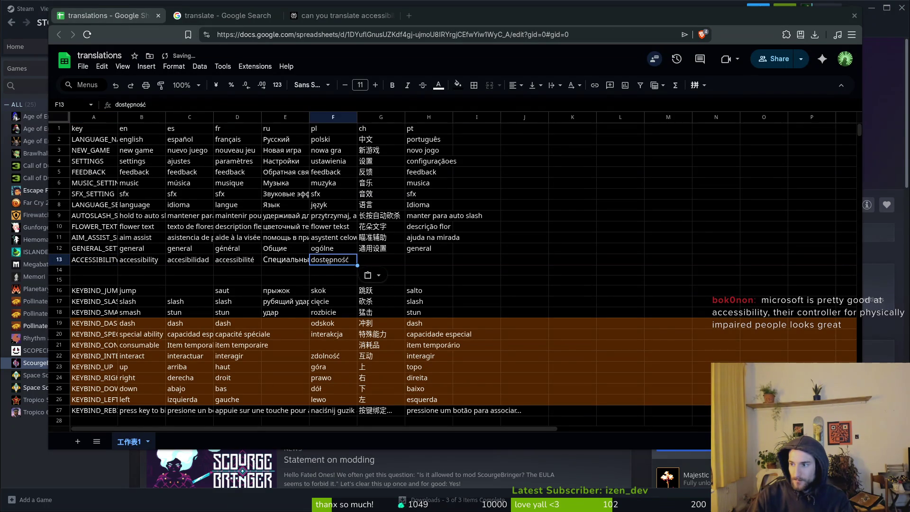
pyautogui.hotkey('alt', 'Tab')
pyautogui.click(185, 205)
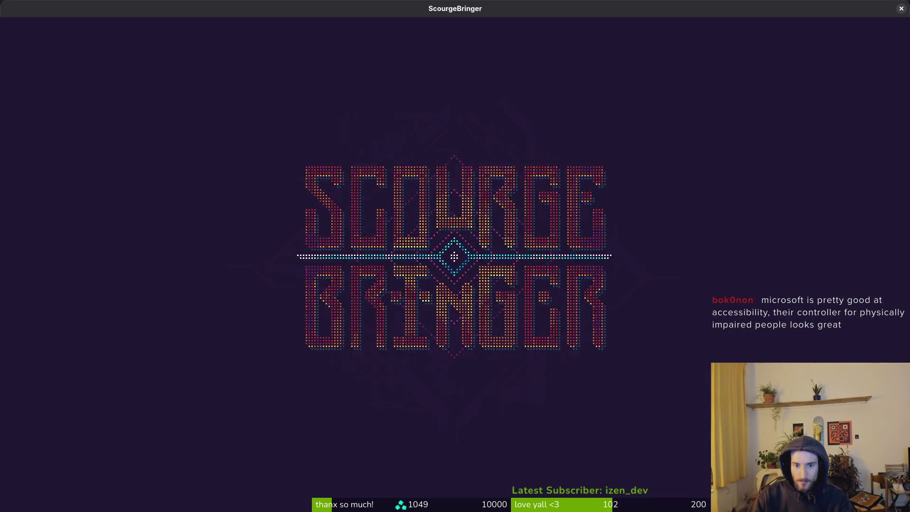
# Open ScourgeBringer's settings and cycle the language forward to Polski
pyautogui.click(197, 374)
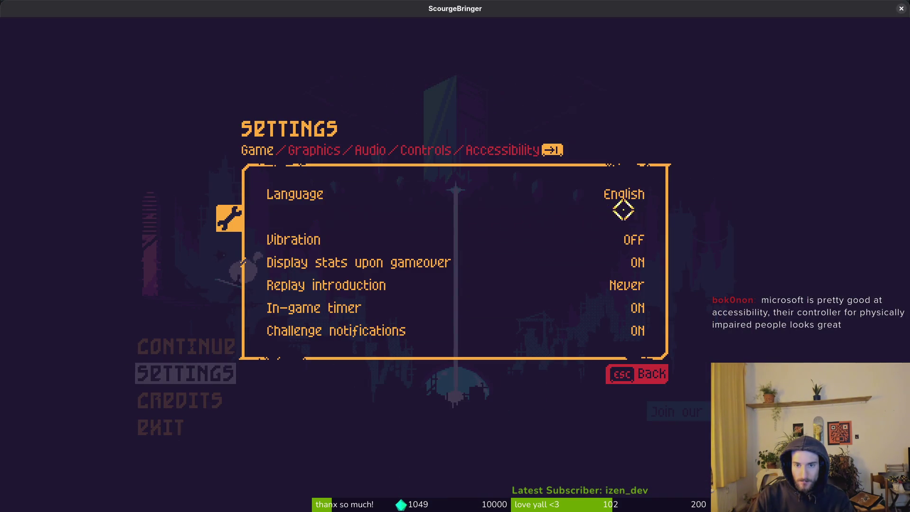
pyautogui.click(654, 195)
pyautogui.click(654, 195)
pyautogui.click(656, 196)
pyautogui.click(656, 196)
pyautogui.click(657, 195)
pyautogui.click(657, 196)
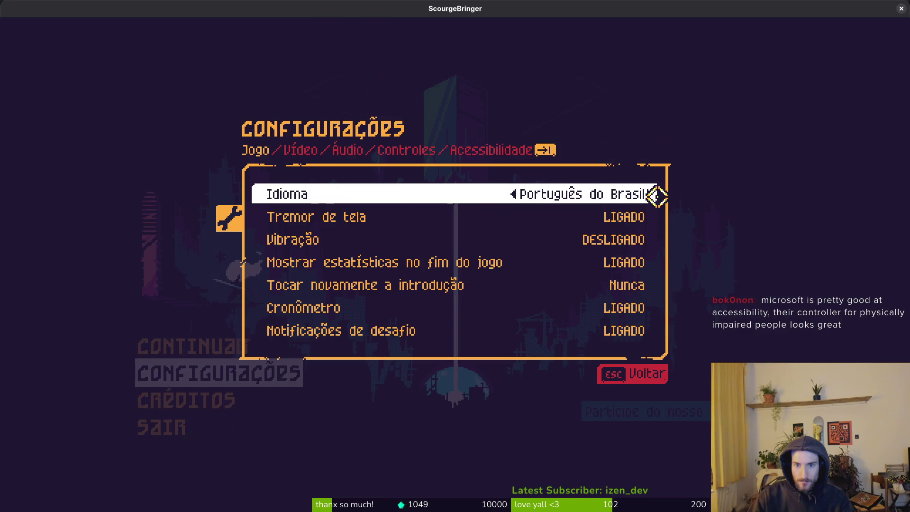
pyautogui.click(657, 196)
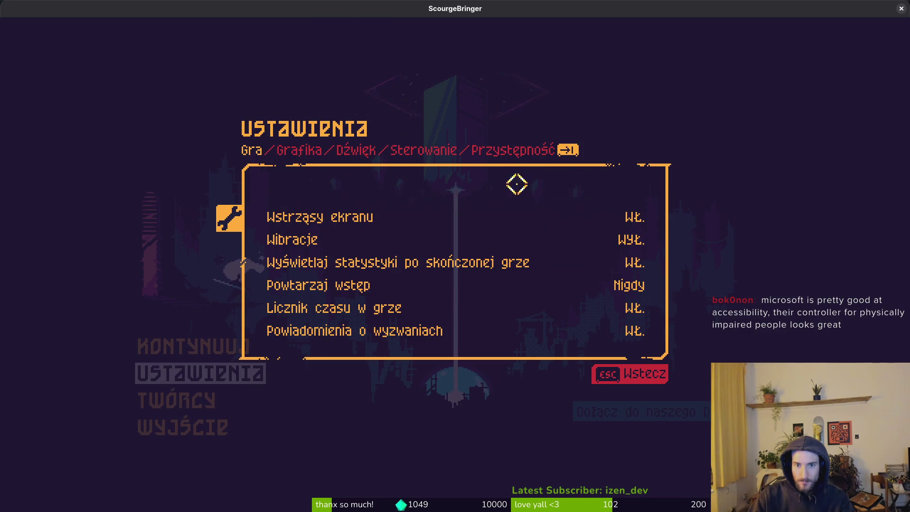
# Ask Perplexity 'what about polish' in the accessibility thread and dismiss the sign-up prompt
pyautogui.hotkey('alt', 'Tab')
pyautogui.hotkey('alt', 'Tab')
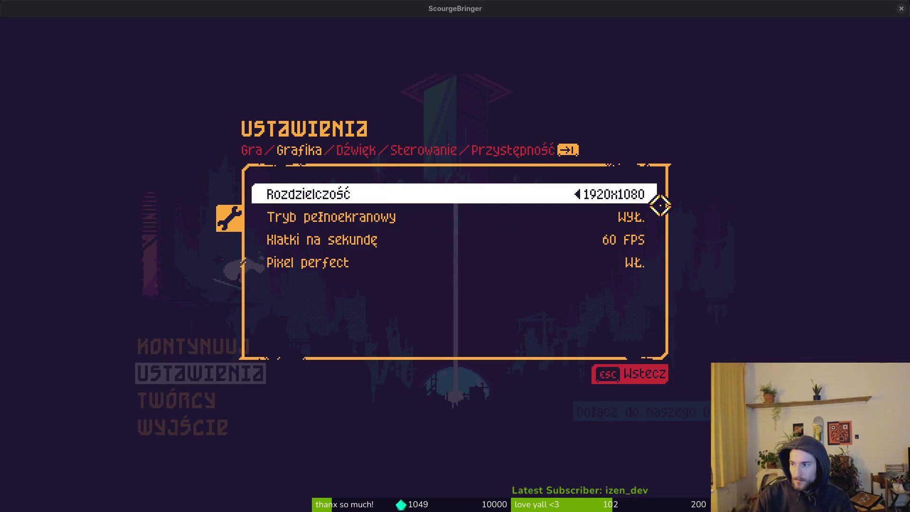
pyautogui.hotkey('alt', 'Tab')
pyautogui.click(342, 15)
pyautogui.click(401, 412)
pyautogui.write('what about polish')
pyautogui.press('Return')
pyautogui.click(452, 426)
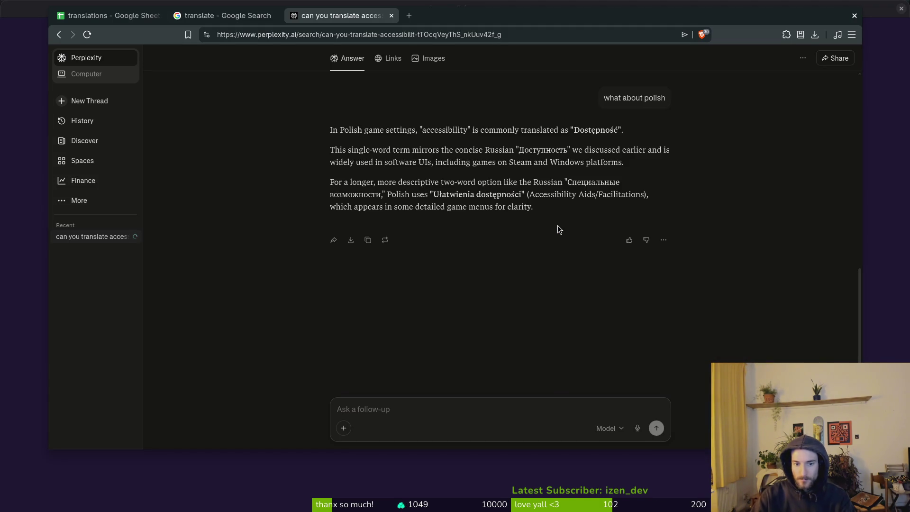
# Ask Perplexity about 'przystępność', clarifying the tab is more about user-friendliness
pyautogui.click(380, 410)
pyautogui.write('what about')
pyautogui.write(' przyste')
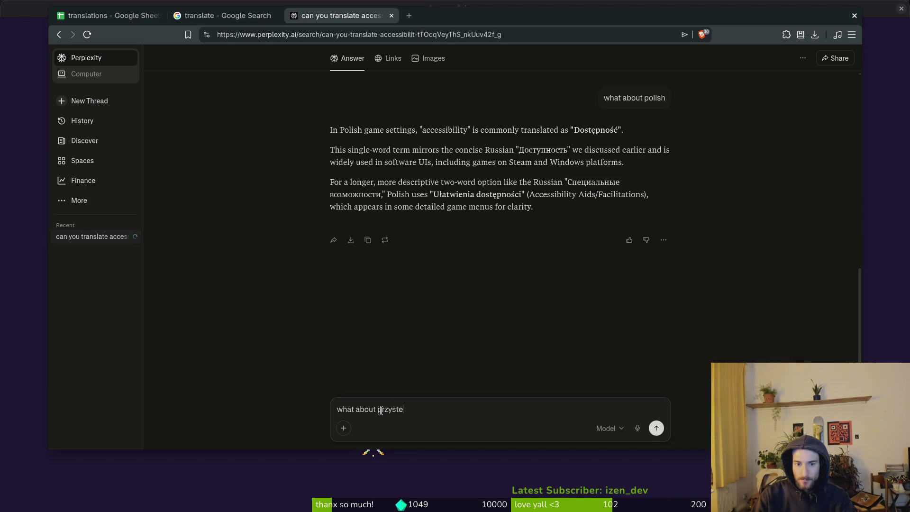
pyautogui.write('cpnosc')
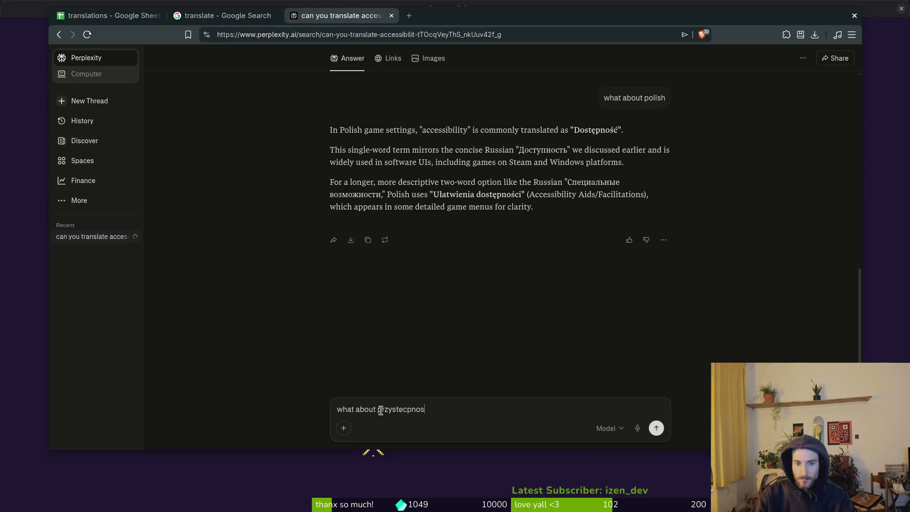
pyautogui.press('Return')
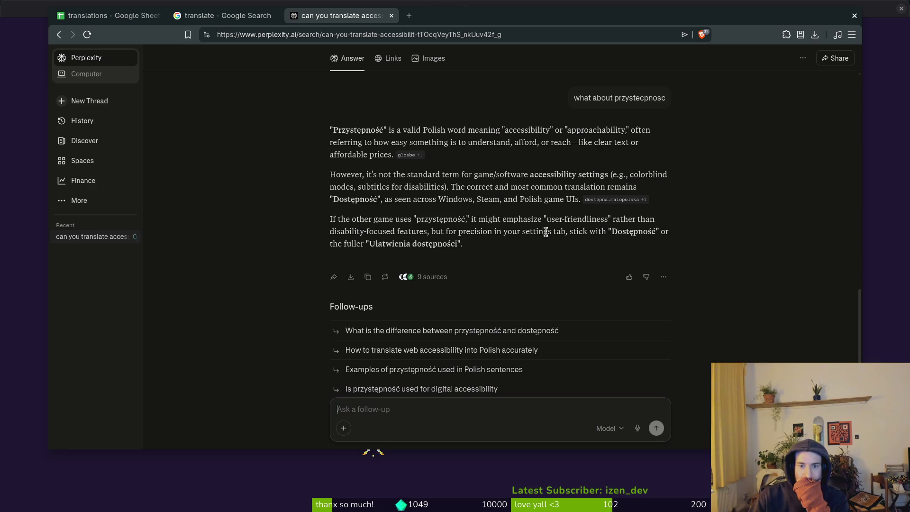
pyautogui.click(390, 420)
pyautogui.write('ya')
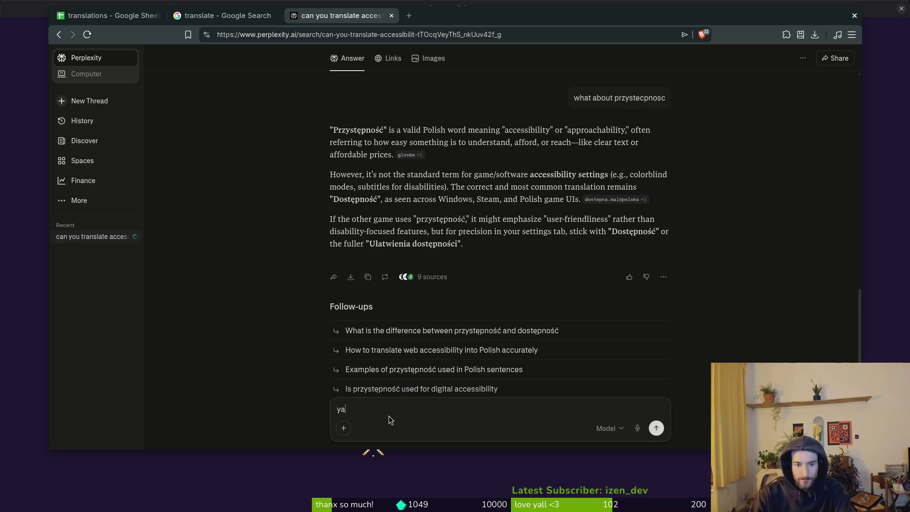
pyautogui.write(' its more about user friendliness actually than disa')
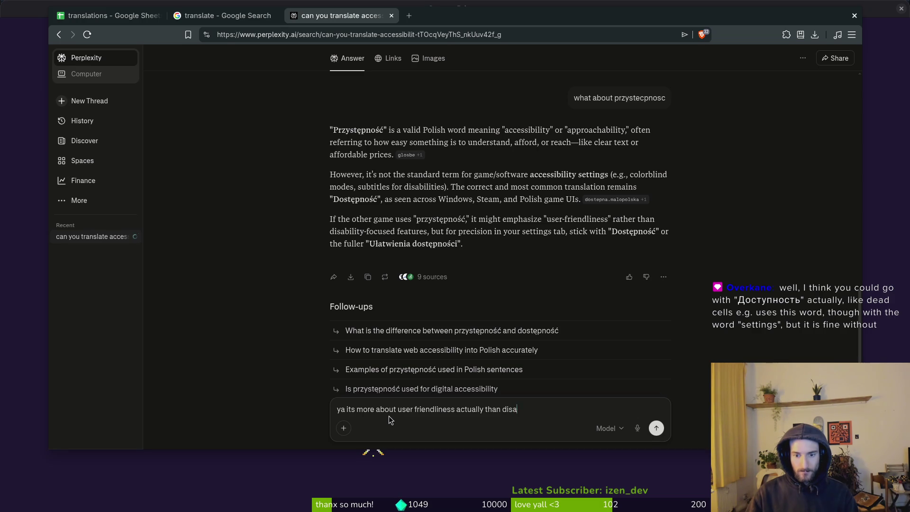
pyautogui.write('y')
pyautogui.press('Return')
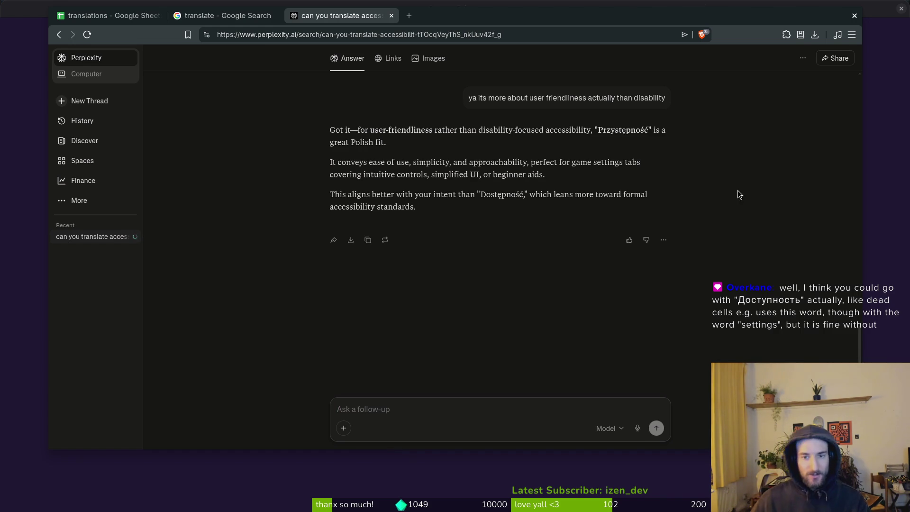
# Select the Russian word 'Доступность' from an earlier Perplexity answer
pyautogui.scroll(10, 646, 190)
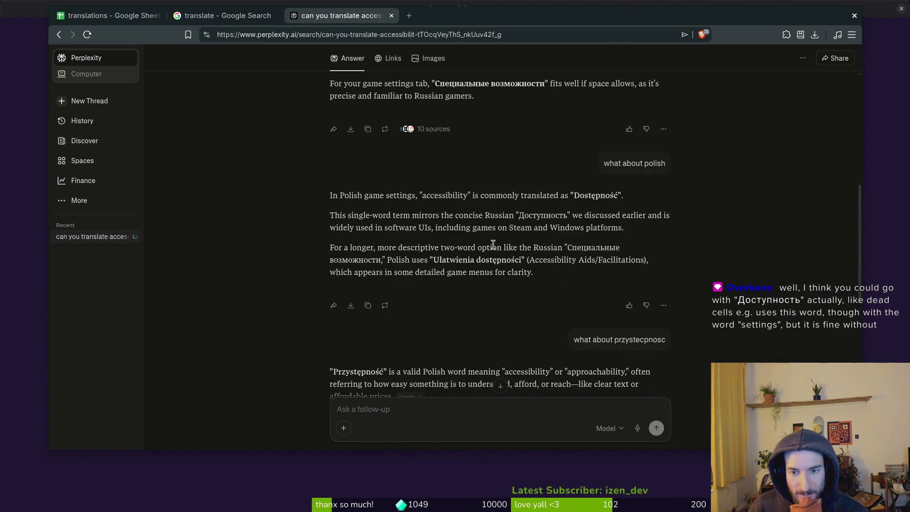
pyautogui.scroll(-1, 513, 259)
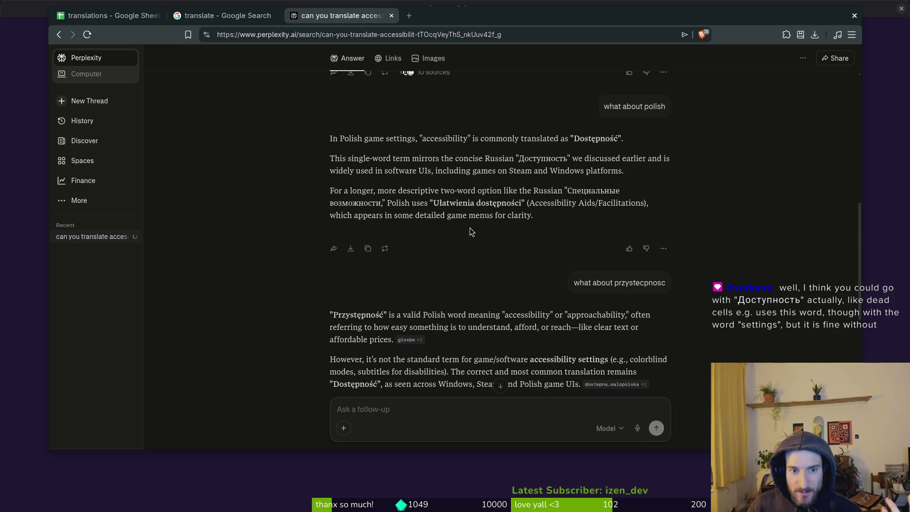
pyautogui.doubleClick(525, 159)
pyautogui.hotkey('alt', 'Tab')
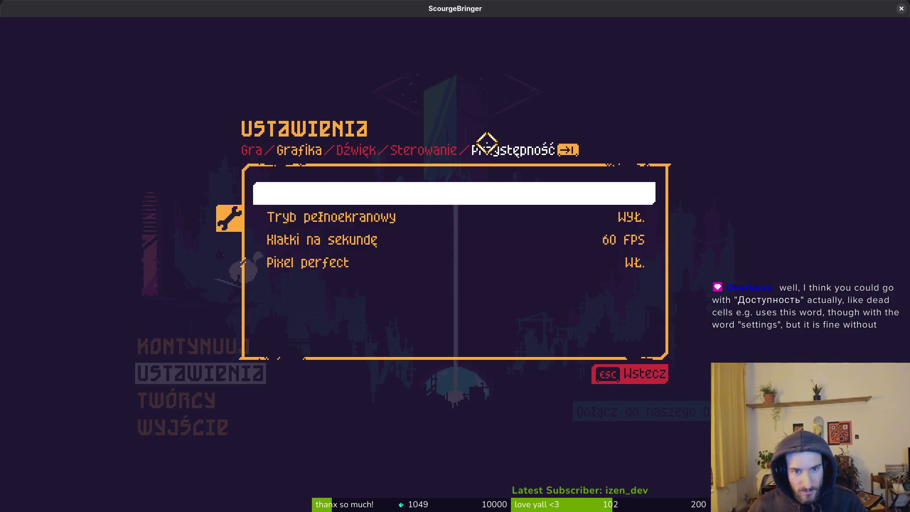
# Tab through ScourgeBringer's Polish settings once more, then return to the translations spreadsheet
pyautogui.press('Tab')
pyautogui.hotkey('alt', 'Tab')
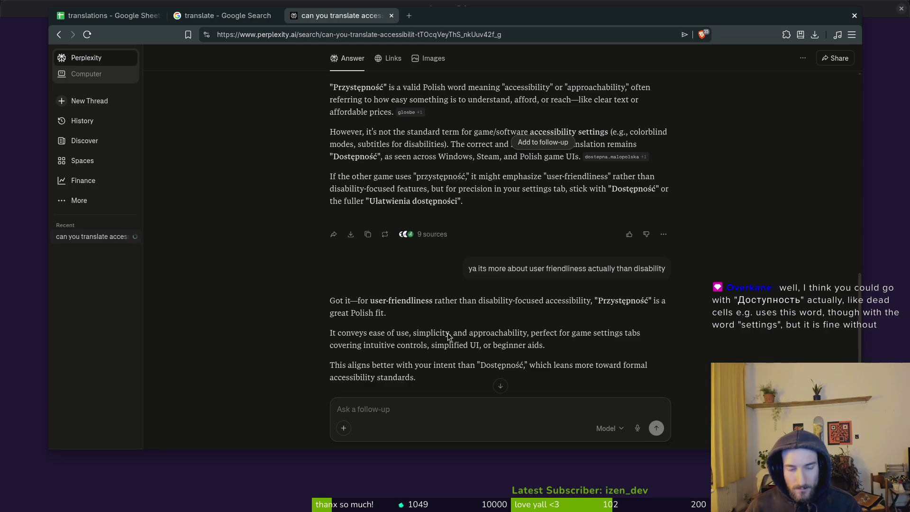
pyautogui.hotkey('alt', 'Tab')
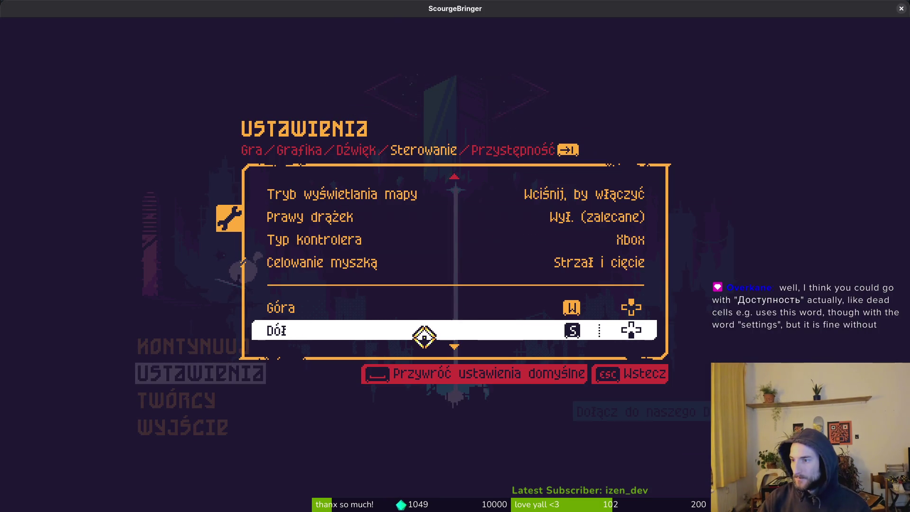
pyautogui.hotkey('alt', 'Tab')
pyautogui.click(104, 16)
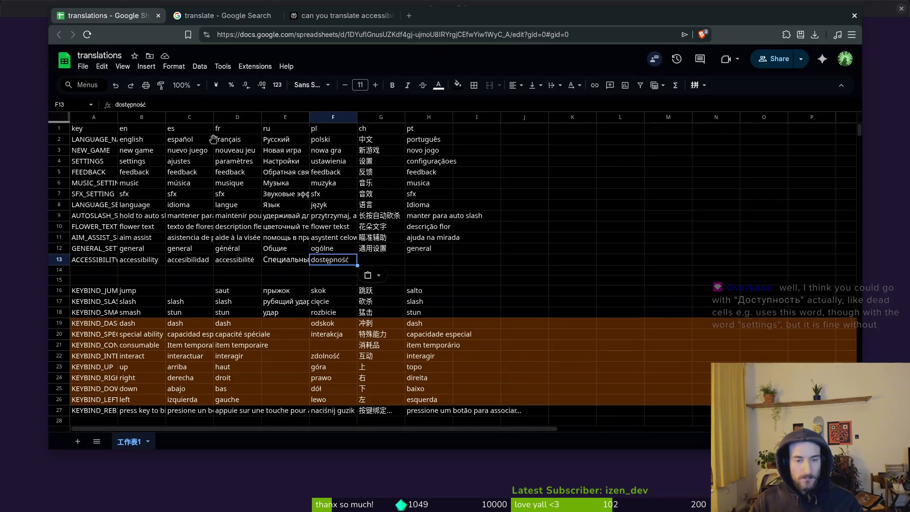
# Paste 'Доступность' into E13, undoing the stray paste into F13, then go back to Google translate
pyautogui.click(281, 265)
pyautogui.click(324, 264)
pyautogui.hotkey('ctrl', 'v')
pyautogui.click(296, 262)
pyautogui.hotkey('ctrl', 'z')
pyautogui.click(298, 262)
pyautogui.hotkey('ctrl', 'v')
pyautogui.hotkey('alt', 'Tab')
pyautogui.hotkey('alt', 'Tab')
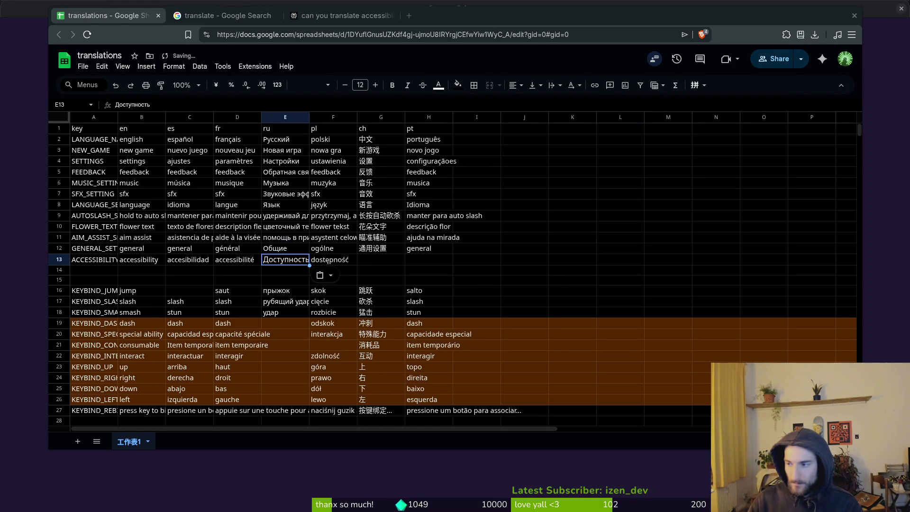
pyautogui.hotkey('alt', 'Tab')
pyautogui.hotkey('alt', 'Tab')
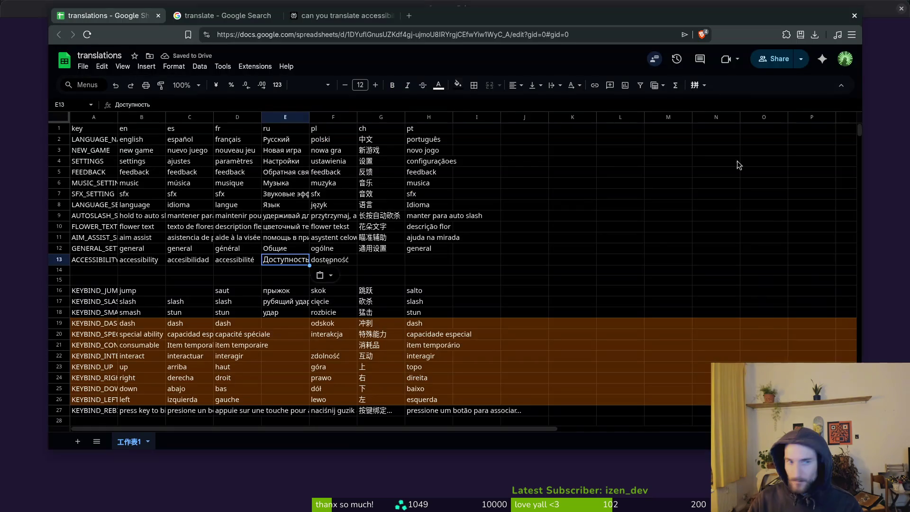
pyautogui.click(224, 17)
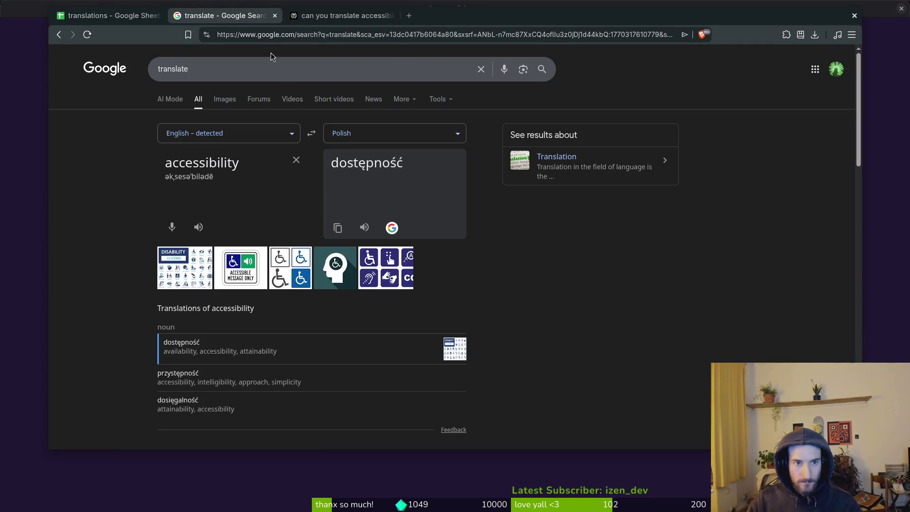
# Copy 'przystępność' from Perplexity into the sheet's Polish cell F13
pyautogui.click(341, 16)
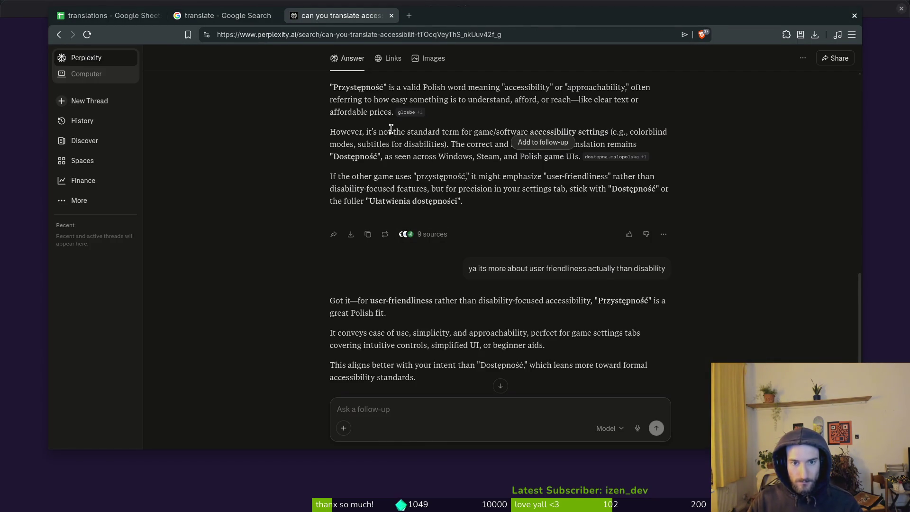
pyautogui.doubleClick(441, 178)
pyautogui.hotkey('ctrl', 'c')
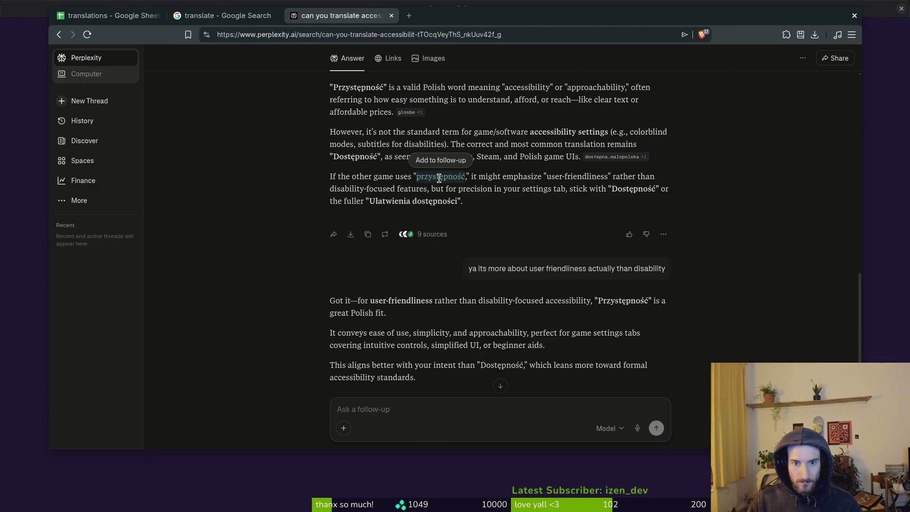
pyautogui.click(108, 16)
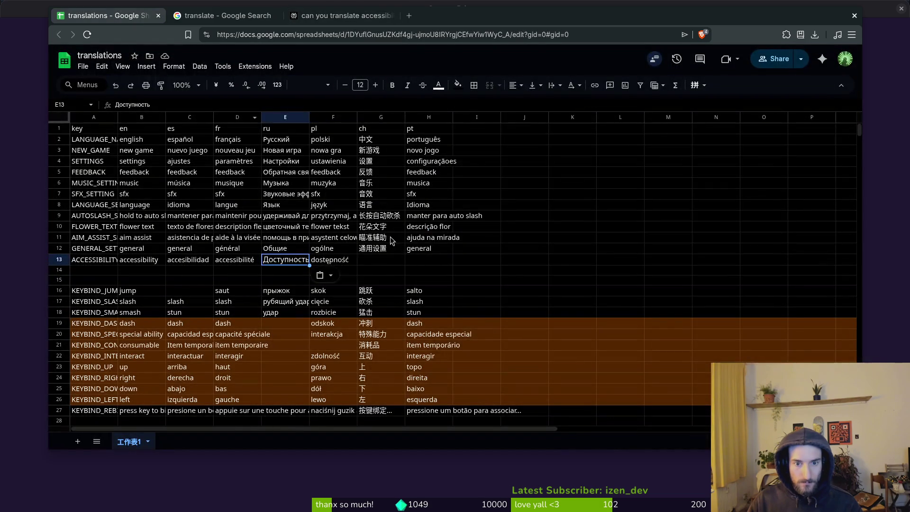
pyautogui.click(334, 264)
pyautogui.hotkey('ctrl', 'v')
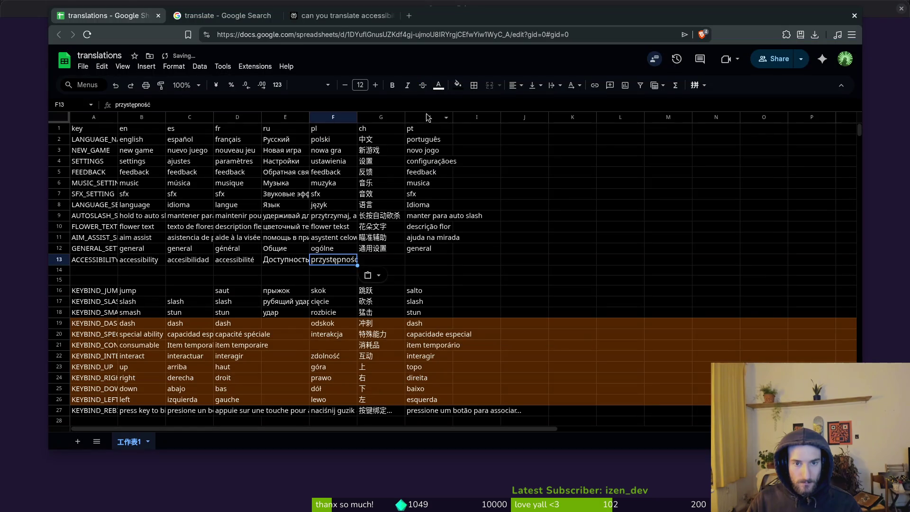
# Send Perplexity a follow-up about the Chinese term and dismiss the sign-up prompt
pyautogui.click(340, 19)
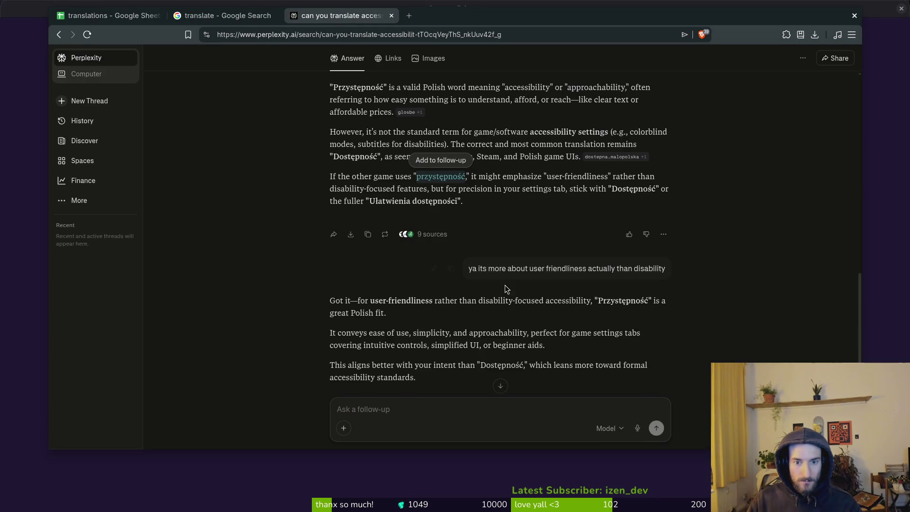
pyautogui.scroll(1, 503, 279)
pyautogui.click(392, 410)
pyautogui.write('what about chi')
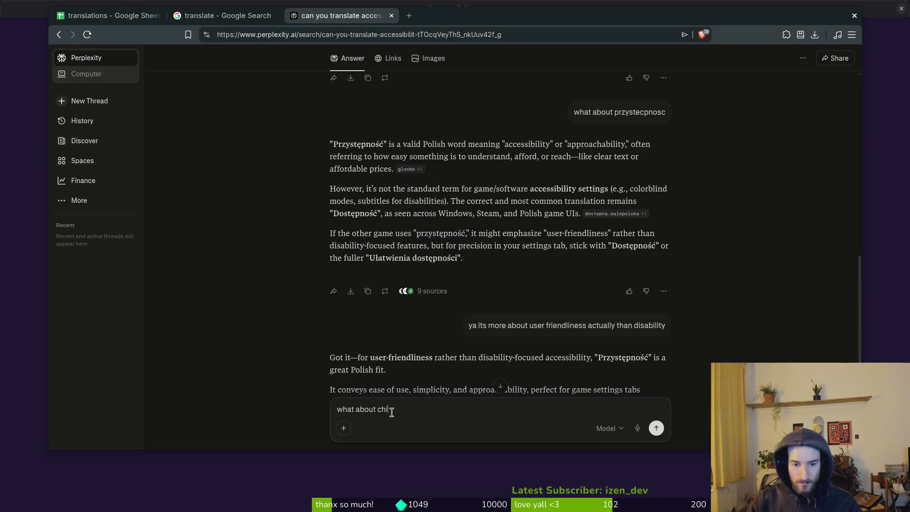
pyautogui.write('e')
pyautogui.press('Return')
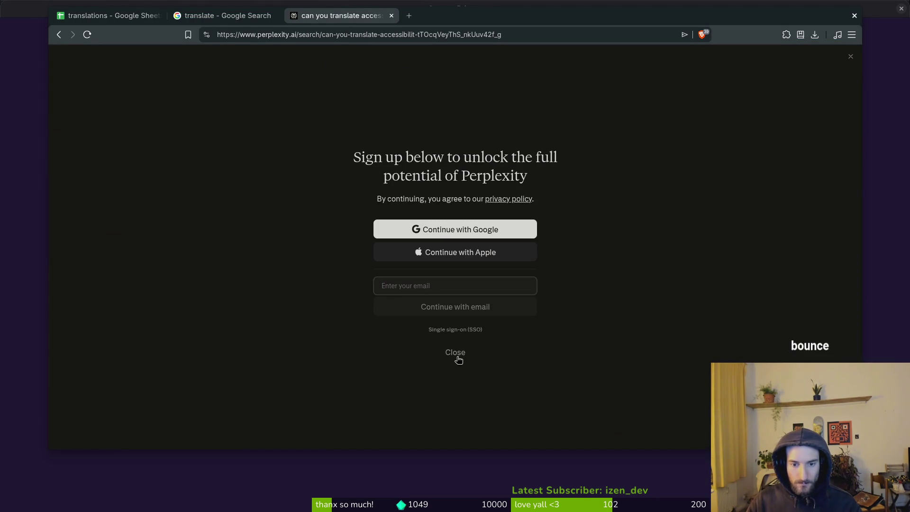
pyautogui.click(455, 352)
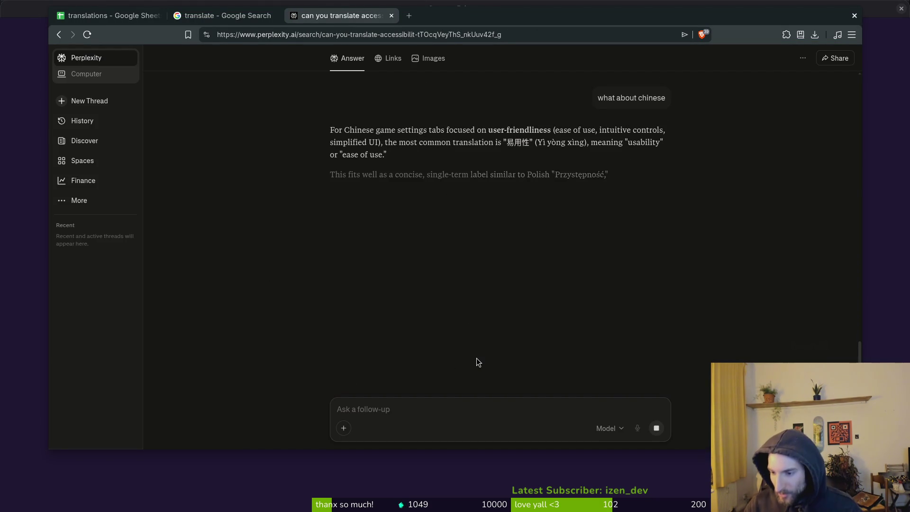
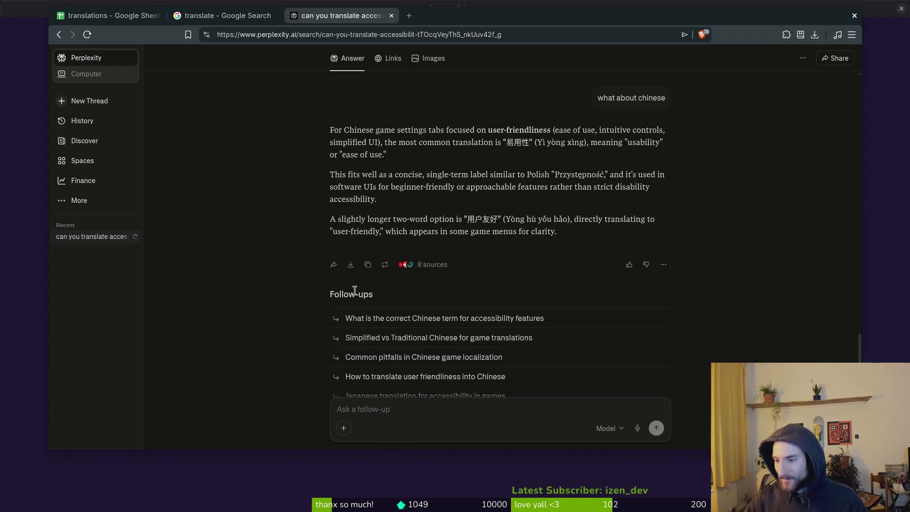
# Highlight 易用性 in Perplexity's answer and switch the running game's language to Simplified Chinese
pyautogui.scroll(2, 280, 208)
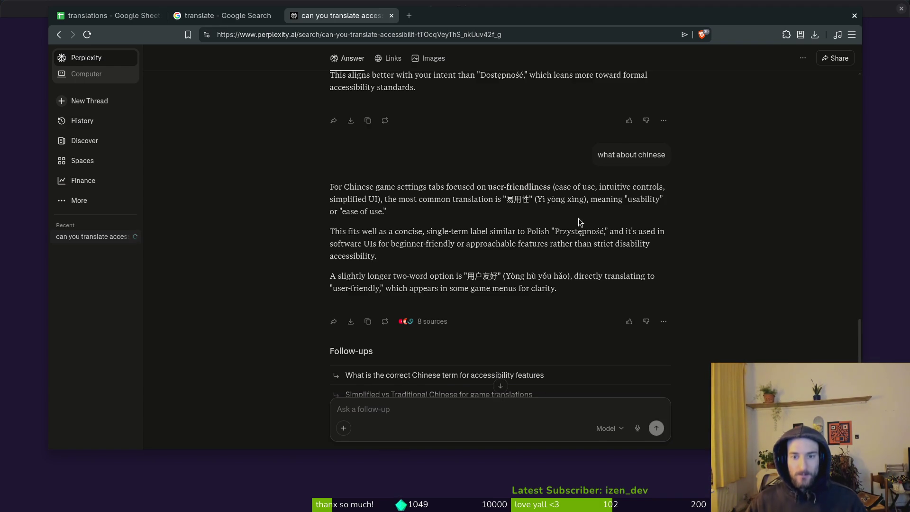
pyautogui.moveTo(508, 203); pyautogui.dragTo(529, 202)
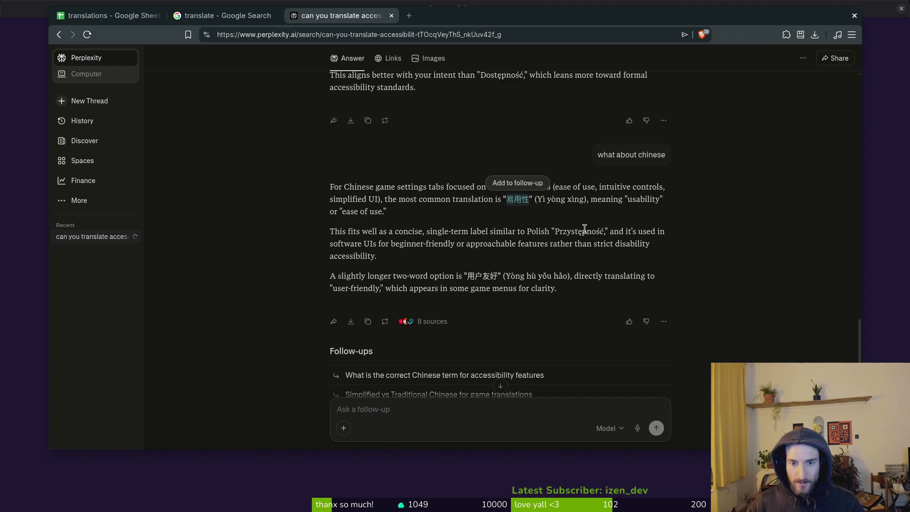
pyautogui.hotkey('alt', 'Tab')
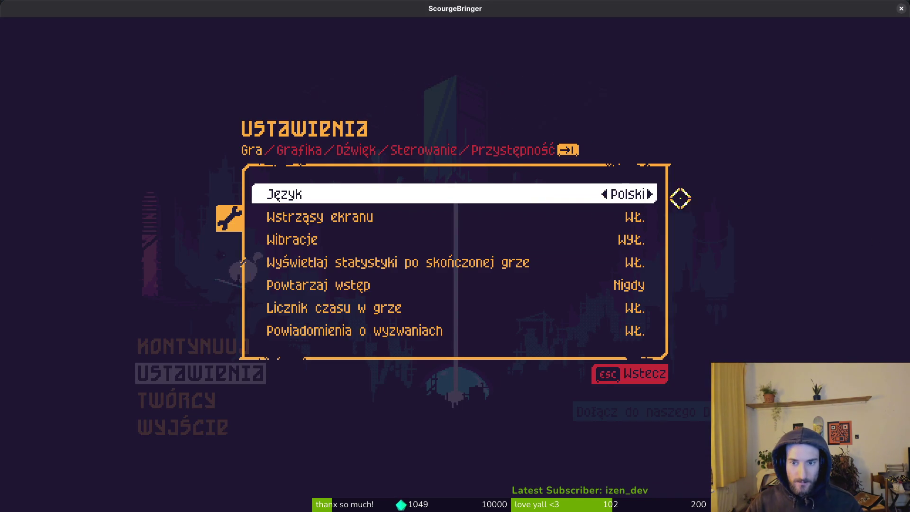
pyautogui.click(664, 200)
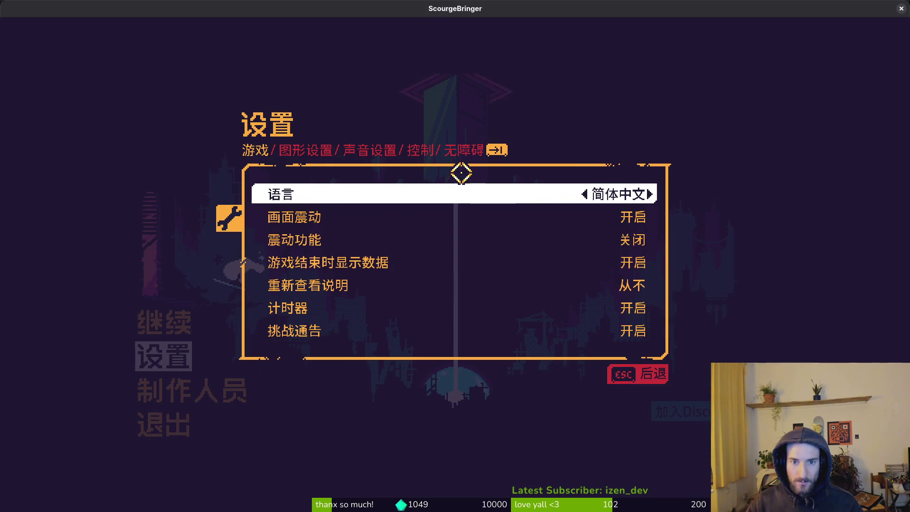
pyautogui.hotkey('alt', 'Tab')
pyautogui.hotkey('alt', 'Tab')
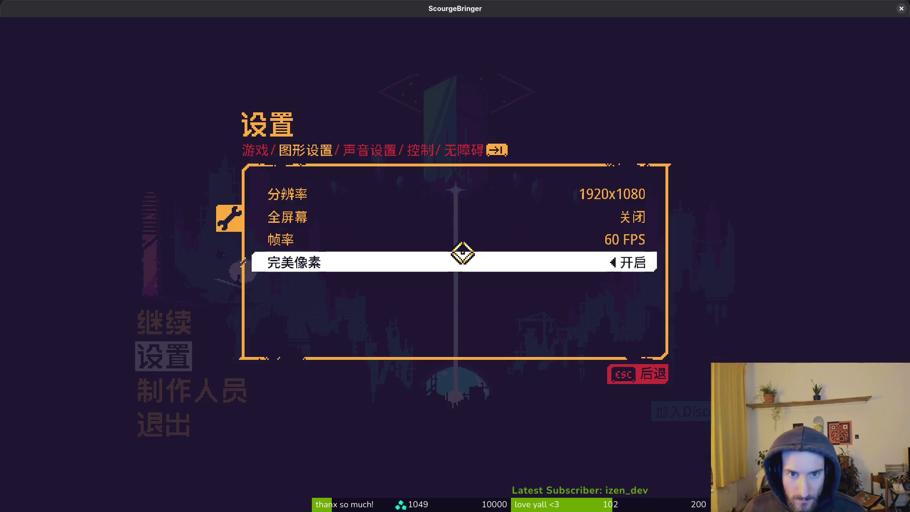
pyautogui.hotkey('alt', 'Tab')
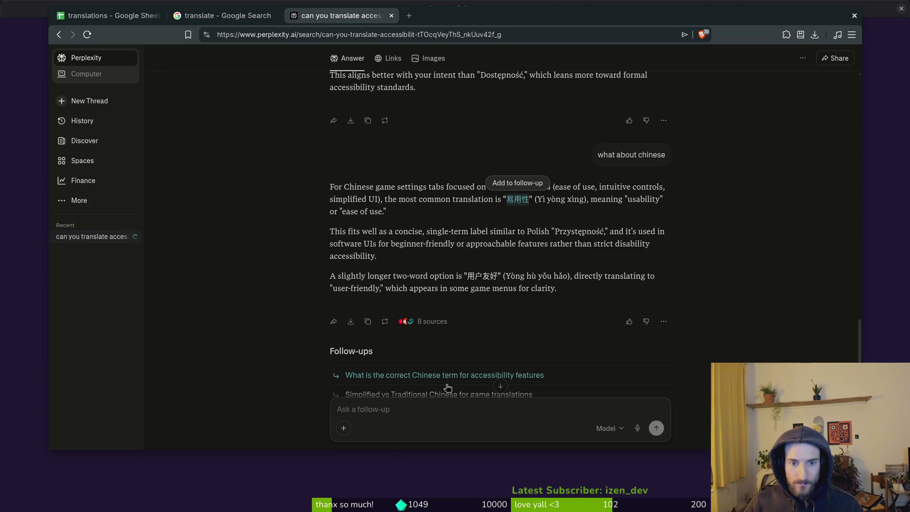
# Ask Perplexity 'there should be another term' and compare the game's controller and accessibility labels
pyautogui.click(428, 414)
pyautogui.write('there should be a')
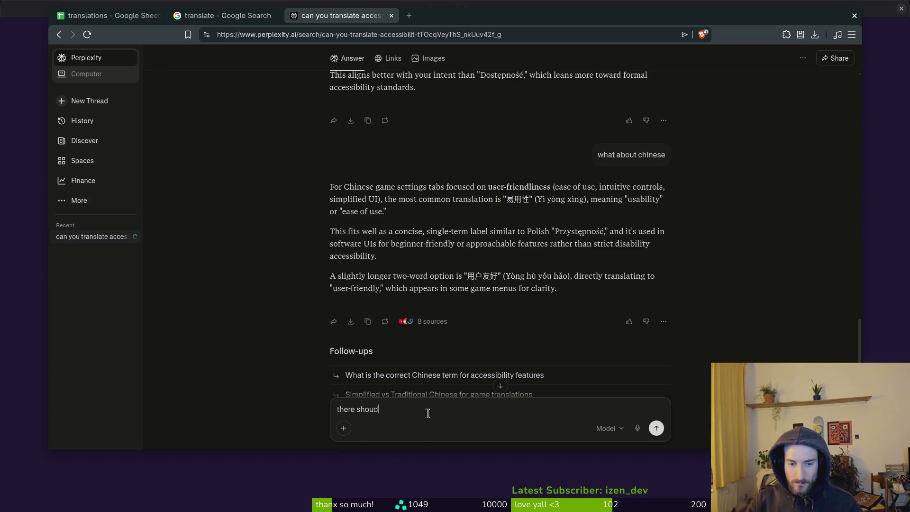
pyautogui.write('nother term')
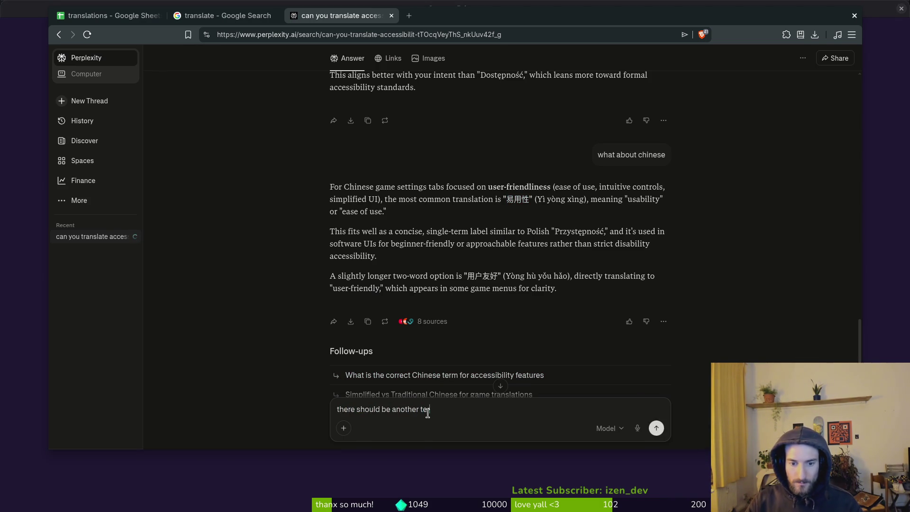
pyautogui.press('Return')
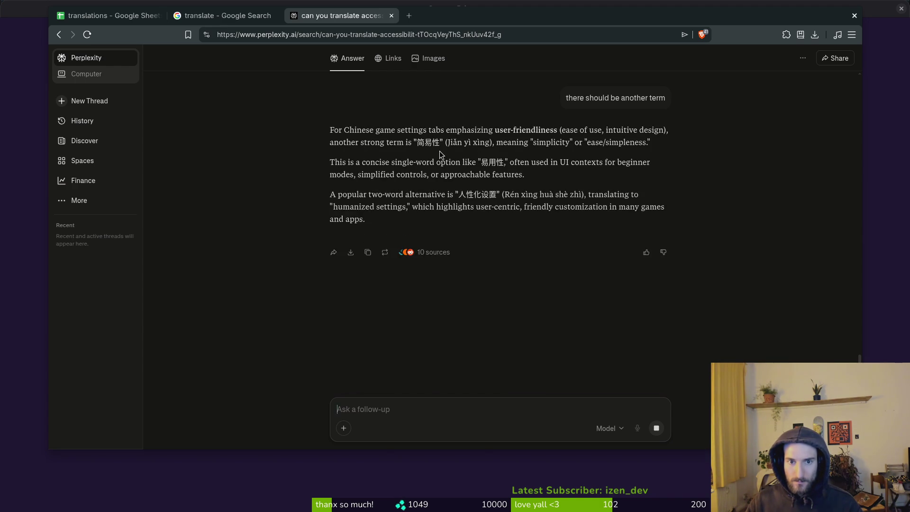
pyautogui.hotkey('alt', 'Tab')
pyautogui.hotkey('alt', 'Tab')
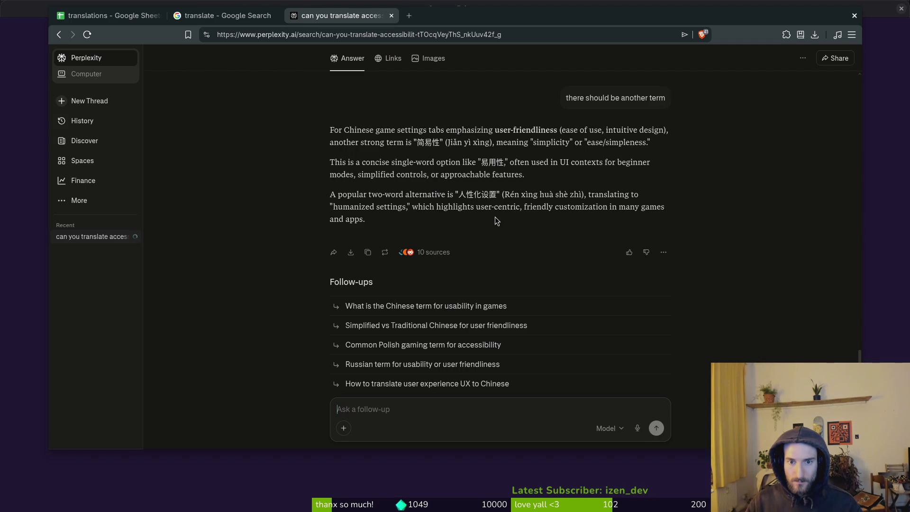
pyautogui.hotkey('alt', 'Tab')
pyautogui.press('Down')
pyautogui.hotkey('alt', 'Tab')
pyautogui.hotkey('alt', 'Tab')
pyautogui.press('Tab')
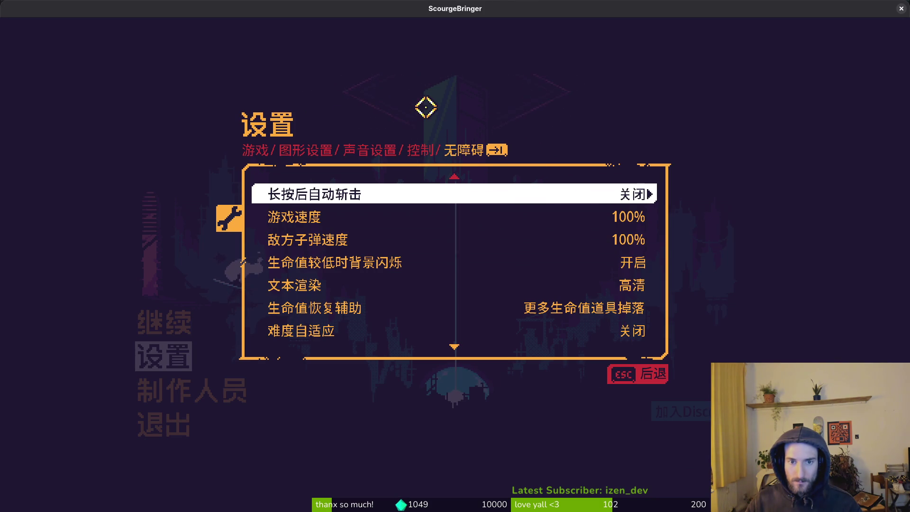
# Follow up with 'theres no other word for it?' and recheck the game's Chinese labels
pyautogui.hotkey('alt', 'Tab')
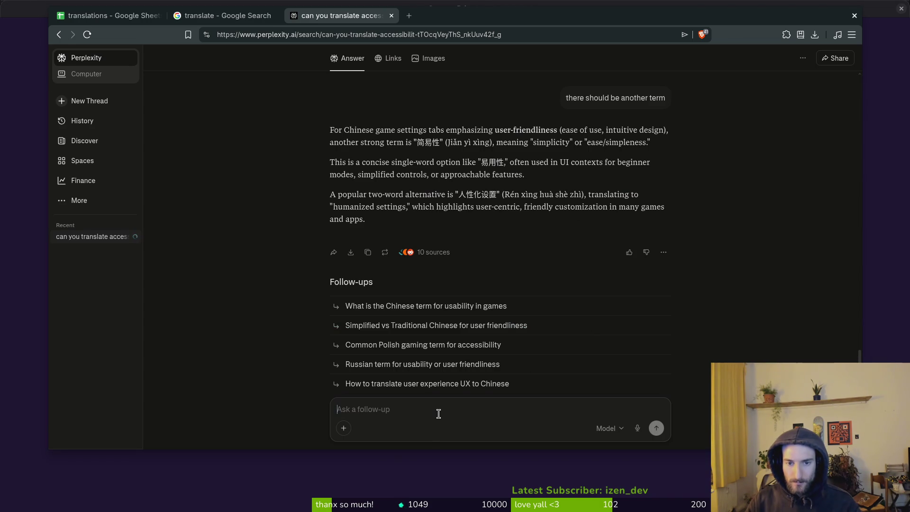
pyautogui.write('theres no ')
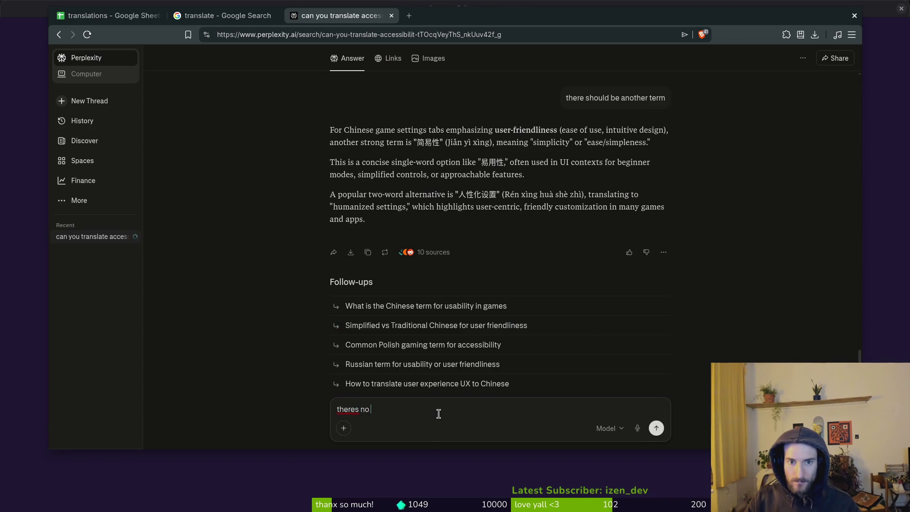
pyautogui.write('other word for it?')
pyautogui.press('Return')
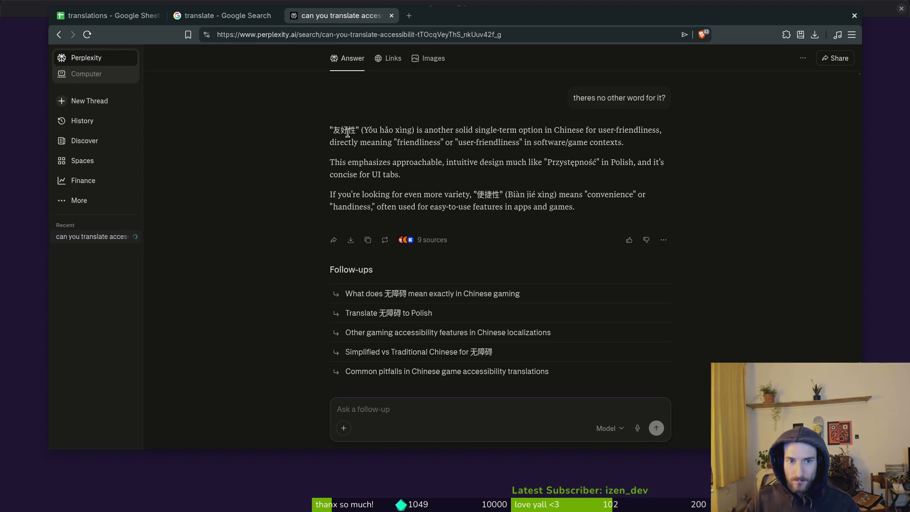
pyautogui.hotkey('alt', 'Tab')
pyautogui.hotkey('alt', 'Tab')
# Set the Google translate widget's target language to Chinese (Simplified)
pyautogui.click(200, 19)
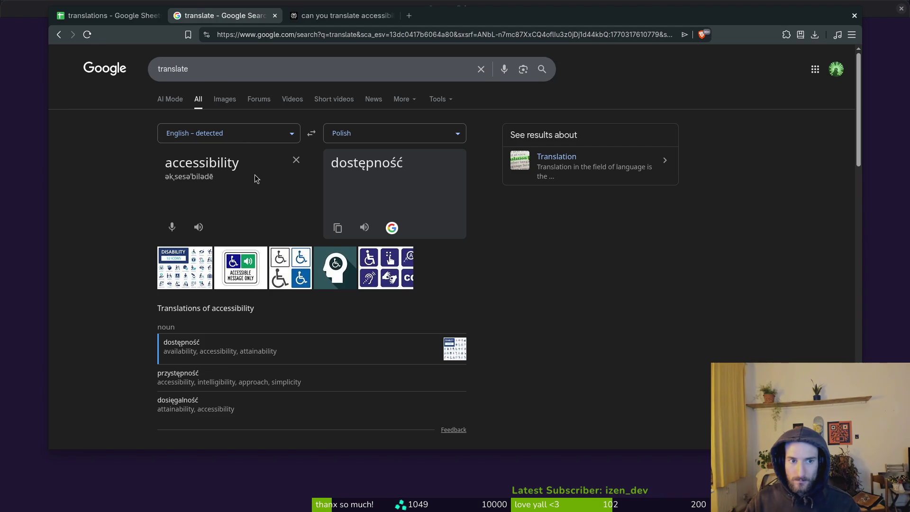
pyautogui.click(360, 134)
pyautogui.write('si,m')
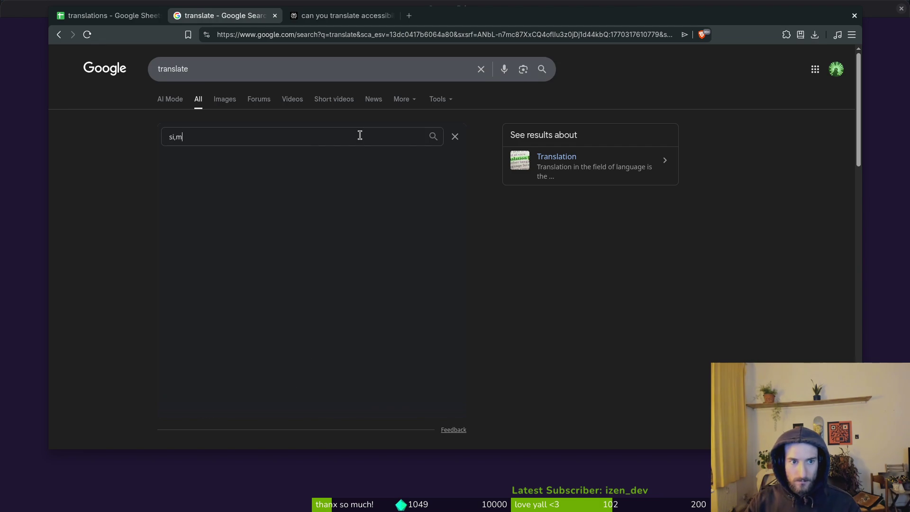
pyautogui.press('BackSpace')
pyautogui.press('BackSpace')
pyautogui.write('mpl')
pyautogui.press('BackSpace')
pyautogui.press('BackSpace')
pyautogui.press('BackSpace')
pyautogui.write('chin')
pyautogui.press('Return')
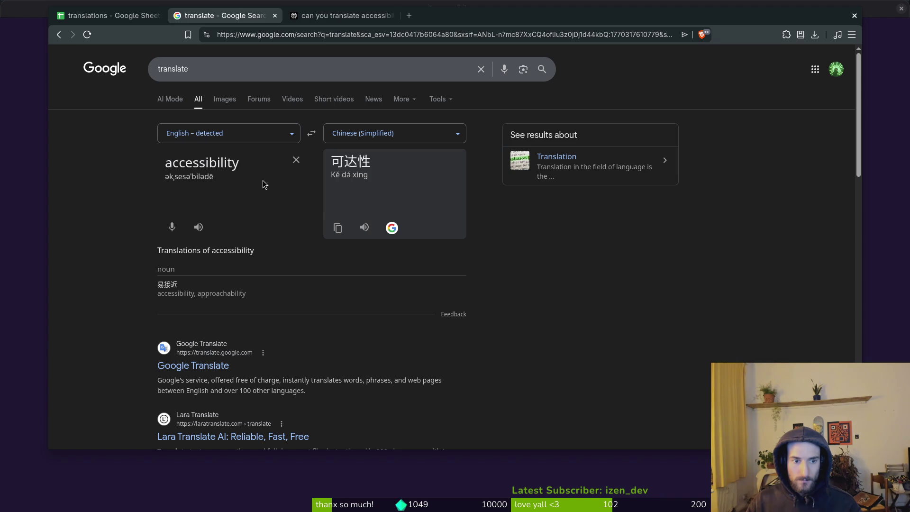
# Compare 'user friendliness' (用户友好性) with 'accessibility' (可达性), then open the DeepL result
pyautogui.doubleClick(257, 165)
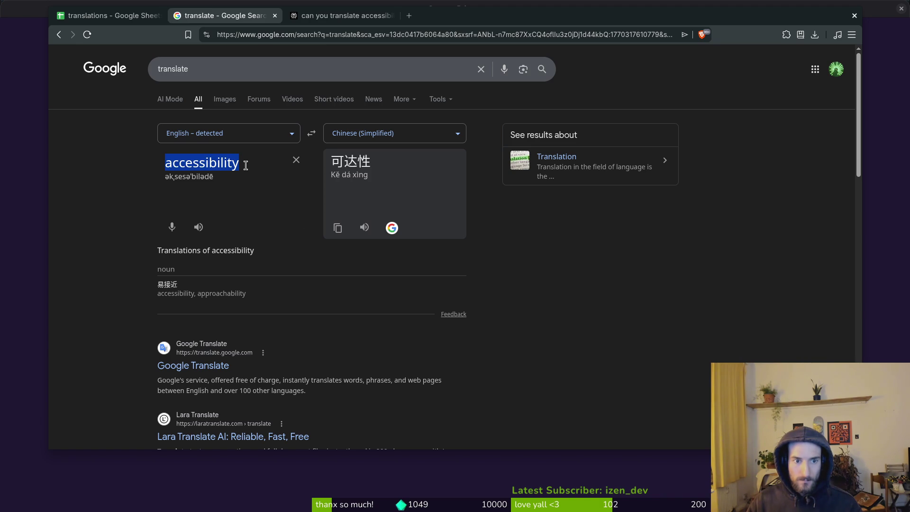
pyautogui.write('user friendlin')
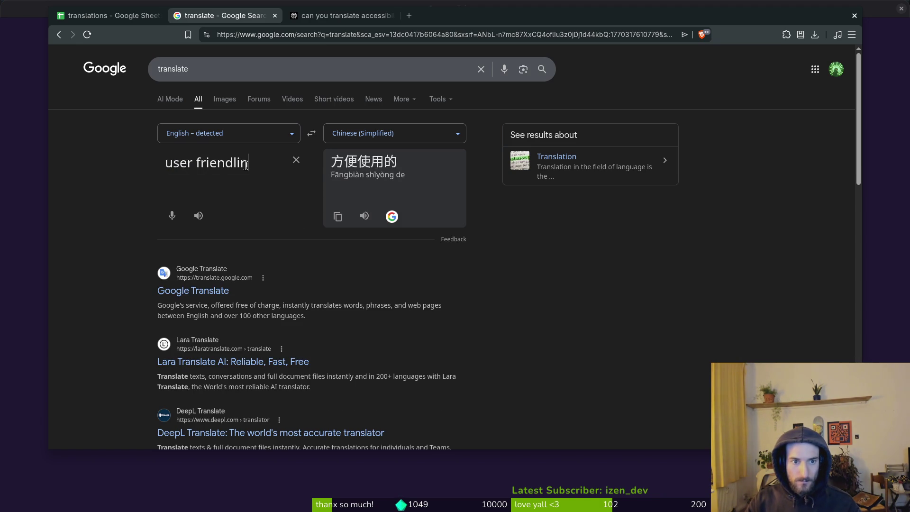
pyautogui.write('ess')
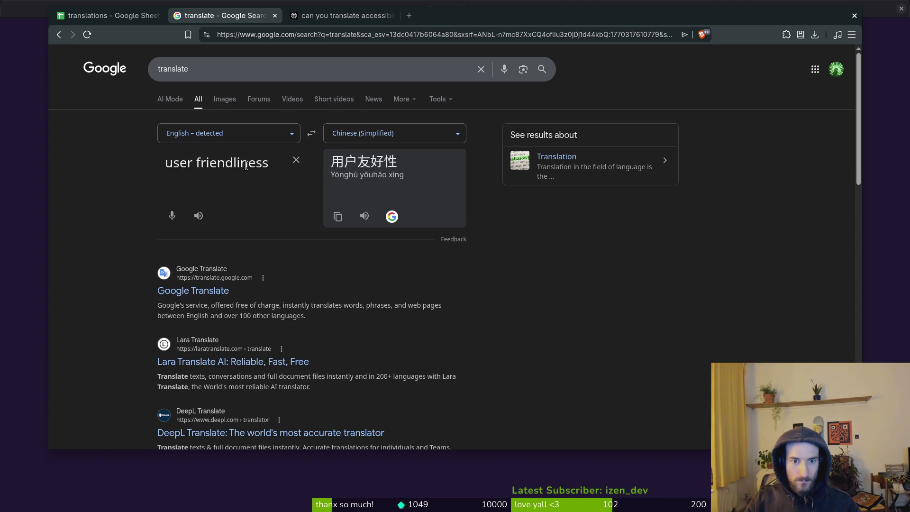
pyautogui.hotkey('ctrl', 'a')
pyautogui.write('ac')
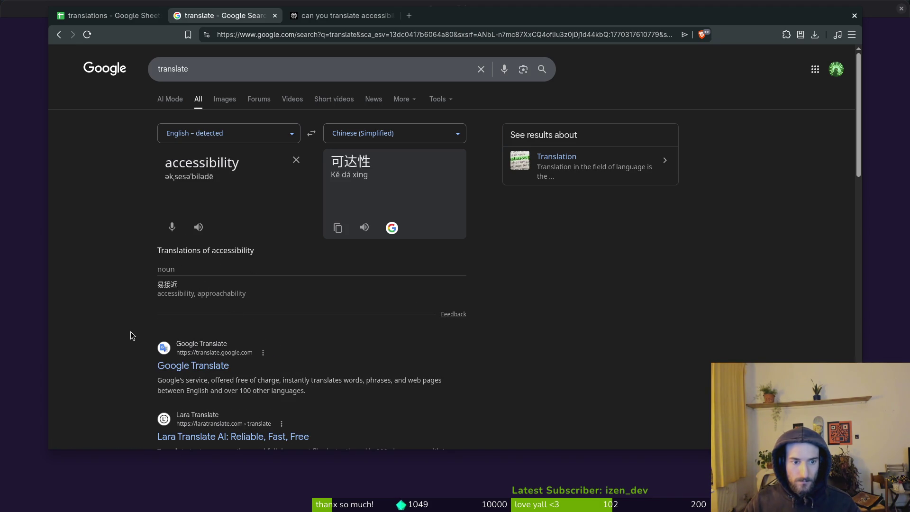
pyautogui.hotkey('alt', 'Tab')
pyautogui.hotkey('alt', 'Tab')
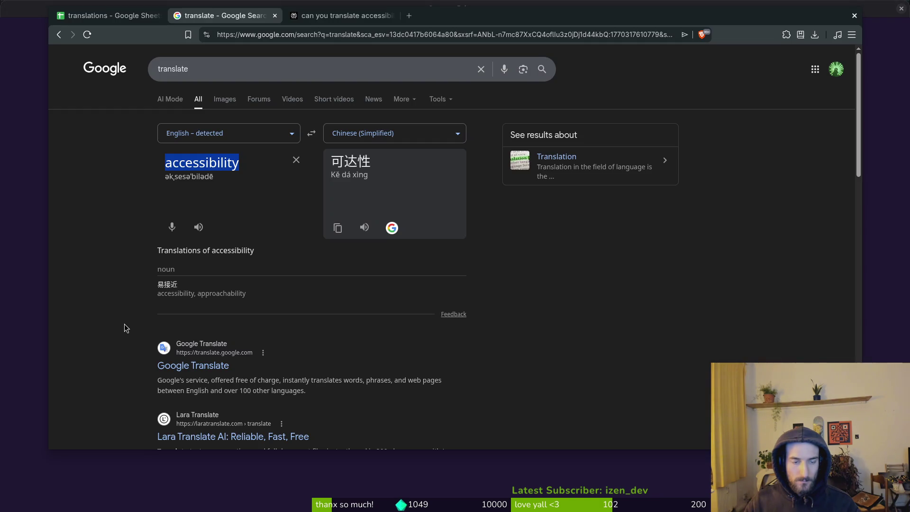
pyautogui.scroll(-3, 184, 375)
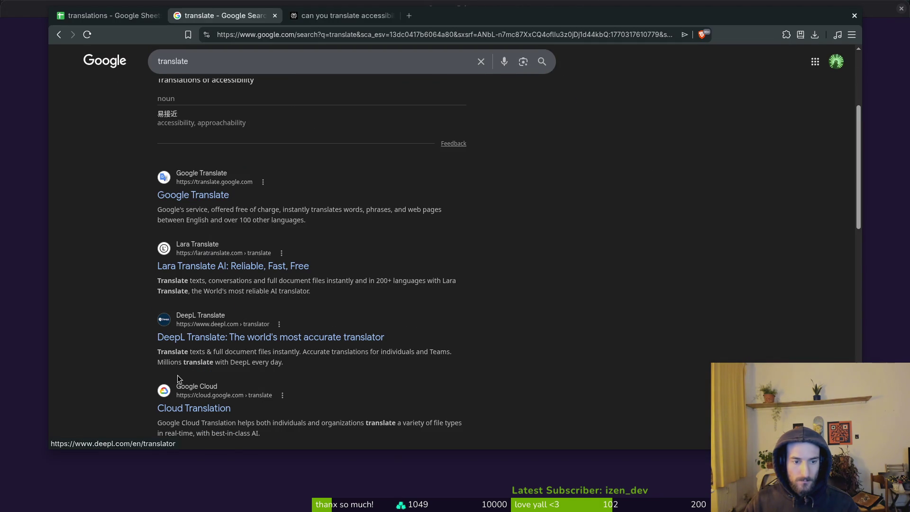
pyautogui.click(231, 342)
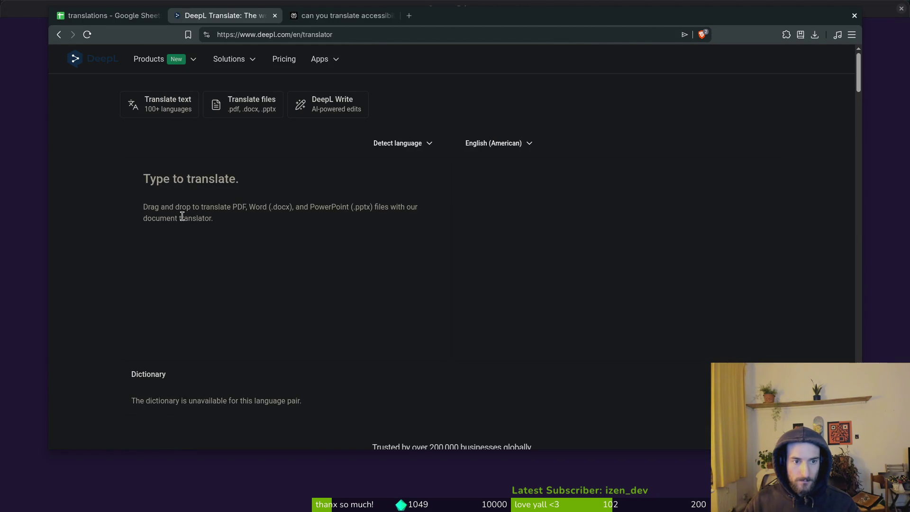
# Translate 'accessibility' into Chinese (simplified) in DeepL and select the alternative 无障碍
pyautogui.write('accessi')
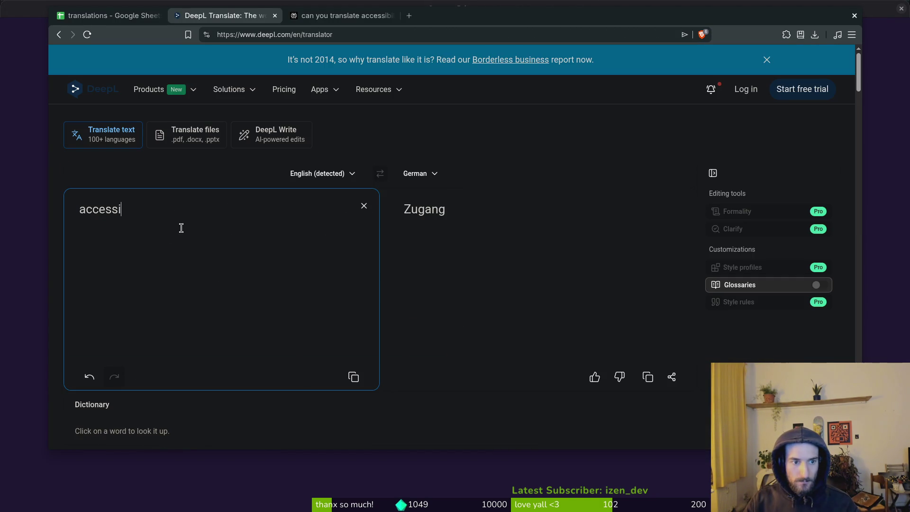
pyautogui.write('bility')
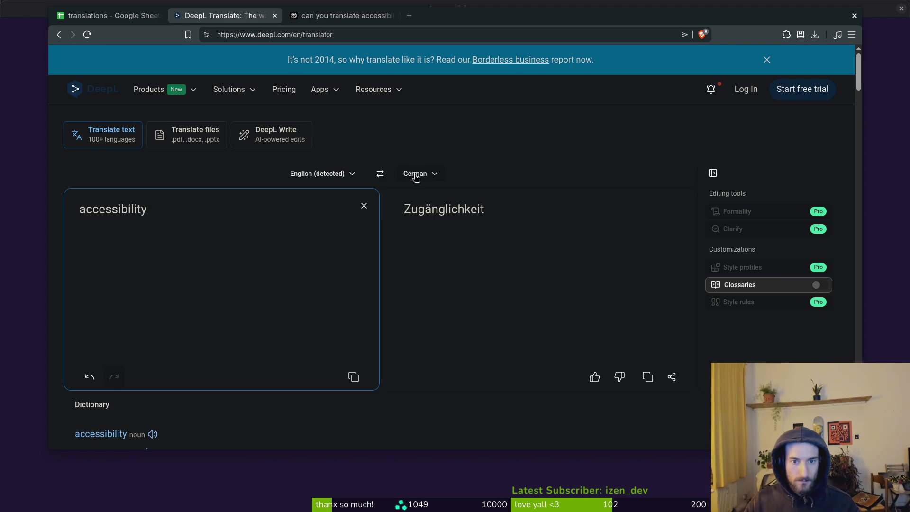
pyautogui.click(415, 175)
pyautogui.write('chin')
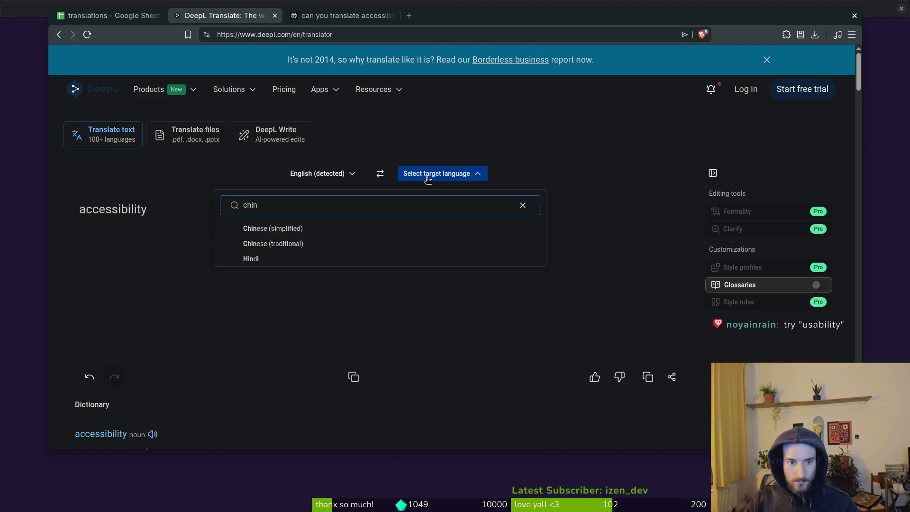
pyautogui.click(278, 229)
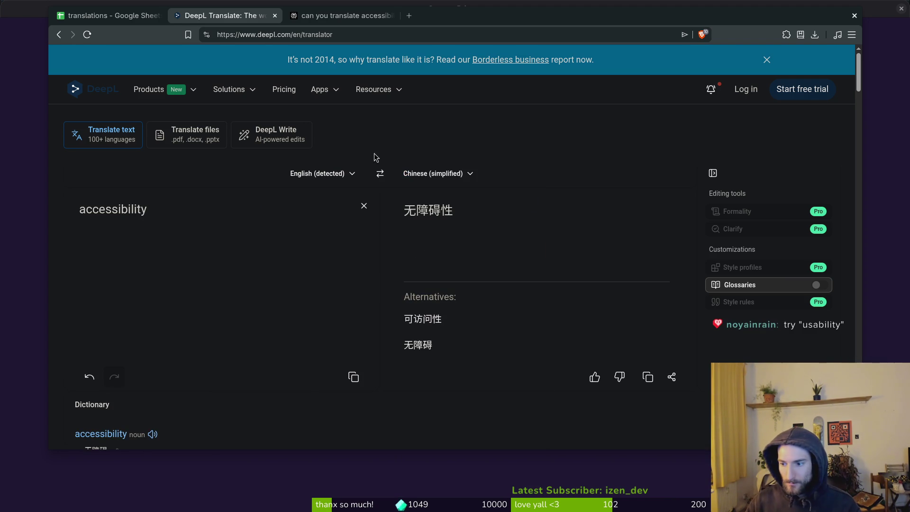
pyautogui.click(176, 222)
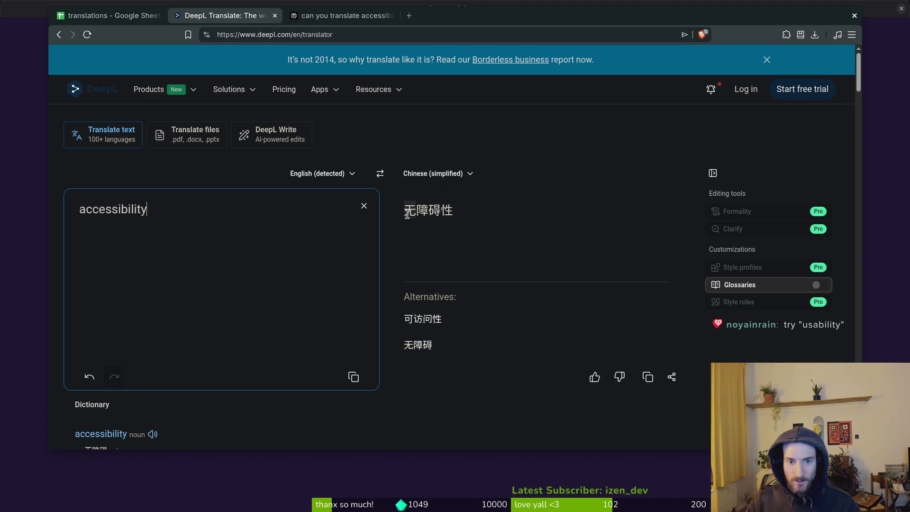
pyautogui.hotkey('alt', 'Tab')
pyautogui.hotkey('alt', 'Tab')
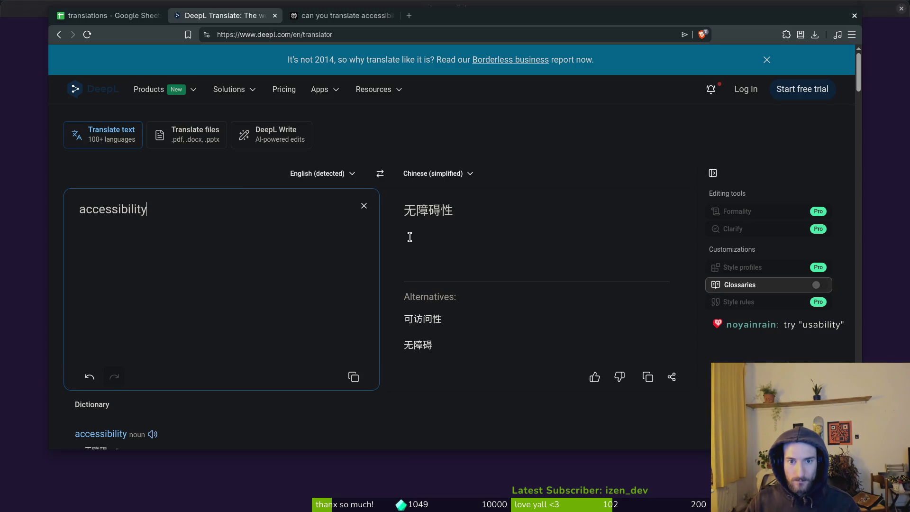
pyautogui.doubleClick(439, 210)
pyautogui.hotkey('ctrl', 'c')
pyautogui.hotkey('alt', 'Tab')
pyautogui.hotkey('alt', 'Tab')
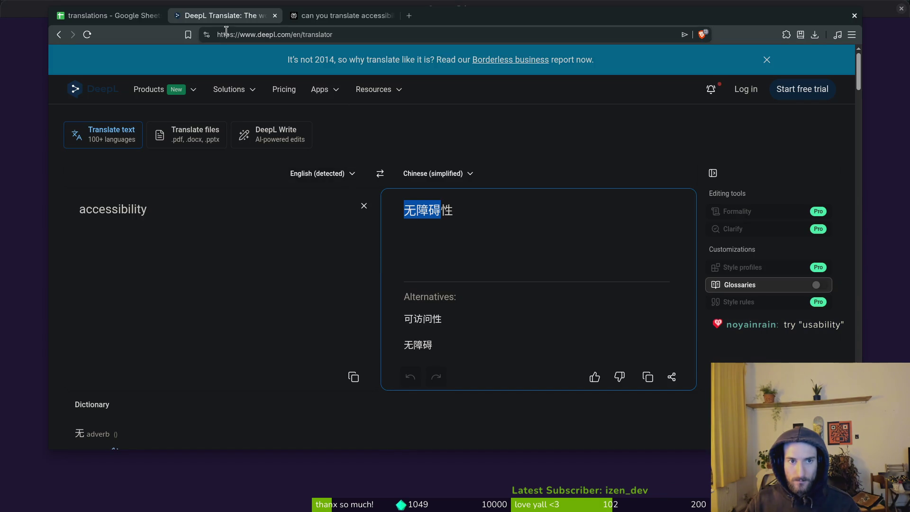
# Open a new tab and search Google for 'translate'
pyautogui.hotkey('ctrl', 't')
pyautogui.write('tra')
pyautogui.press('Down')
pyautogui.press('Return')
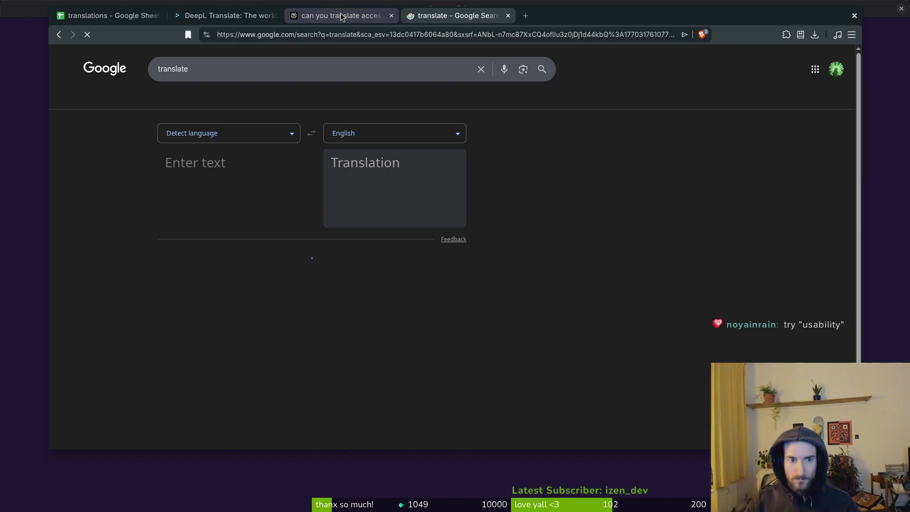
# Confirm 无障碍 means Accessibility and paste it into cell G13 of the translations sheet
pyautogui.click(180, 178)
pyautogui.hotkey('ctrl', 'v')
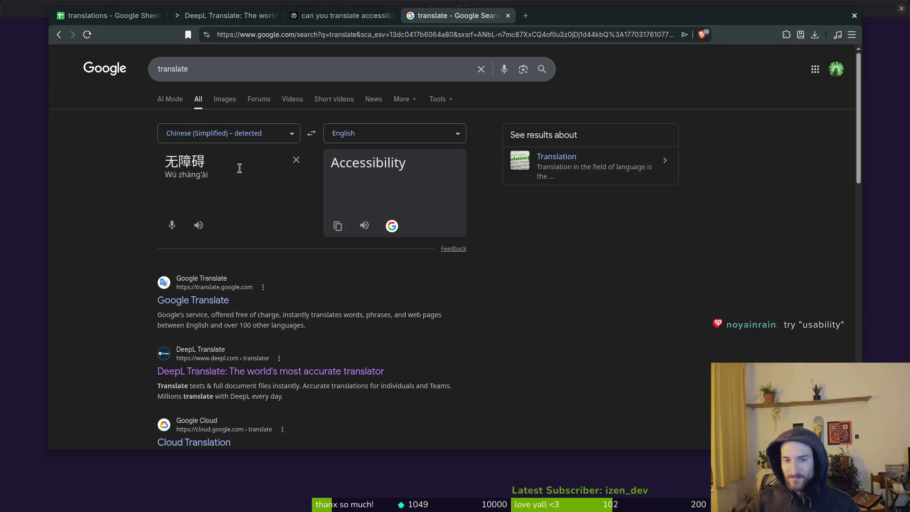
pyautogui.moveTo(239, 166); pyautogui.dragTo(75, 139)
pyautogui.hotkey('alt', 'Tab')
pyautogui.hotkey('alt', 'Tab')
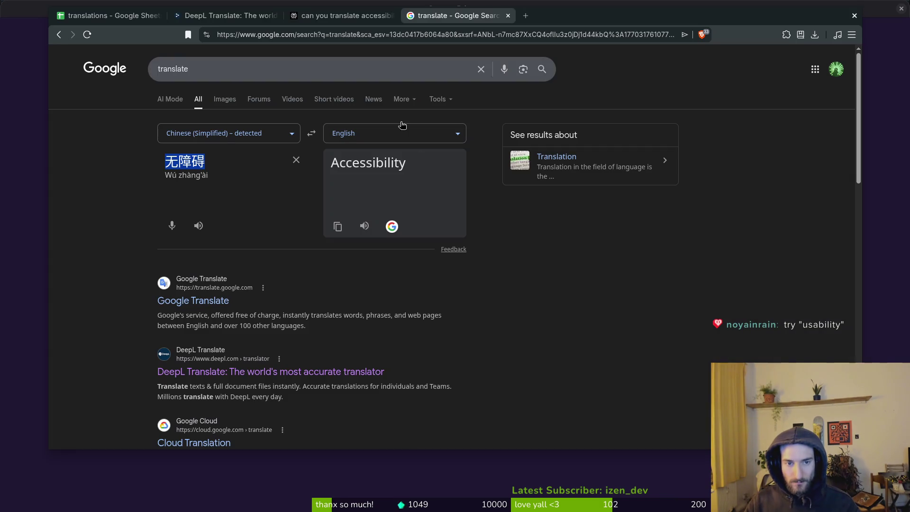
pyautogui.click(107, 15)
pyautogui.click(375, 260)
pyautogui.hotkey('ctrl', 'v')
pyautogui.click(426, 260)
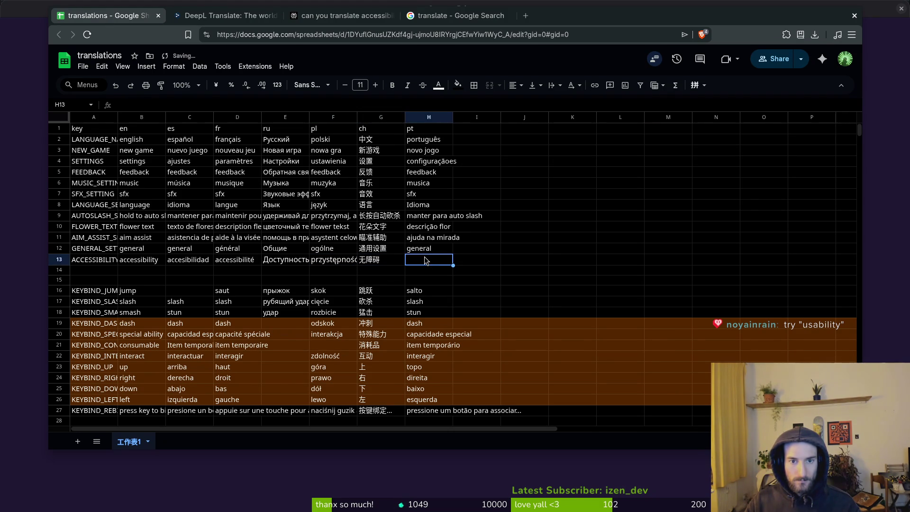
pyautogui.click(340, 15)
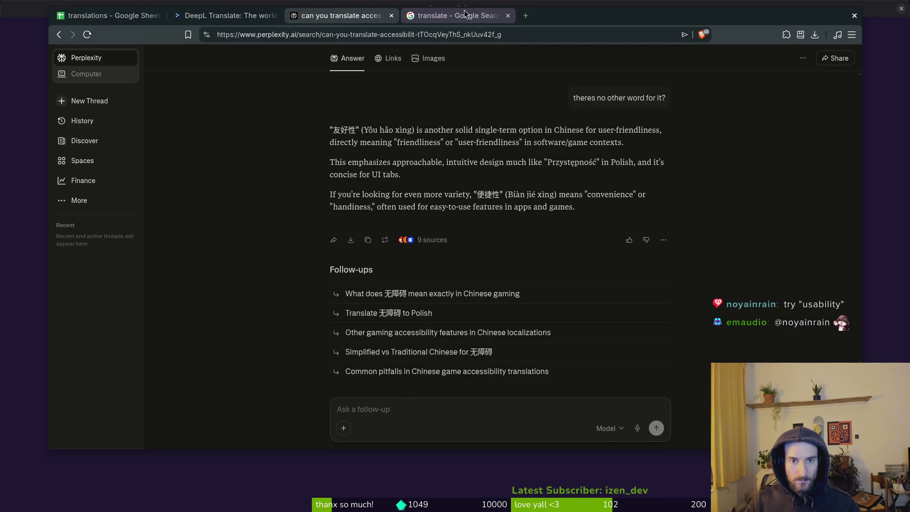
# Ask Perplexity 'ok now fr portugese pls' and select the Portuguese term Facilidade
pyautogui.click(402, 420)
pyautogui.write('ok now fr portugese ')
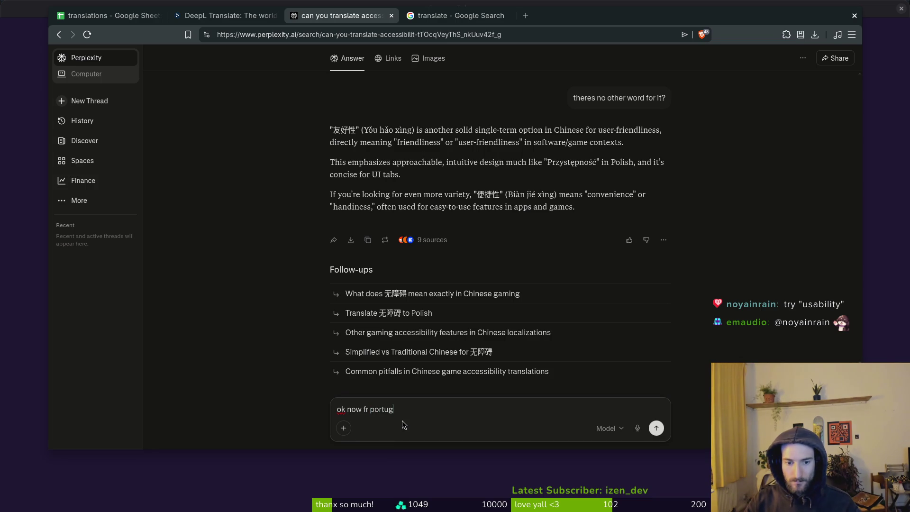
pyautogui.write('pls')
pyautogui.press('Return')
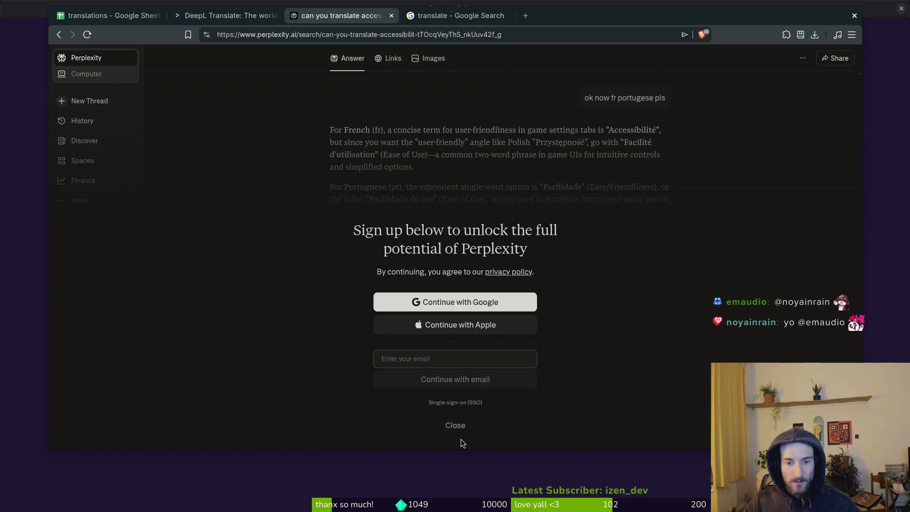
pyautogui.click(452, 425)
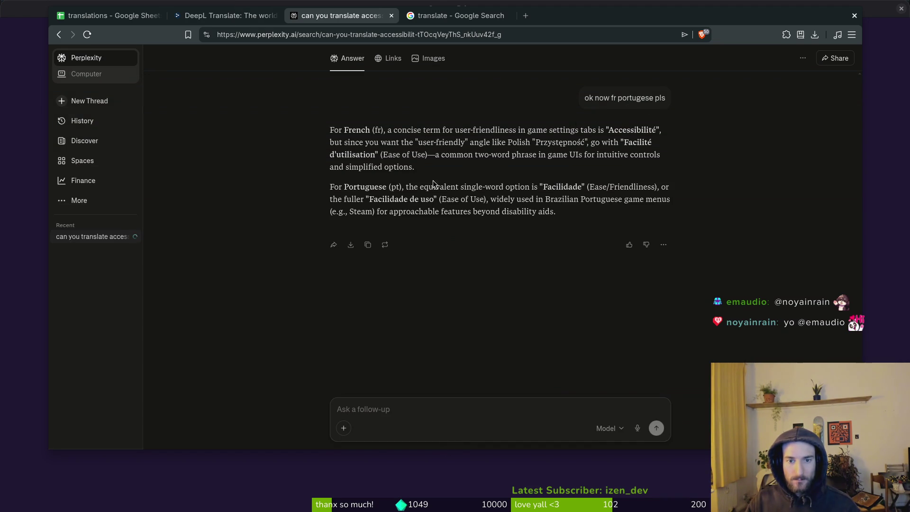
pyautogui.doubleClick(556, 185)
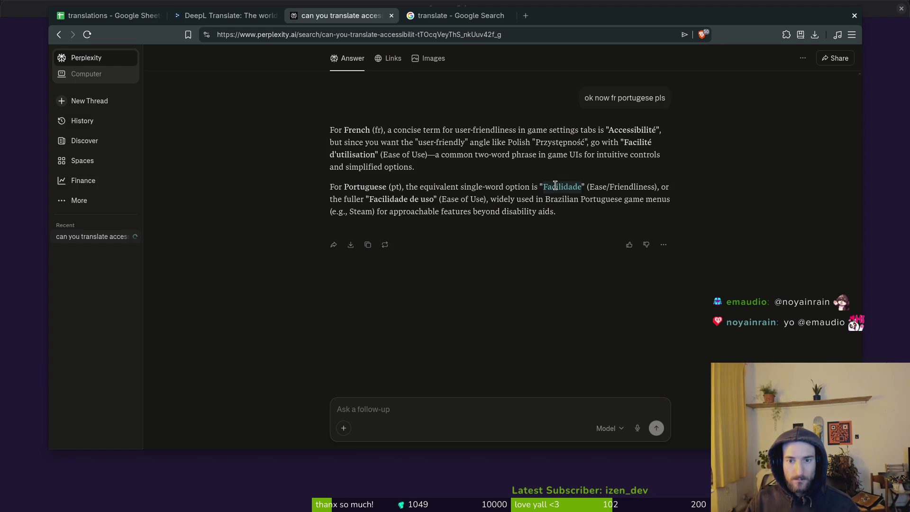
# Switch the running game's language to Português do Brasil
pyautogui.hotkey('alt', 'Tab')
pyautogui.click(586, 195)
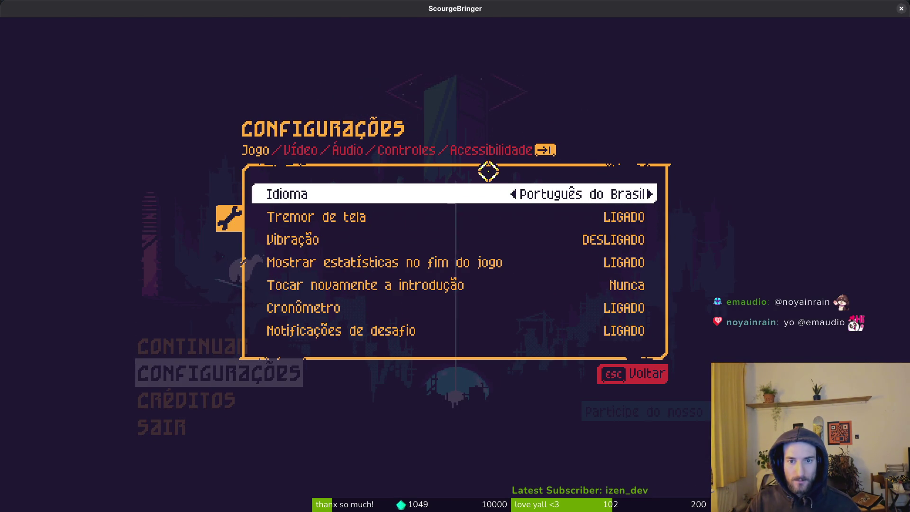
pyautogui.hotkey('alt', 'Tab')
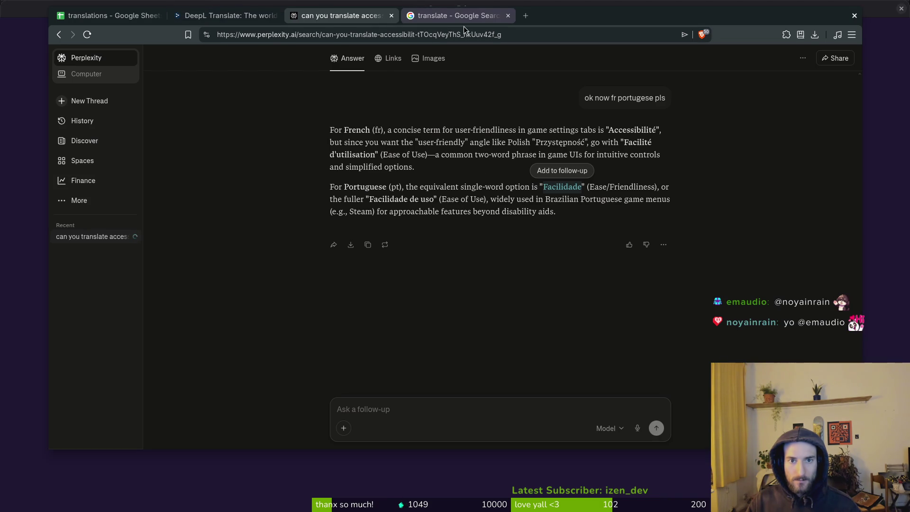
# Translate to Portuguese and paste Acessibilidade into cell H13
pyautogui.click(457, 19)
pyautogui.click(394, 134)
pyautogui.write('port')
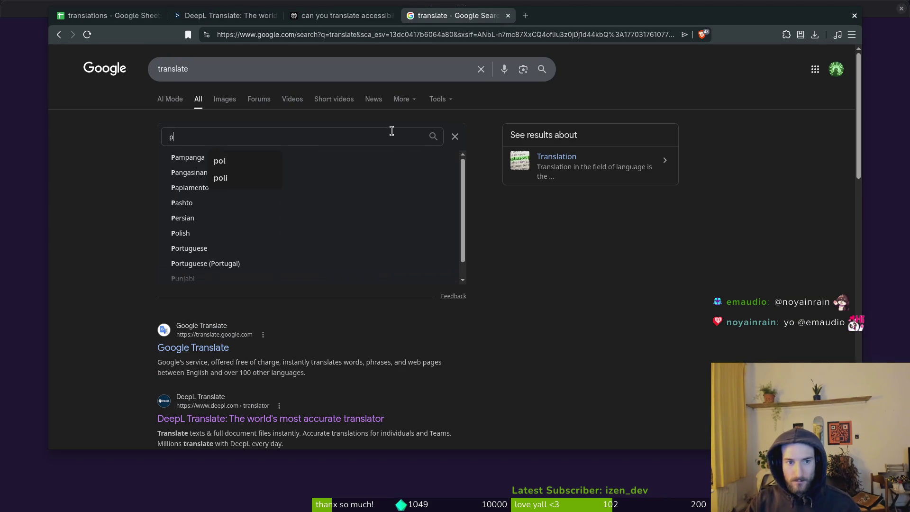
pyautogui.press('Return')
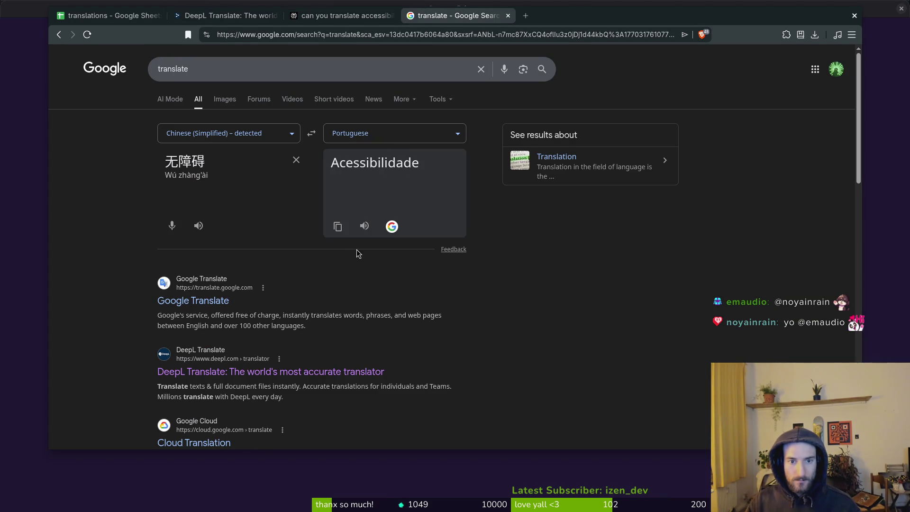
pyautogui.click(337, 226)
pyautogui.click(211, 17)
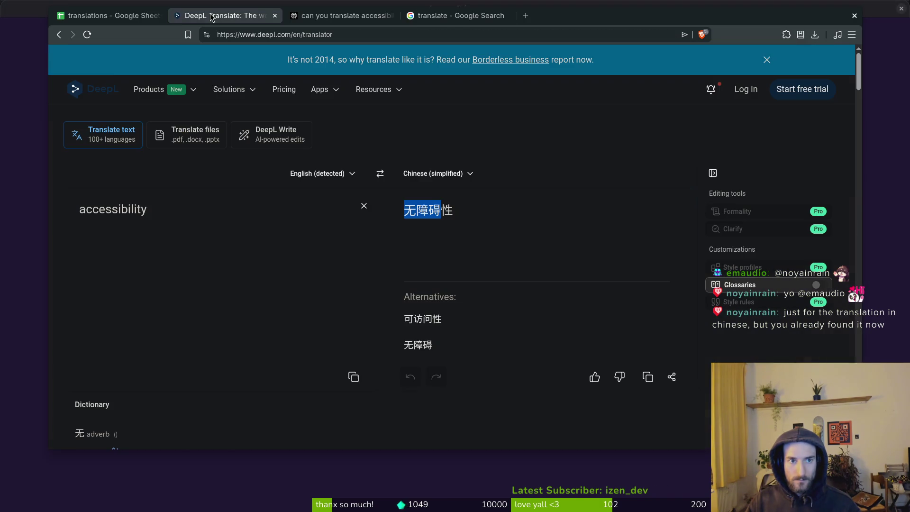
pyautogui.hotkey('ctrl', '1')
pyautogui.hotkey('ctrl', 'v')
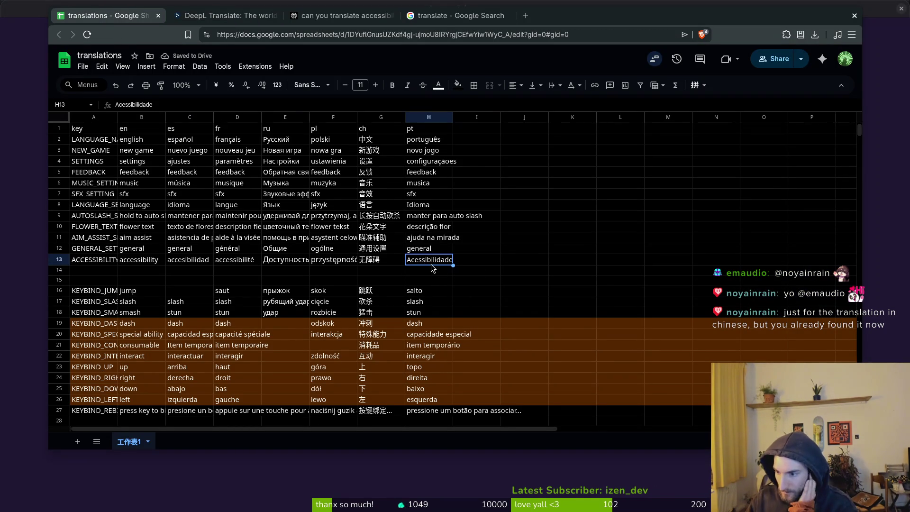
pyautogui.click(290, 251)
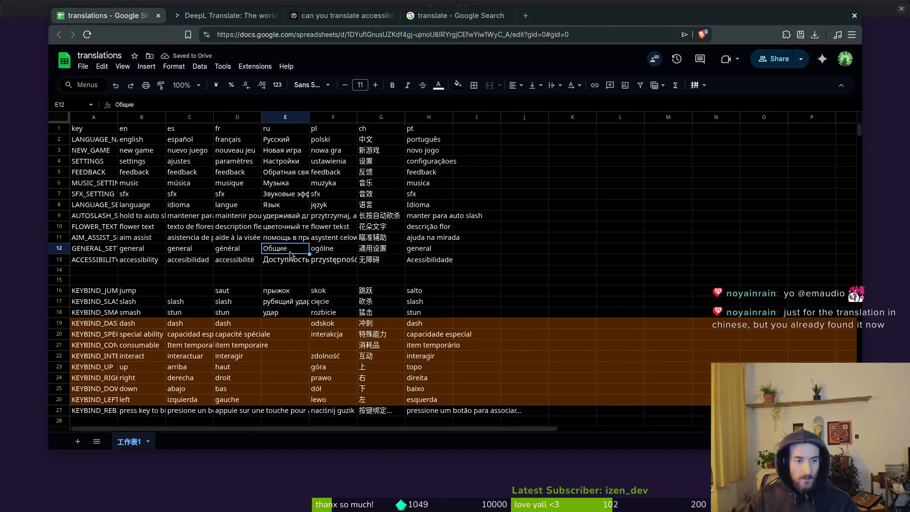
# Set the Google translate widget to English source and Chinese (Simplified) target
pyautogui.click(451, 16)
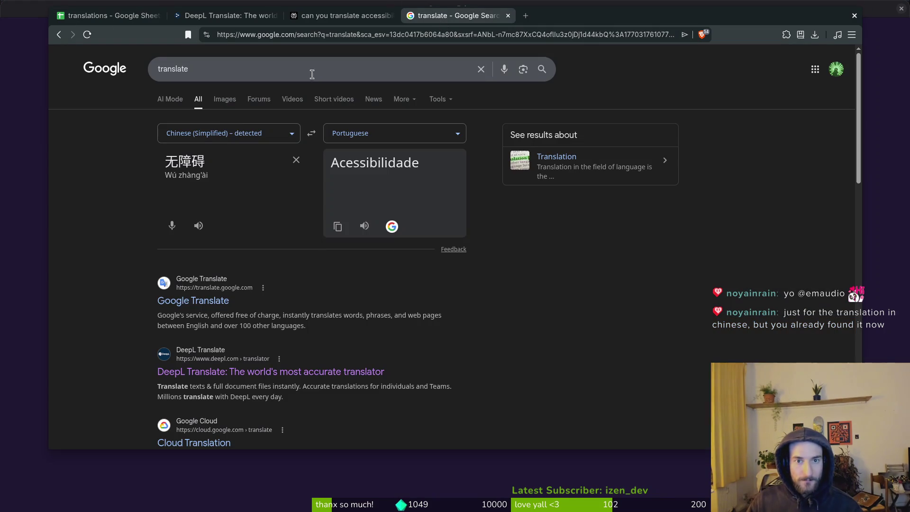
pyautogui.hotkey('ctrl', 'a')
pyautogui.doubleClick(237, 161)
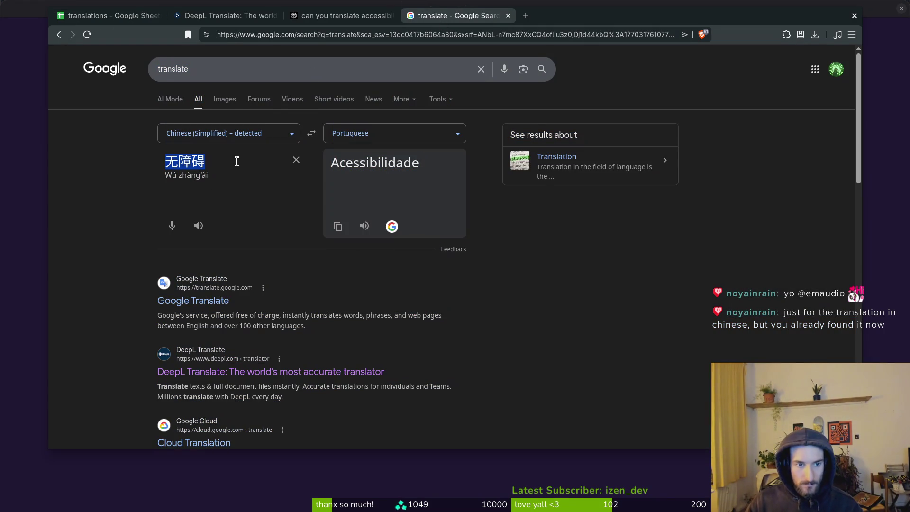
pyautogui.write('u')
pyautogui.click(310, 132)
pyautogui.click(224, 129)
pyautogui.write('engl')
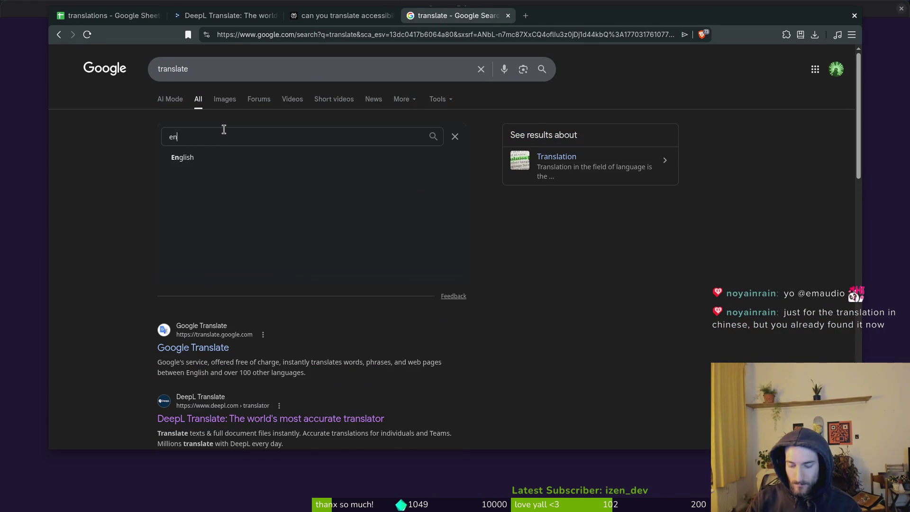
pyautogui.press('Return')
pyautogui.click(371, 134)
pyautogui.write('chin')
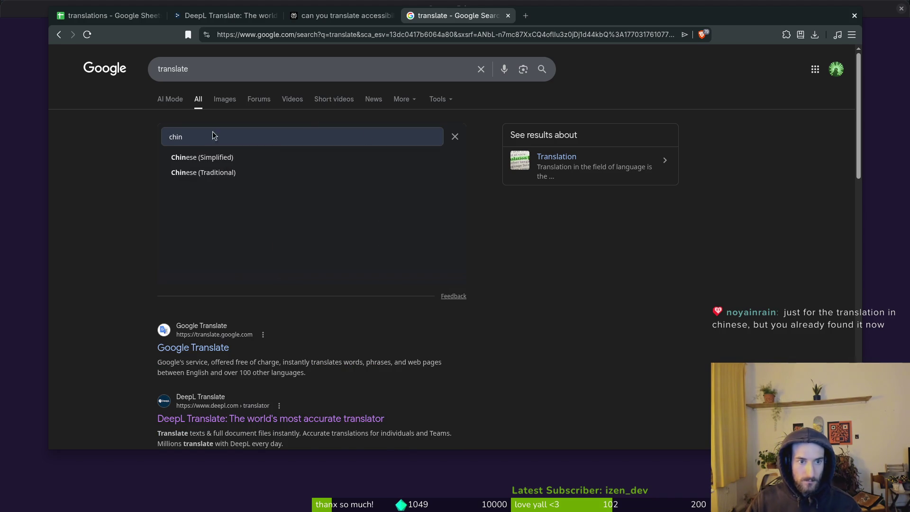
pyautogui.press('Return')
# Translate 'usability' to get 可用性, then close the Google translate tab
pyautogui.hotkey('ctrl', 'a')
pyautogui.click(204, 161)
pyautogui.hotkey('ctrl', 'a')
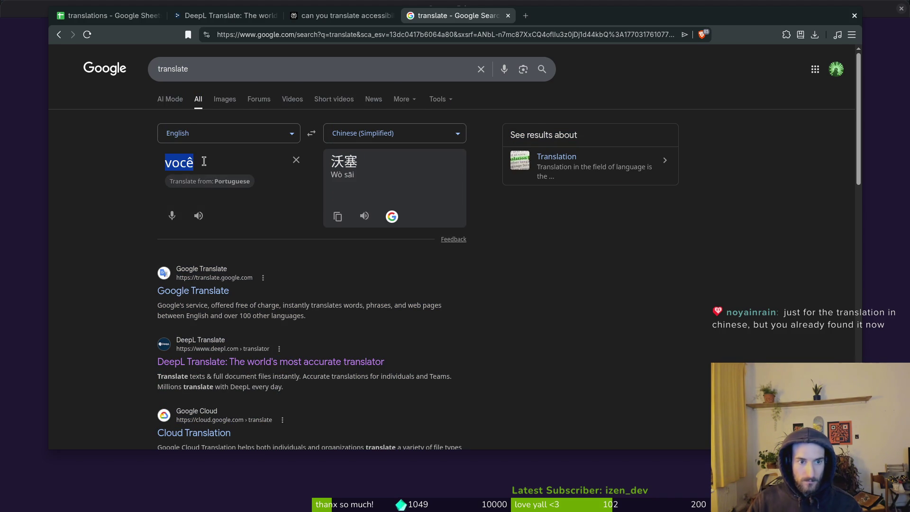
pyautogui.write('usability')
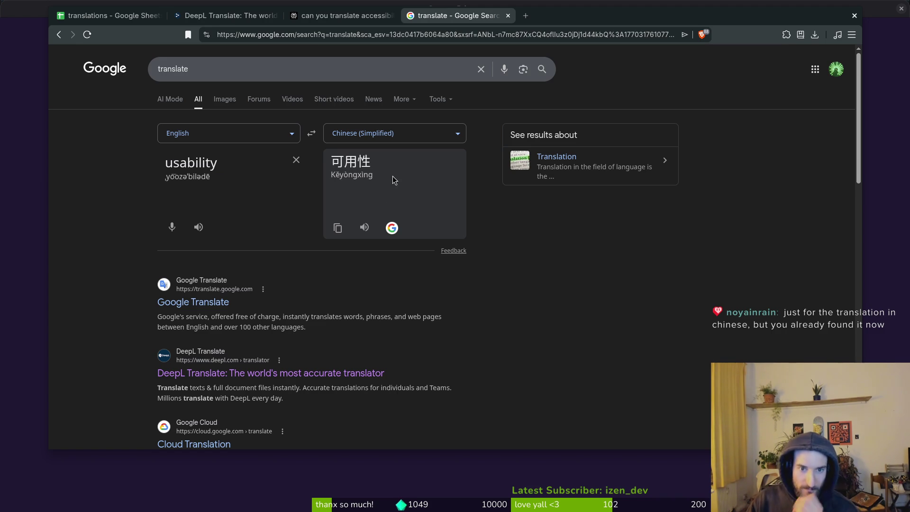
pyautogui.click(507, 15)
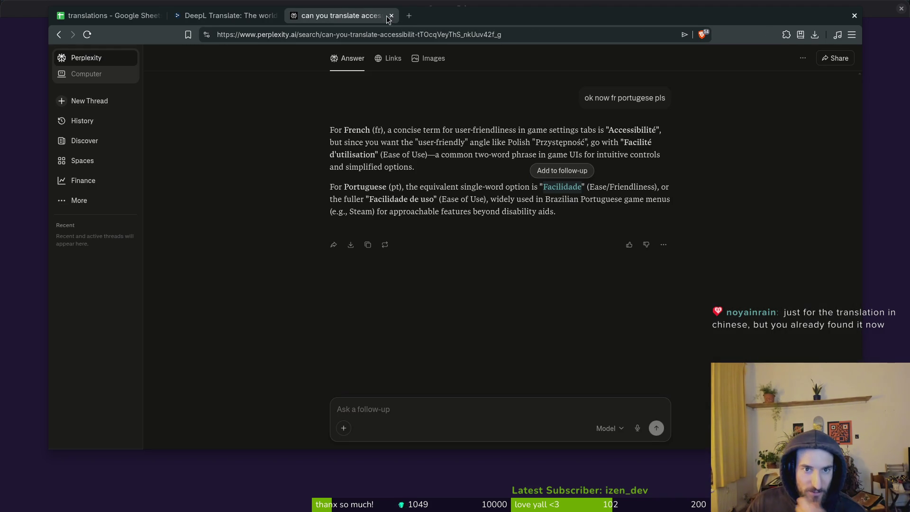
# Close the DeepL, spreadsheet and remaining browser tabs, quit ScourgeBringer, and return to Godot
pyautogui.click(271, 20)
pyautogui.click(274, 16)
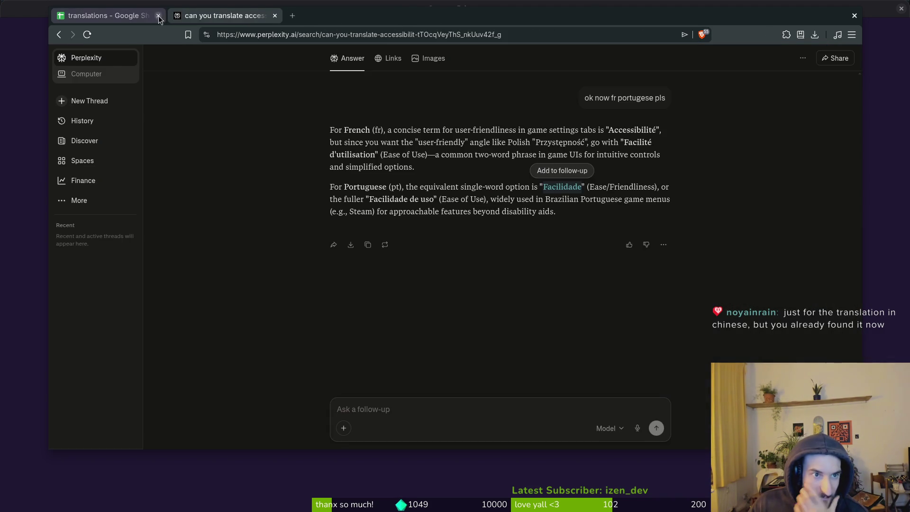
pyautogui.click(104, 15)
pyautogui.click(327, 227)
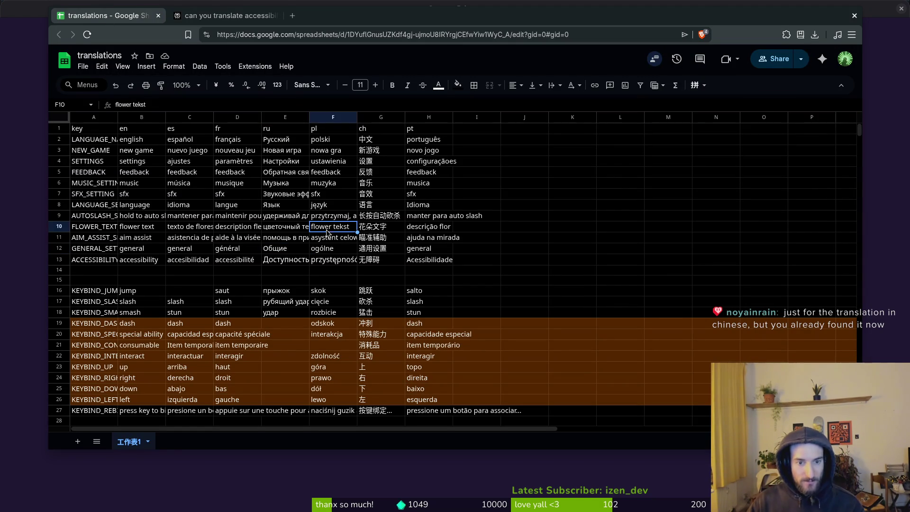
pyautogui.click(158, 16)
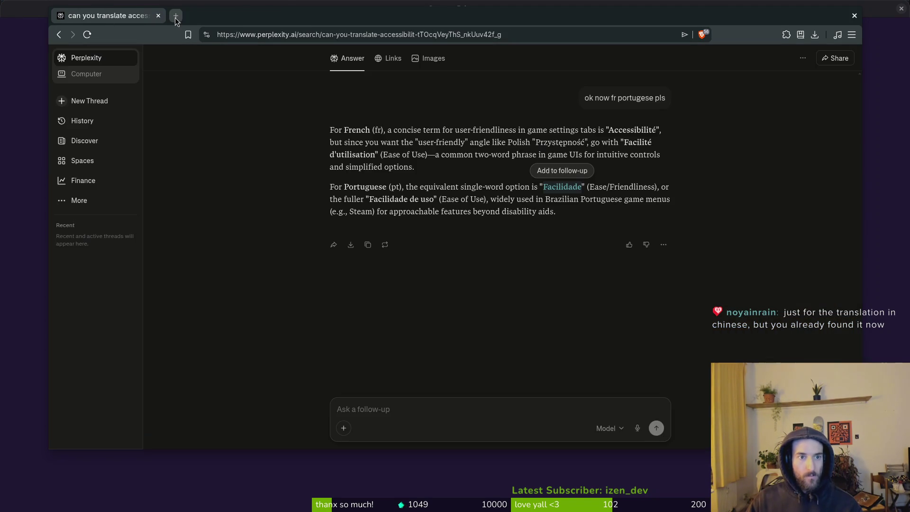
pyautogui.click(159, 17)
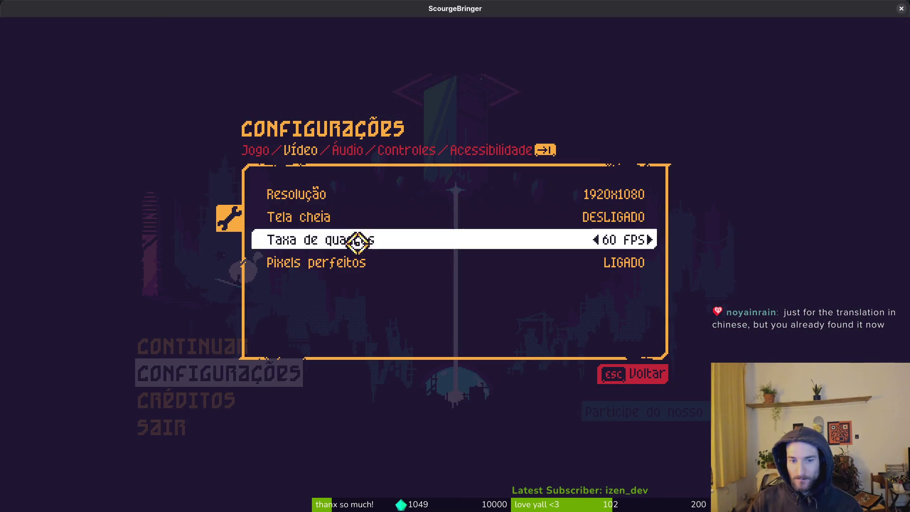
pyautogui.click(901, 8)
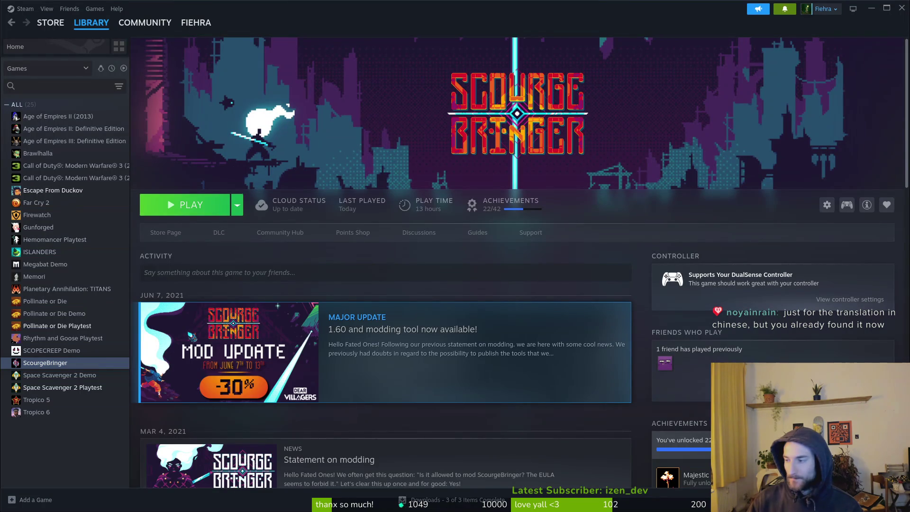
pyautogui.hotkey('alt', 'Tab')
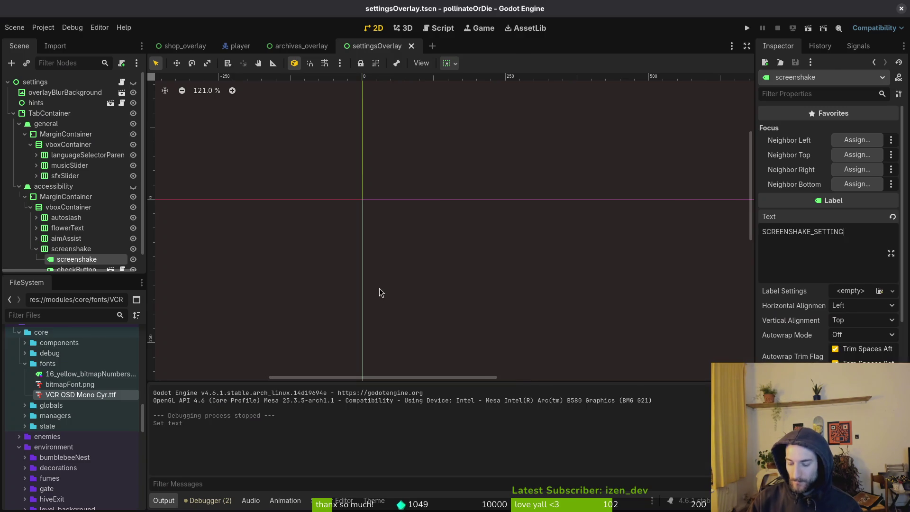
pyautogui.press('super')
pyautogui.press('super')
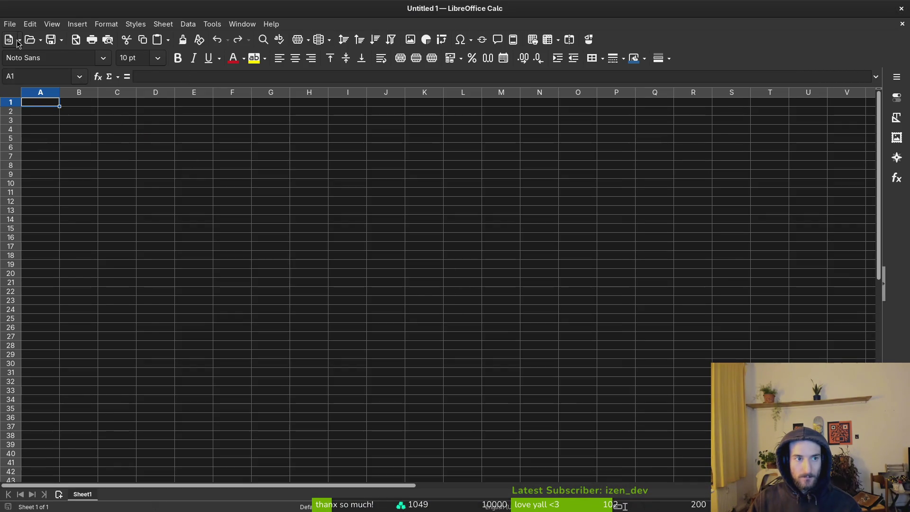
# Open docs/translations.csv in Calc, accepting the default Text Import settings
pyautogui.click(16, 26)
pyautogui.click(17, 48)
pyautogui.click(283, 154)
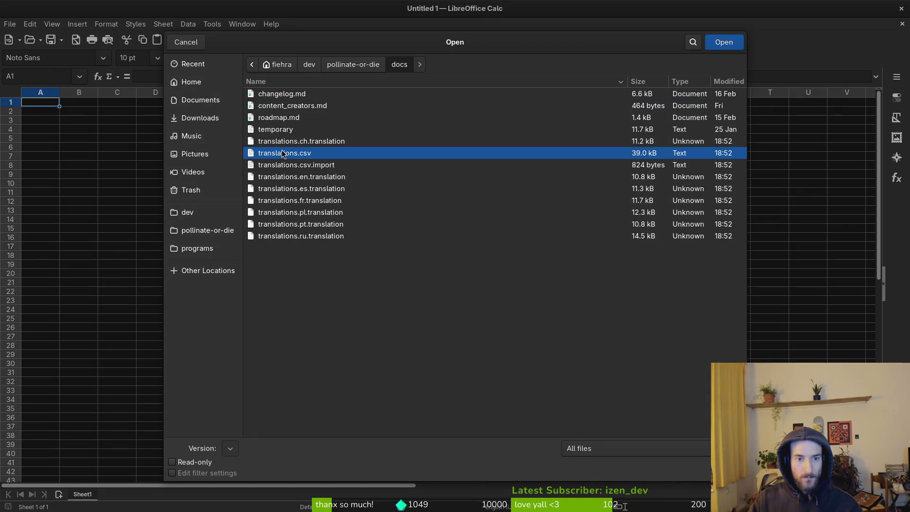
pyautogui.click(742, 42)
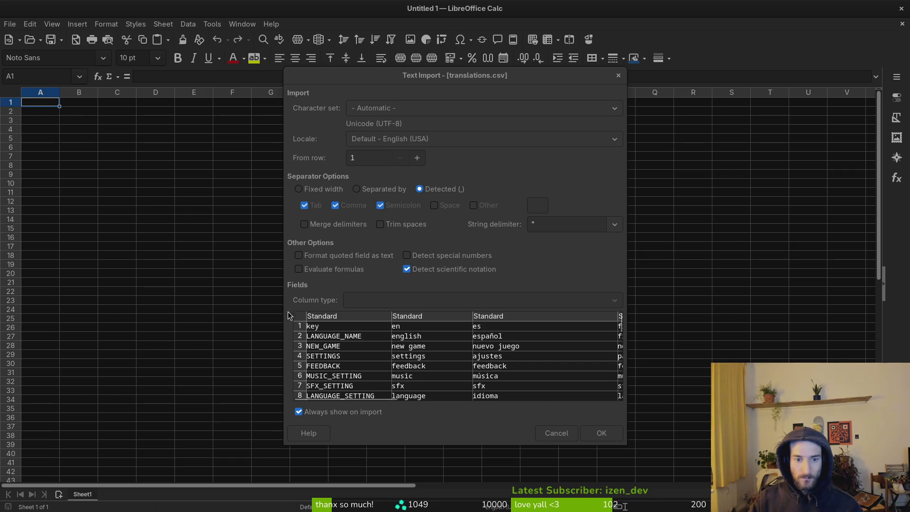
pyautogui.click(601, 432)
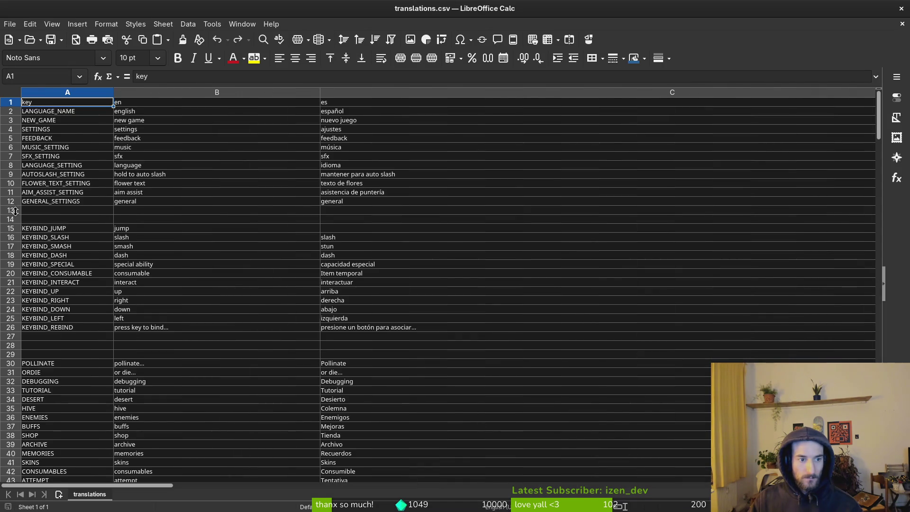
pyautogui.rightClick(11, 194)
# Insert a row below GENERAL_SETTINGS and paste the accessibility / accesibilidad translations into row 13
pyautogui.press('Escape')
pyautogui.rightClick(10, 202)
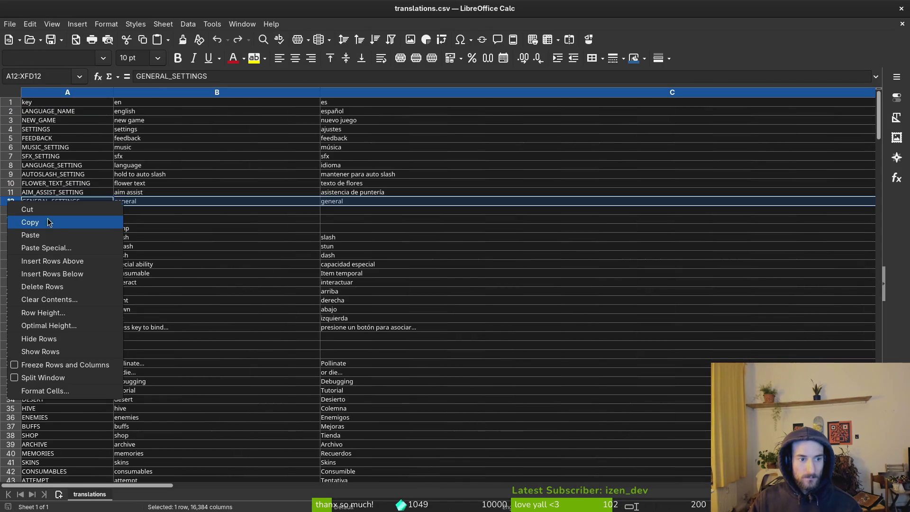
pyautogui.click(66, 275)
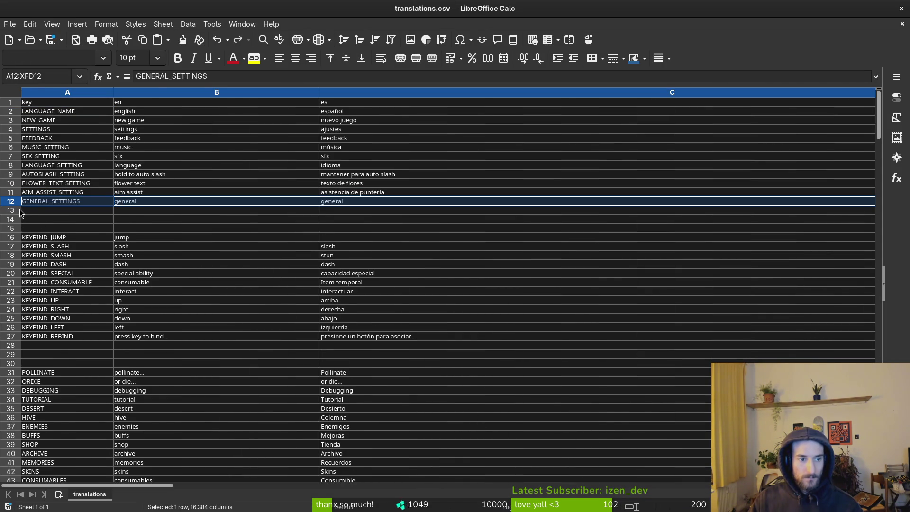
pyautogui.rightClick(23, 210)
pyautogui.click(68, 248)
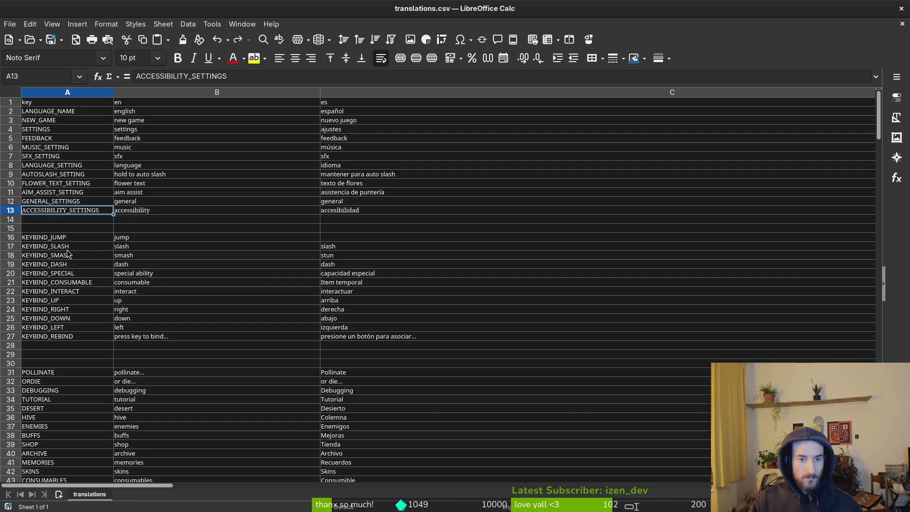
pyautogui.click(370, 213)
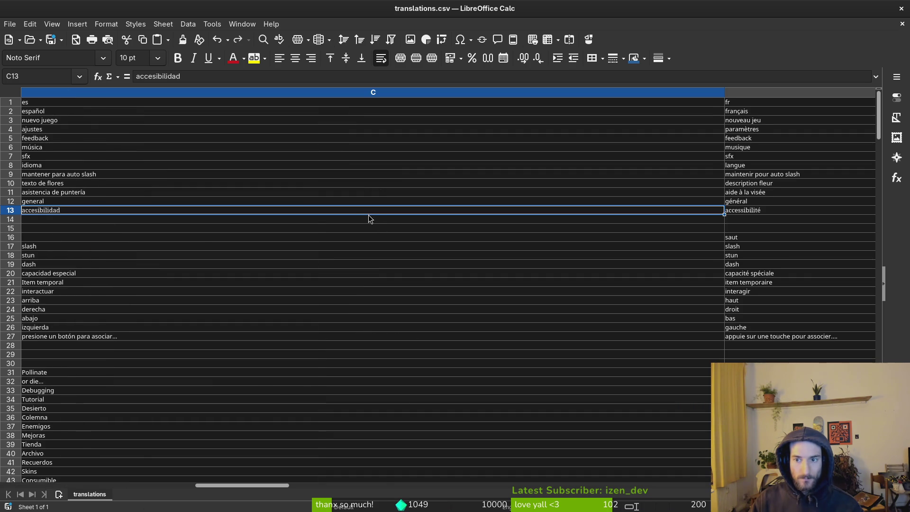
pyautogui.hscroll(2, 369, 213)
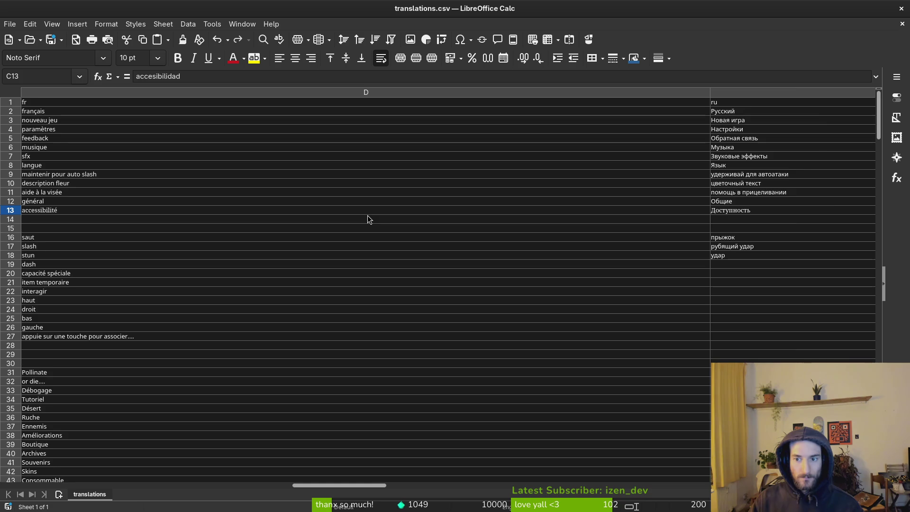
pyautogui.hscroll(2, 368, 219)
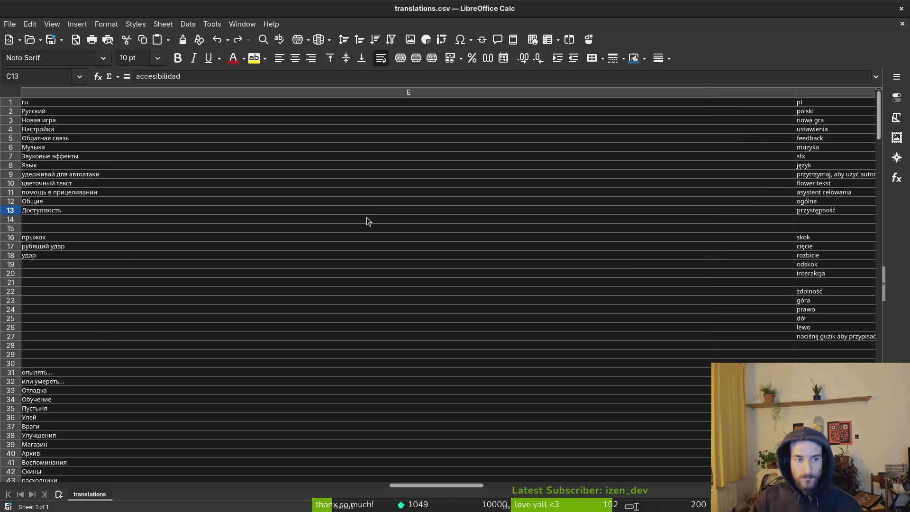
pyautogui.hscroll(2, 366, 220)
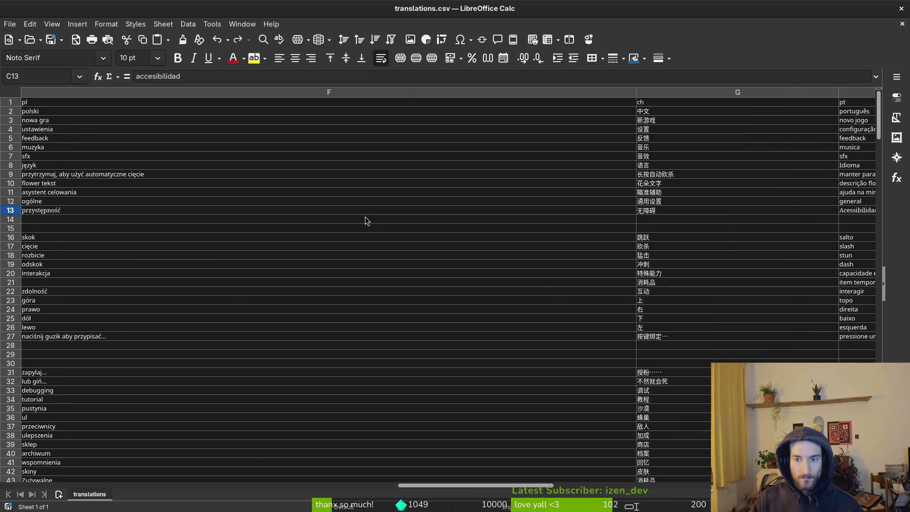
pyautogui.hscroll(1, 365, 218)
pyautogui.hscroll(-3, 333, 218)
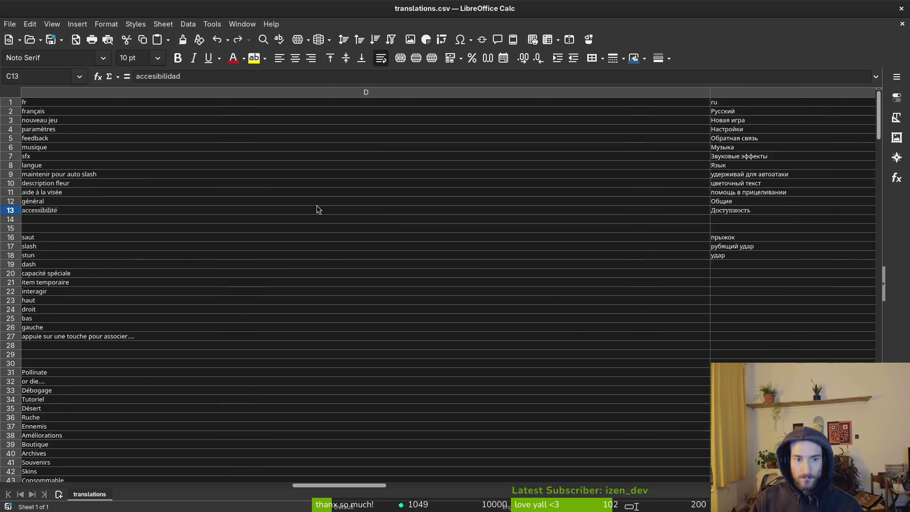
pyautogui.hscroll(-3, 317, 207)
# Set row 13 in Noto Sans and save translations.csv, keeping CSV format
pyautogui.click(10, 211)
pyautogui.click(55, 58)
pyautogui.write('Noto Sans')
pyautogui.press('Return')
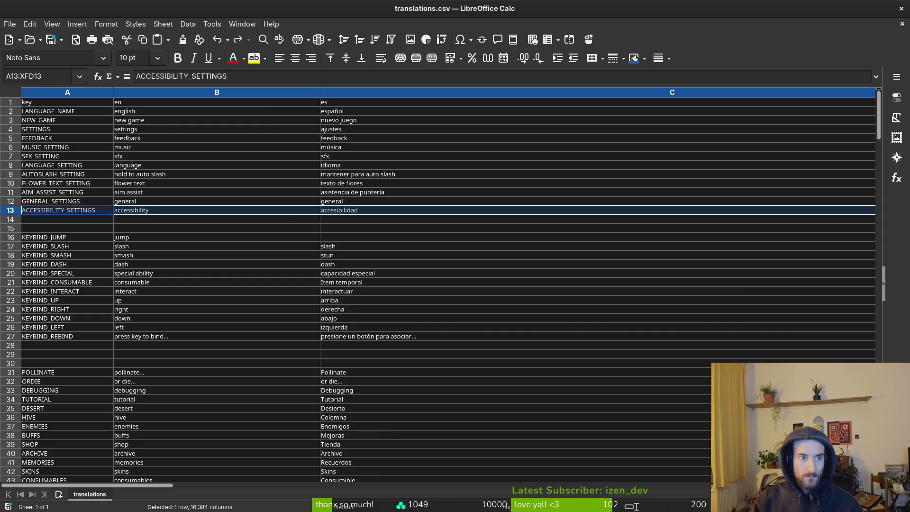
pyautogui.click(361, 238)
pyautogui.hotkey('ctrl', 's')
pyautogui.press('Return')
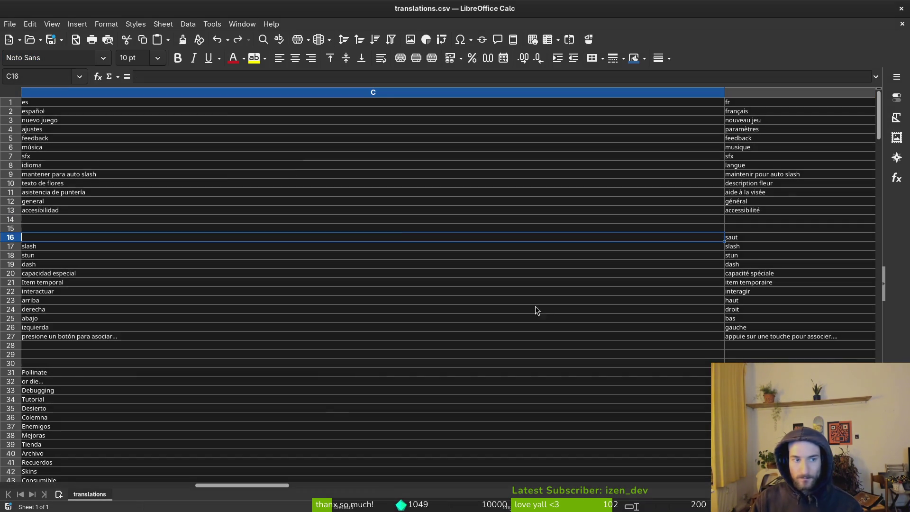
pyautogui.click(215, 24)
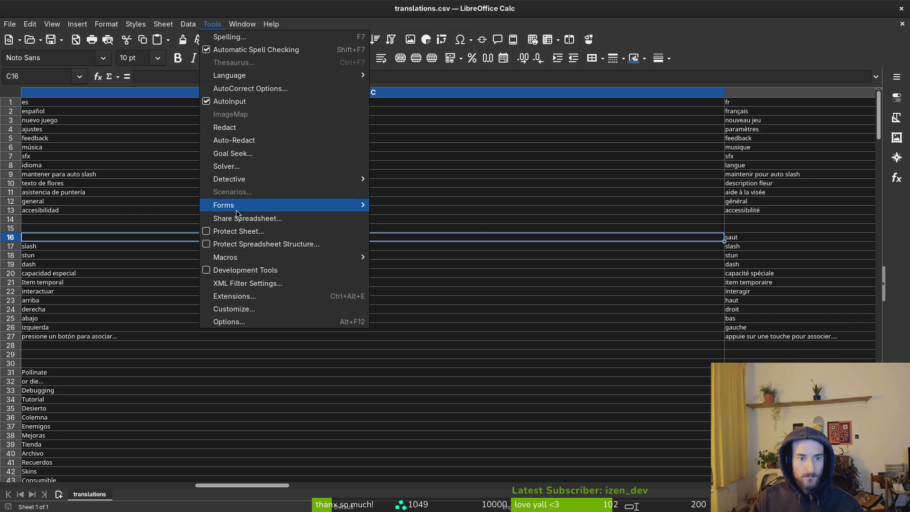
# Tick Apply replacement table on the Fonts options page and try entering Noto Sans as a replacement font
pyautogui.moveTo(243, 208)
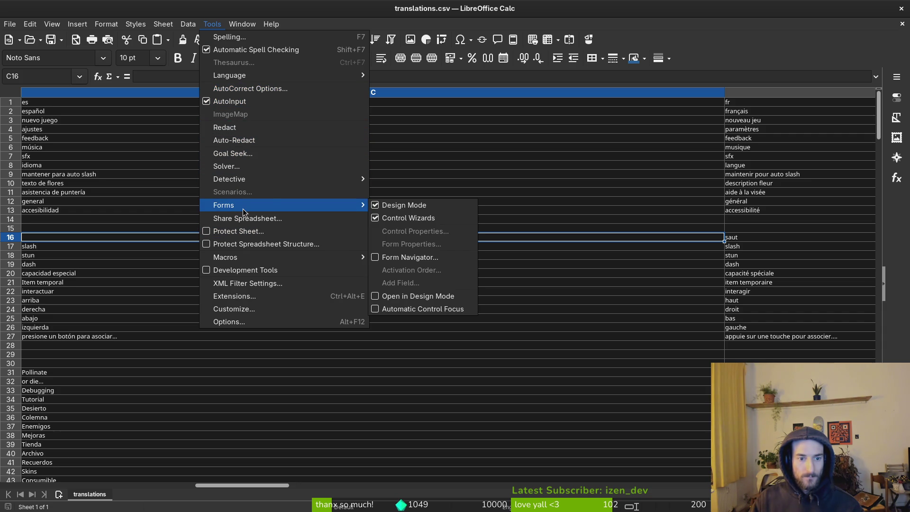
pyautogui.click(237, 322)
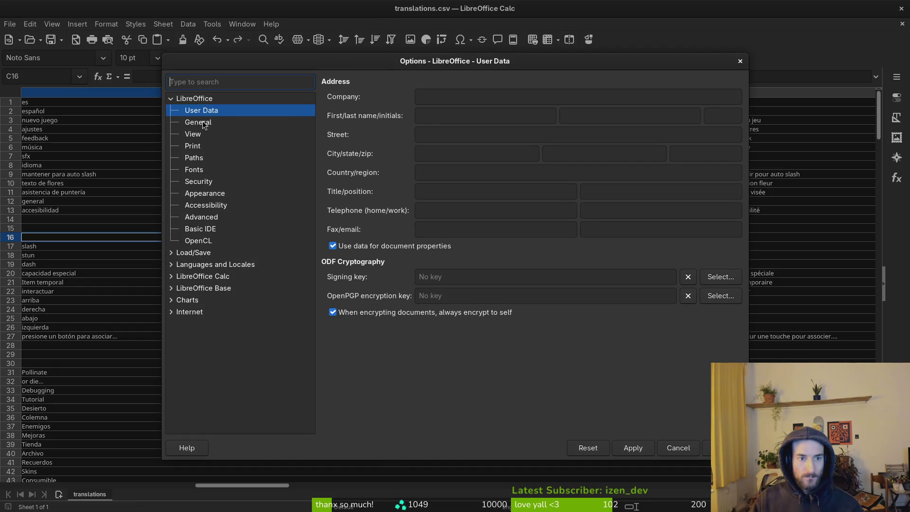
pyautogui.click(200, 171)
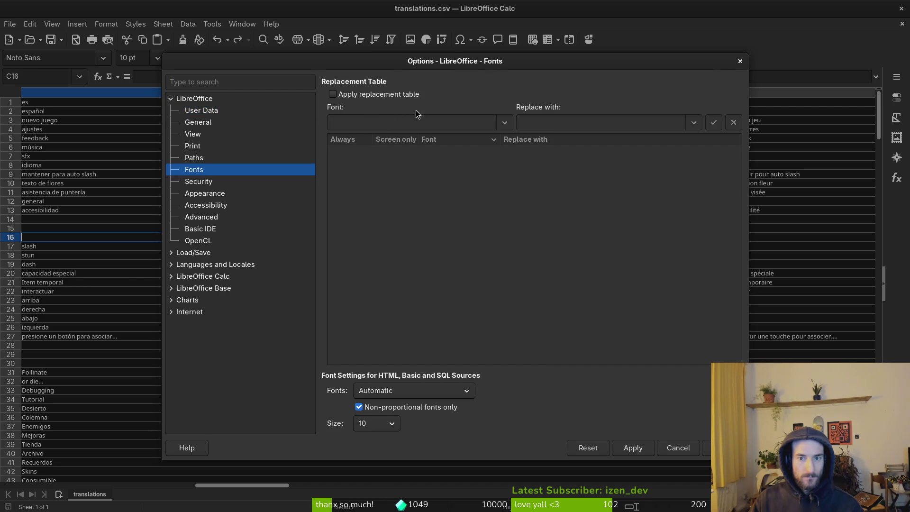
pyautogui.click(336, 94)
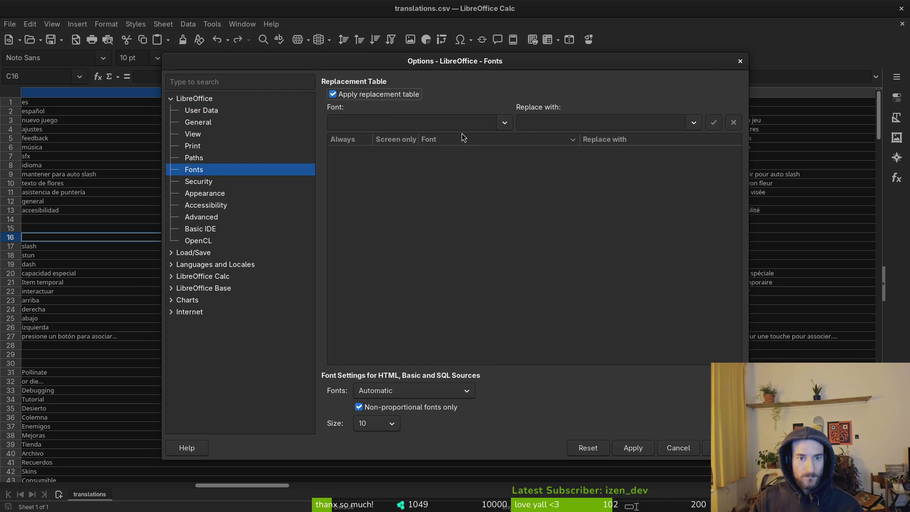
pyautogui.click(504, 122)
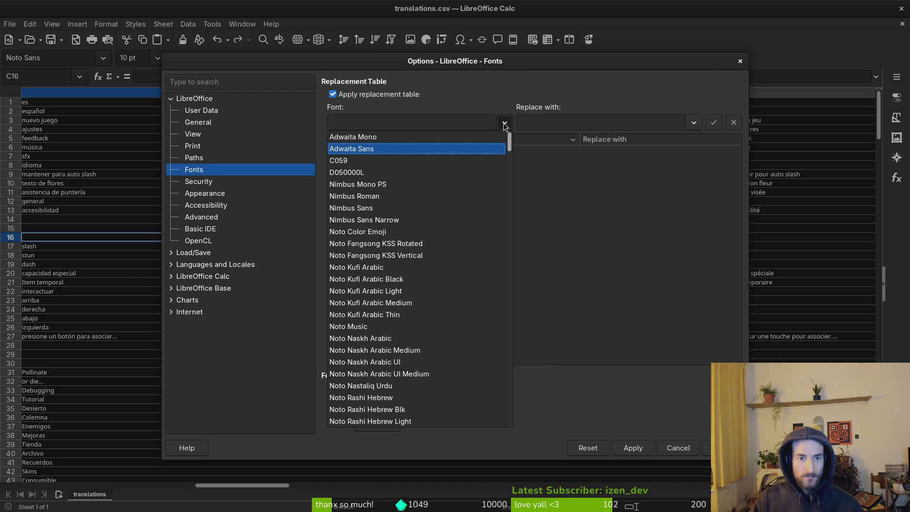
pyautogui.click(504, 122)
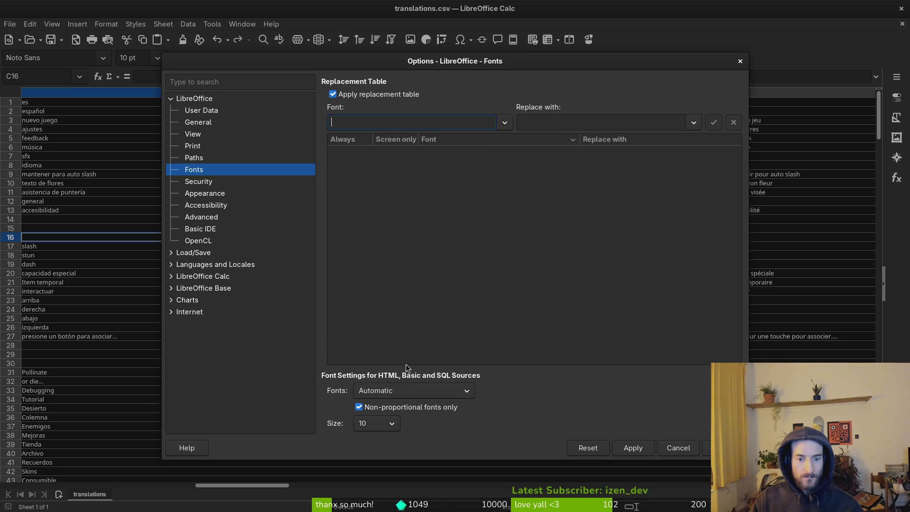
pyautogui.click(579, 122)
pyautogui.write('Noto Sans')
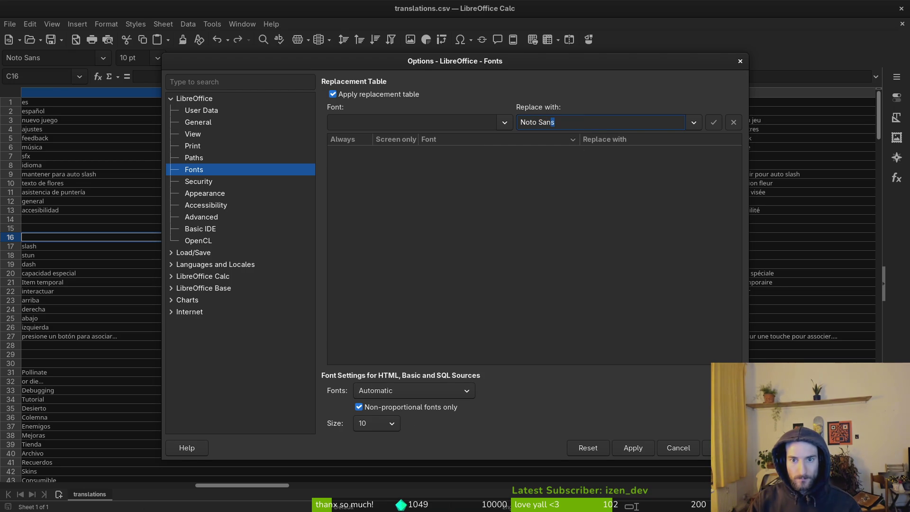
pyautogui.press('Escape')
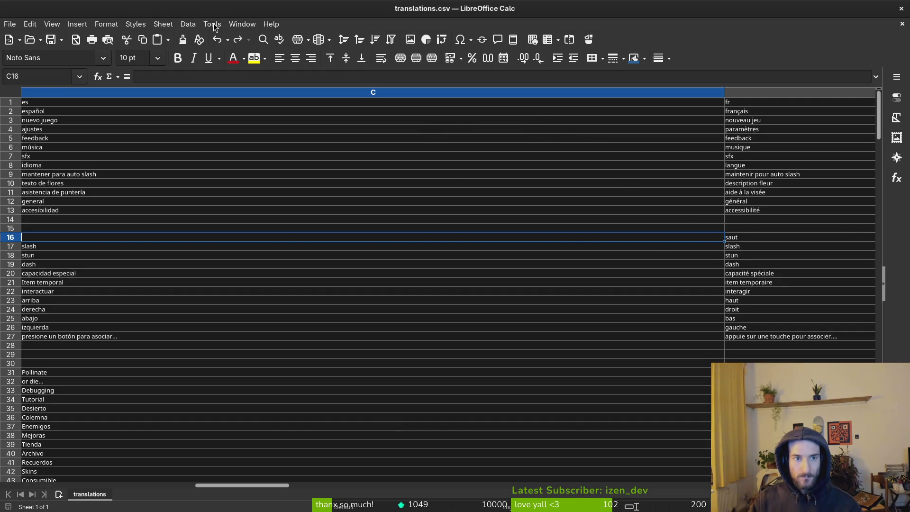
# Back on the Fonts page, type Noto Sans and browse the font list, then close Options without adding a pair
pyautogui.click(209, 24)
pyautogui.click(252, 322)
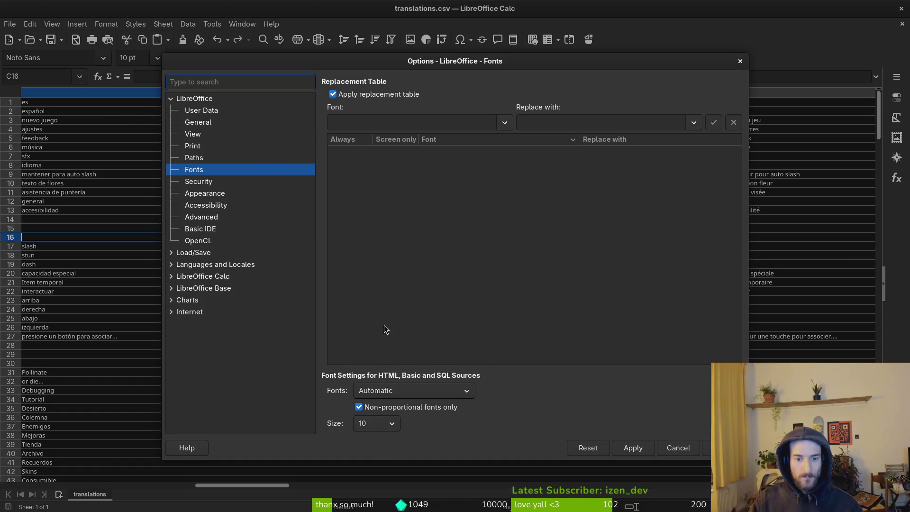
pyautogui.click(197, 160)
pyautogui.click(200, 173)
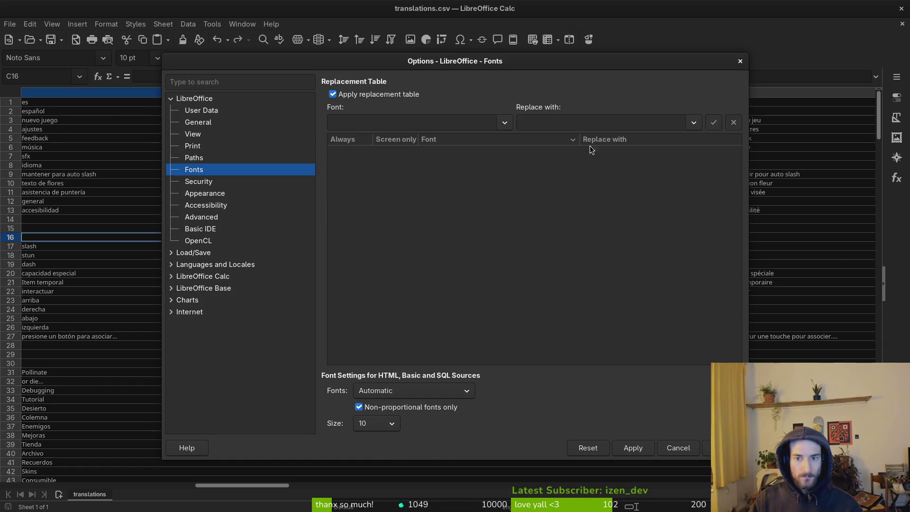
pyautogui.write('Noto Sans')
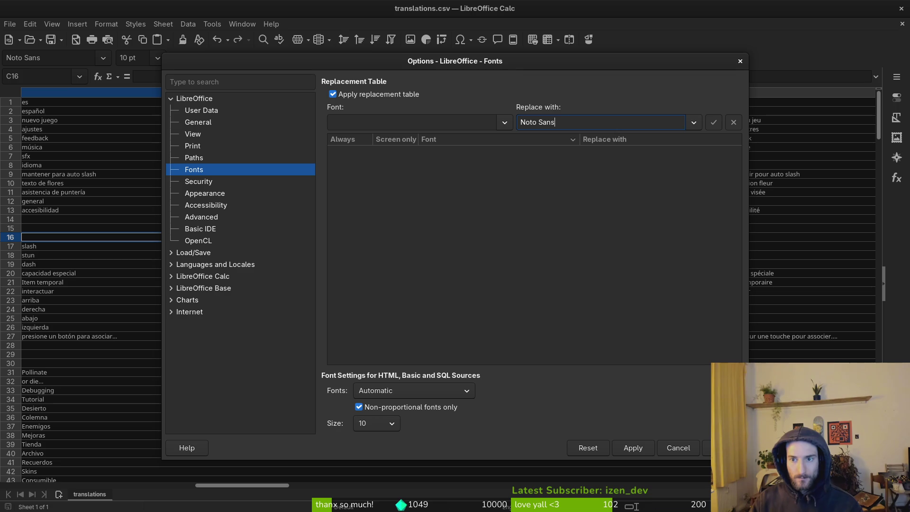
pyautogui.click(406, 119)
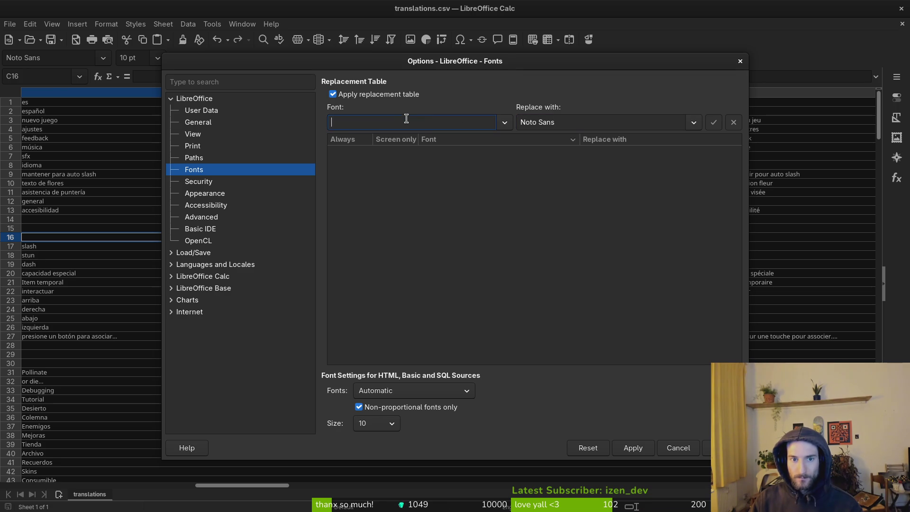
pyautogui.click(504, 122)
pyautogui.scroll(-7, 455, 228)
pyautogui.scroll(7, 426, 228)
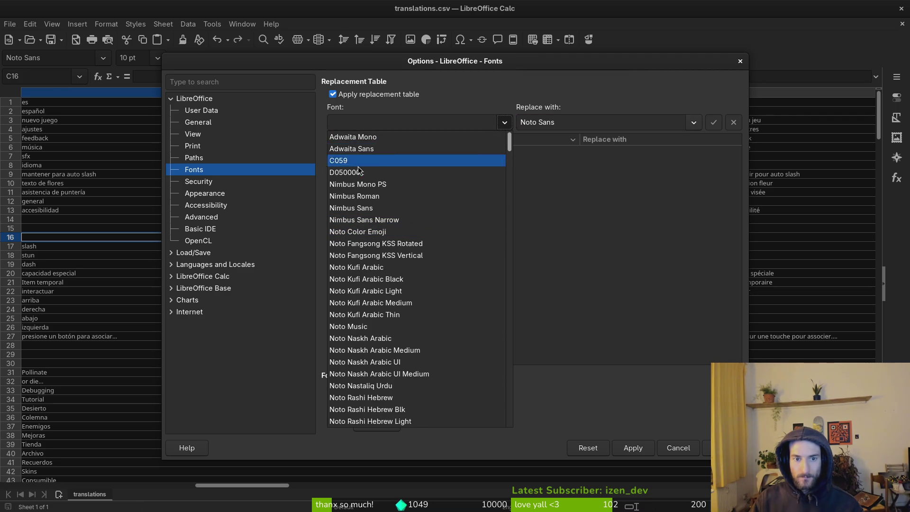
pyautogui.click(374, 122)
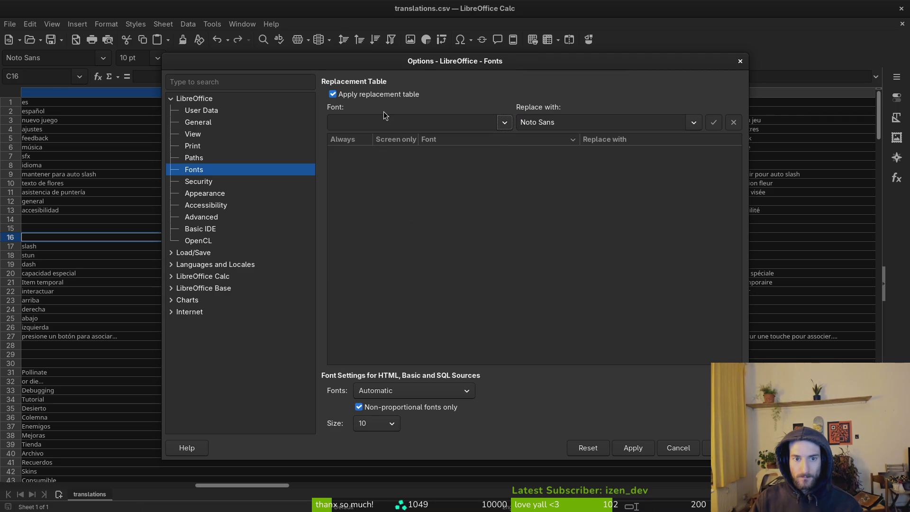
pyautogui.click(355, 96)
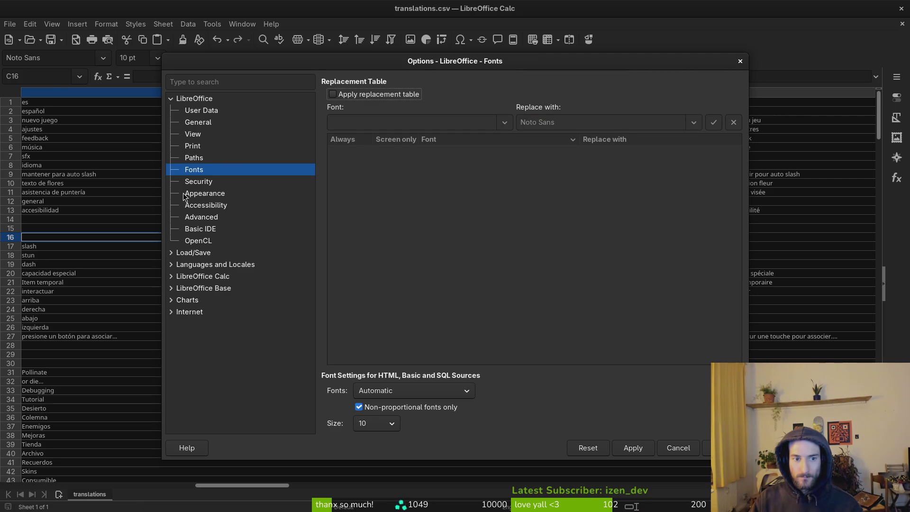
pyautogui.click(740, 61)
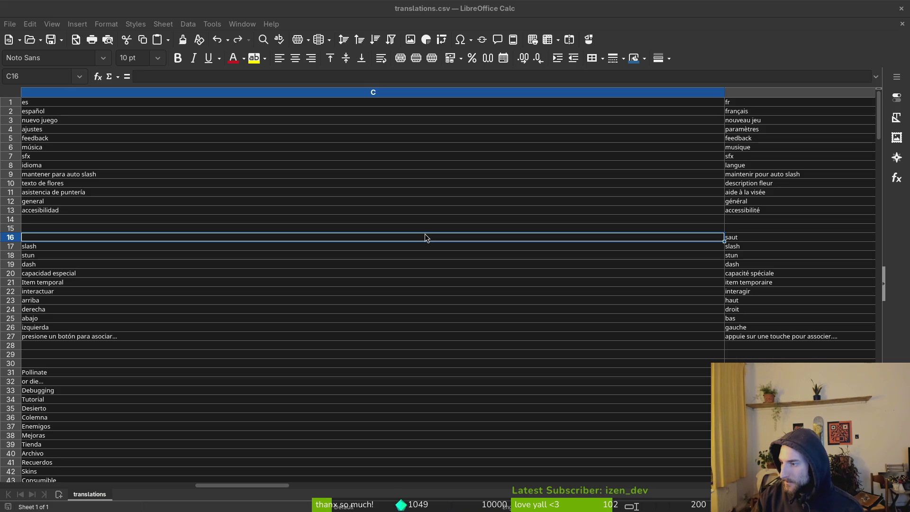
# Go to the LibreOffice Advanced page in Tools > Options to see the Java settings
pyautogui.click(242, 24)
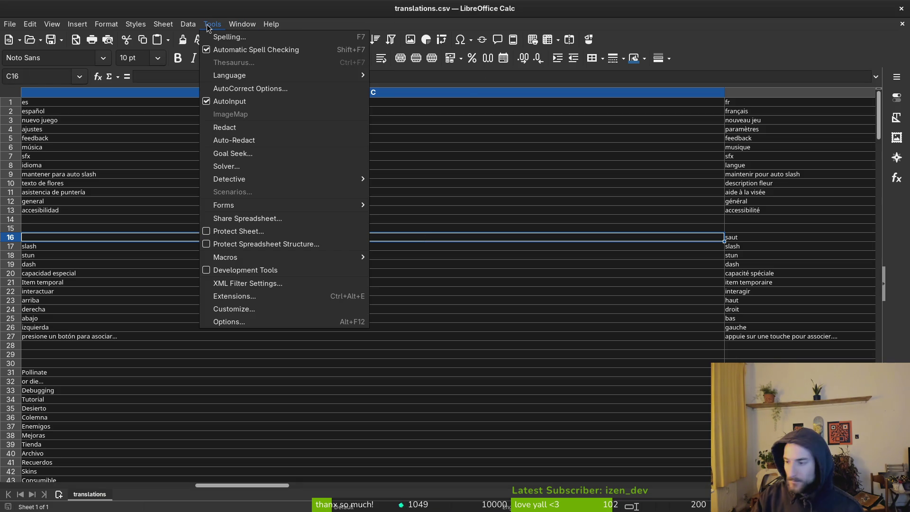
pyautogui.click(207, 27)
pyautogui.click(209, 25)
pyautogui.click(252, 324)
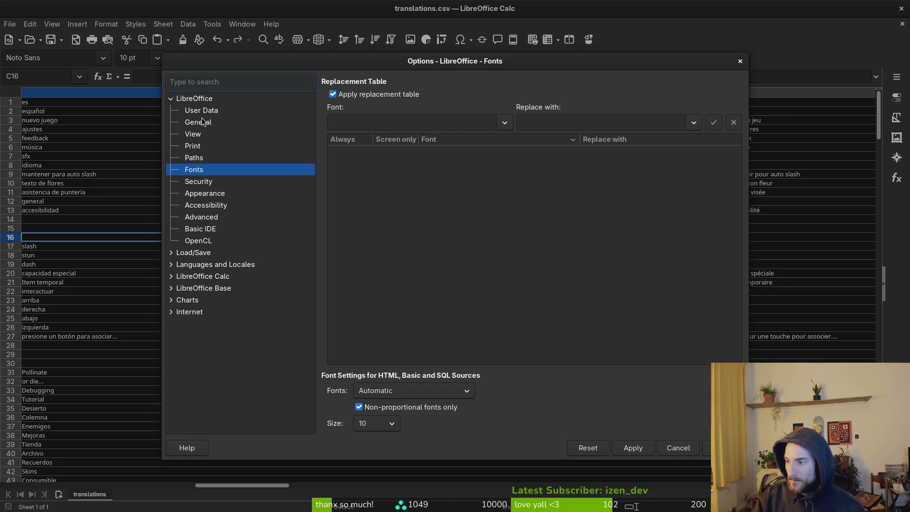
pyautogui.click(196, 218)
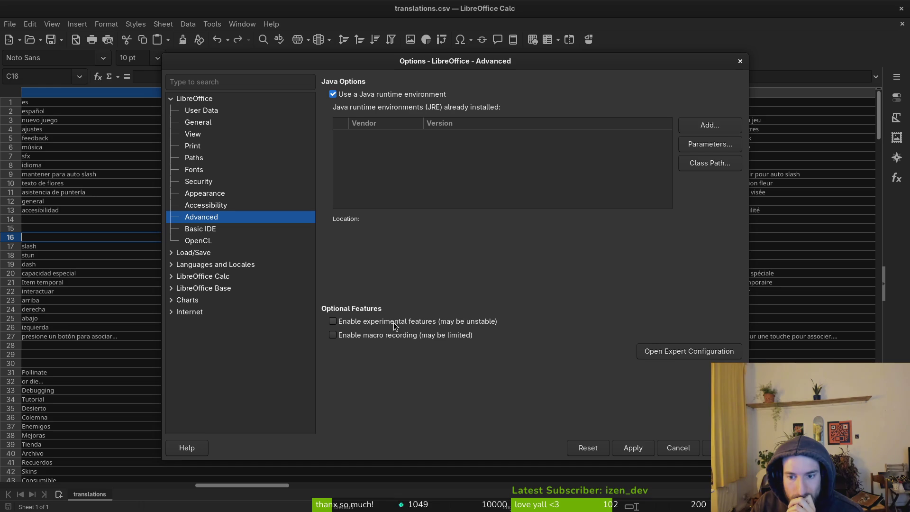
# In Expert Configuration, sort by name and expand org.openoffice.VCL > DefaultFonts
pyautogui.click(680, 353)
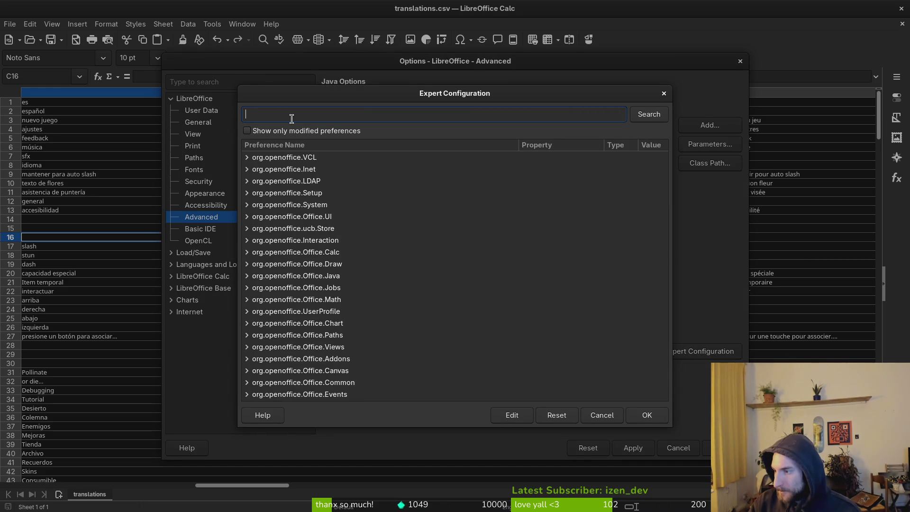
pyautogui.scroll(-6, 353, 263)
pyautogui.scroll(-12, 354, 264)
pyautogui.scroll(3, 345, 335)
pyautogui.scroll(4, 317, 270)
pyautogui.scroll(10, 317, 269)
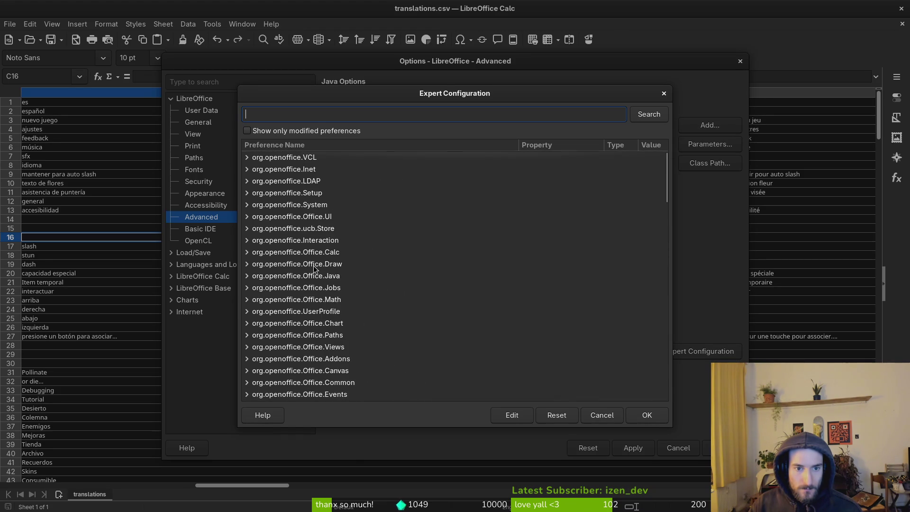
pyautogui.click(285, 144)
pyautogui.click(294, 159)
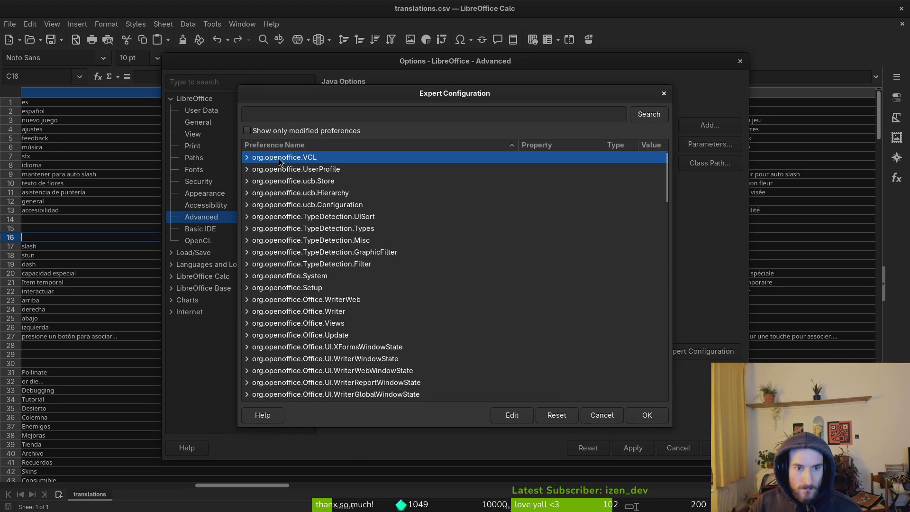
pyautogui.click(246, 157)
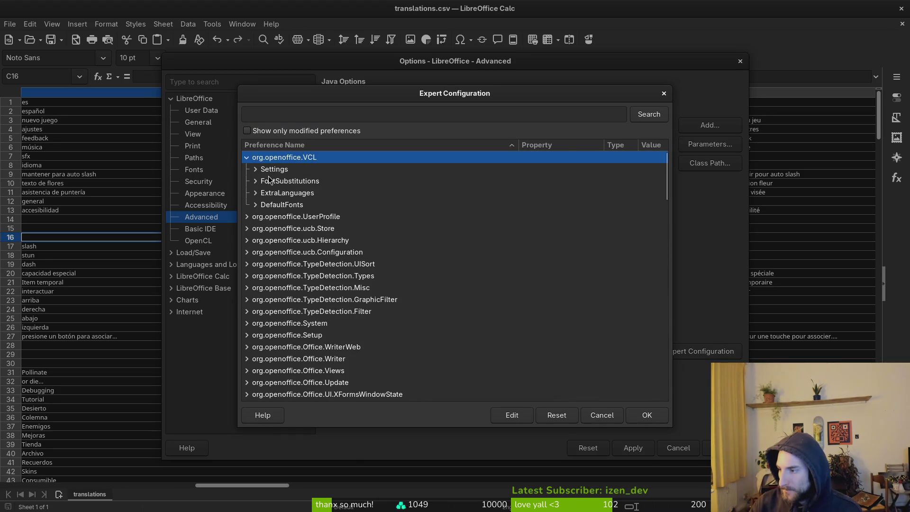
pyautogui.click(255, 205)
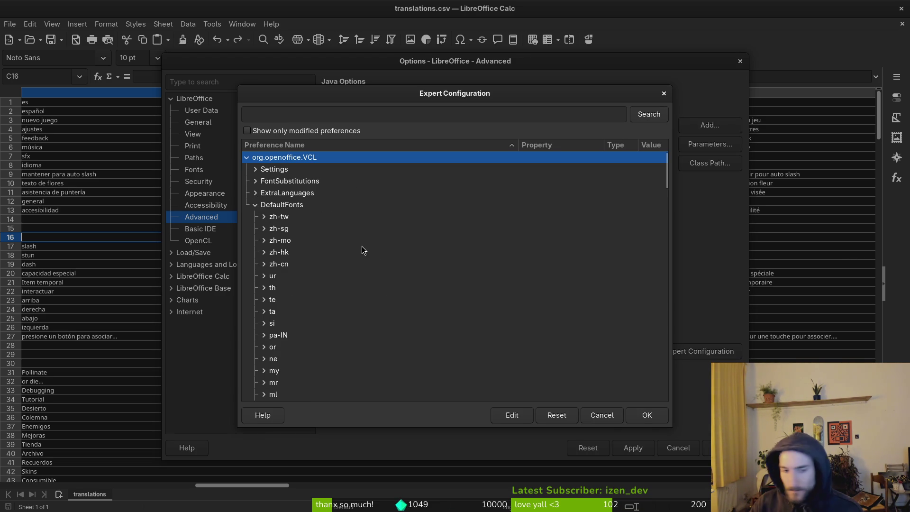
# Scroll through the DefaultFonts locale entries, then cancel Expert Configuration and close Options
pyautogui.scroll(-5, 363, 247)
pyautogui.scroll(3, 297, 268)
pyautogui.scroll(1, 298, 269)
pyautogui.scroll(-10, 298, 268)
pyautogui.click(591, 415)
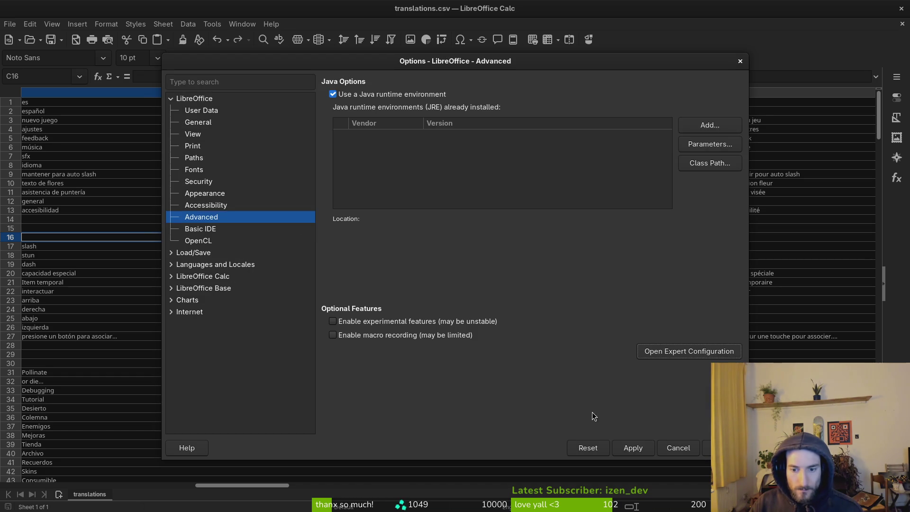
pyautogui.click(740, 61)
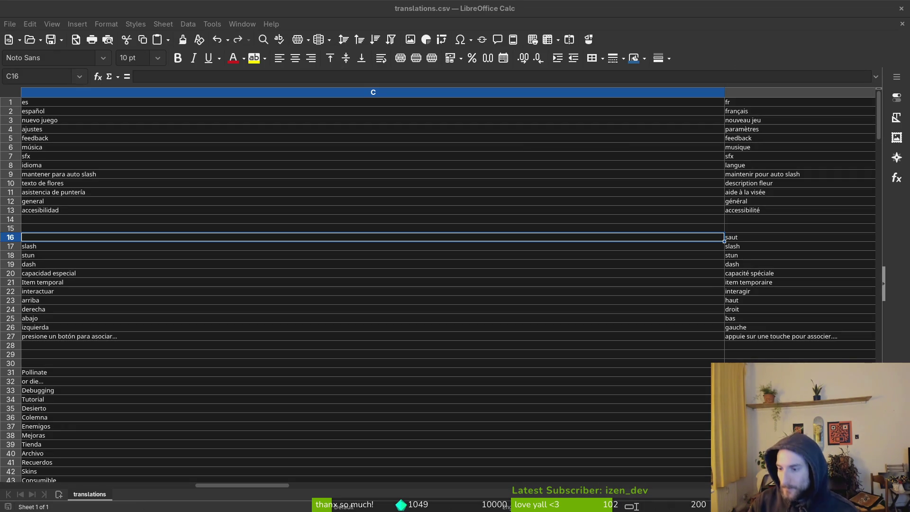
# Select the capacidad especial cell C20, then run the game from Godot and open its settings
pyautogui.click(417, 274)
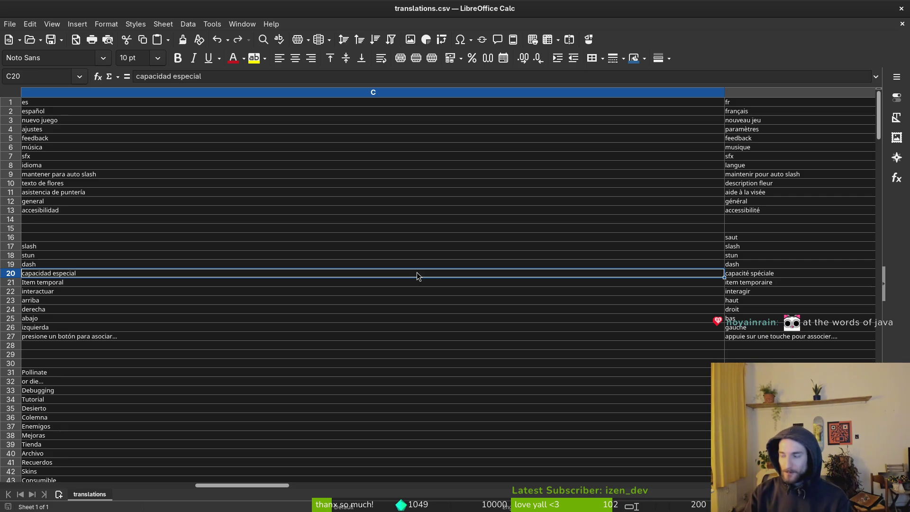
pyautogui.hotkey('alt', 'Tab')
pyautogui.press('F5')
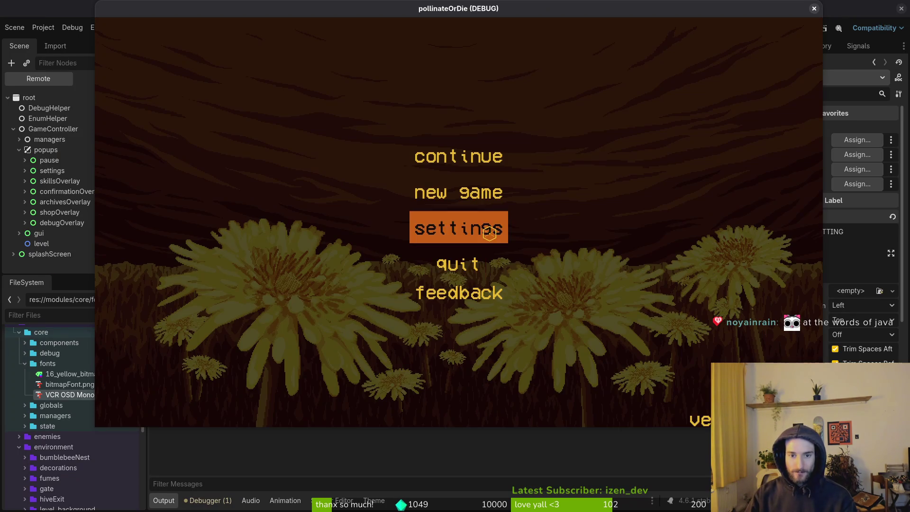
pyautogui.click(488, 234)
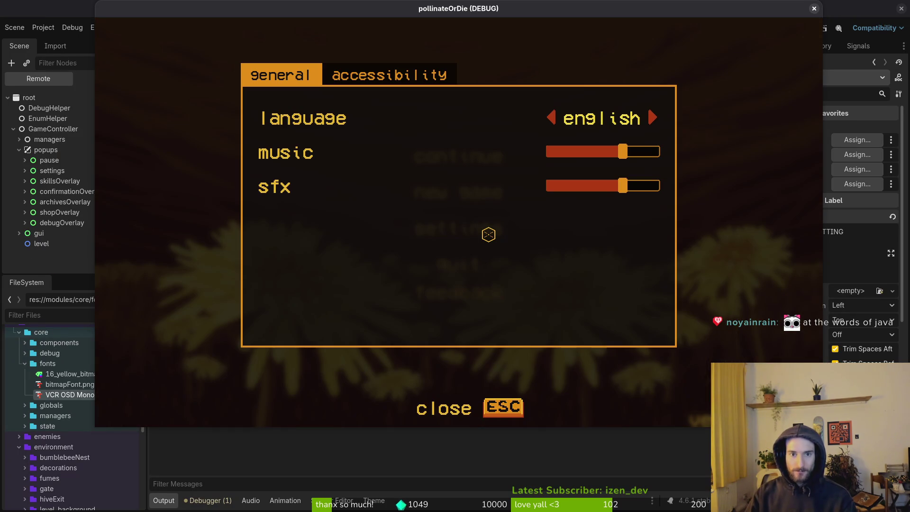
# Compare labels on the general and accessibility settings tabs, then quit the running game
pyautogui.press('Tab')
pyautogui.press('Tab')
pyautogui.press('Tab')
pyautogui.press('Tab')
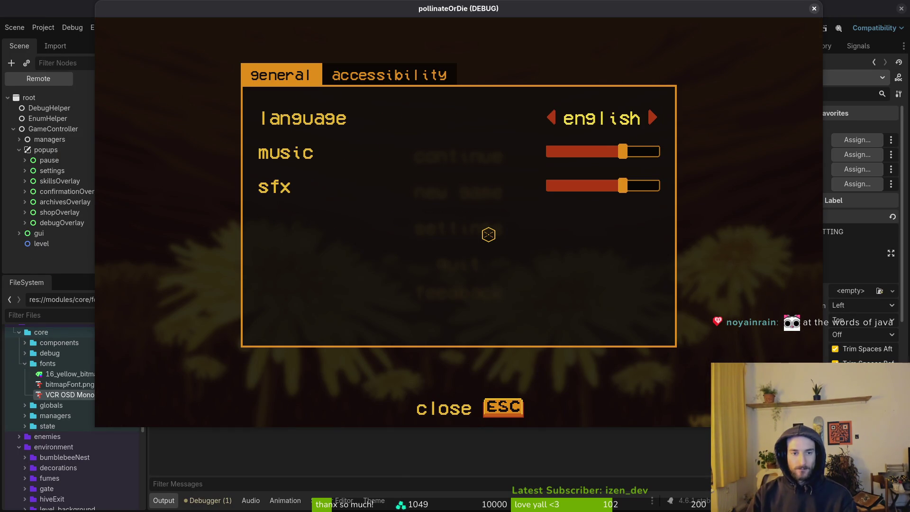
pyautogui.press('Tab')
pyautogui.press('Tab')
pyautogui.press('Escape')
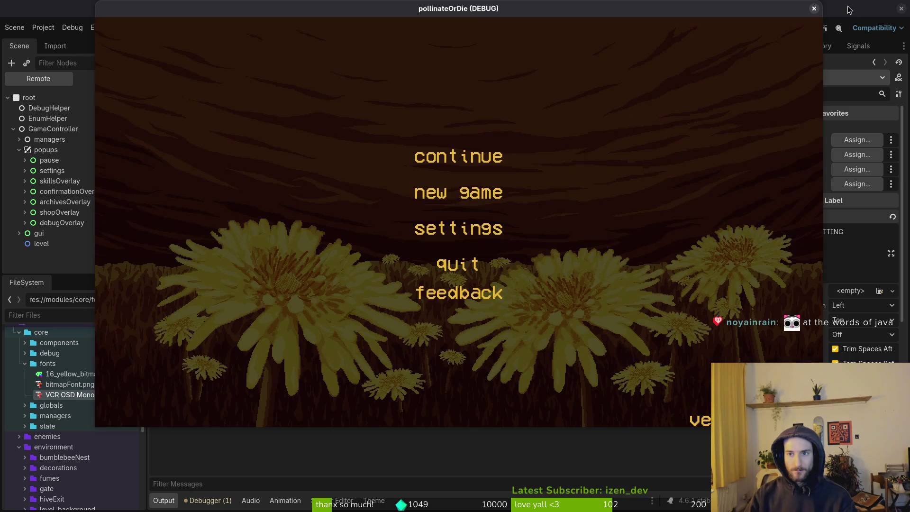
pyautogui.click(813, 9)
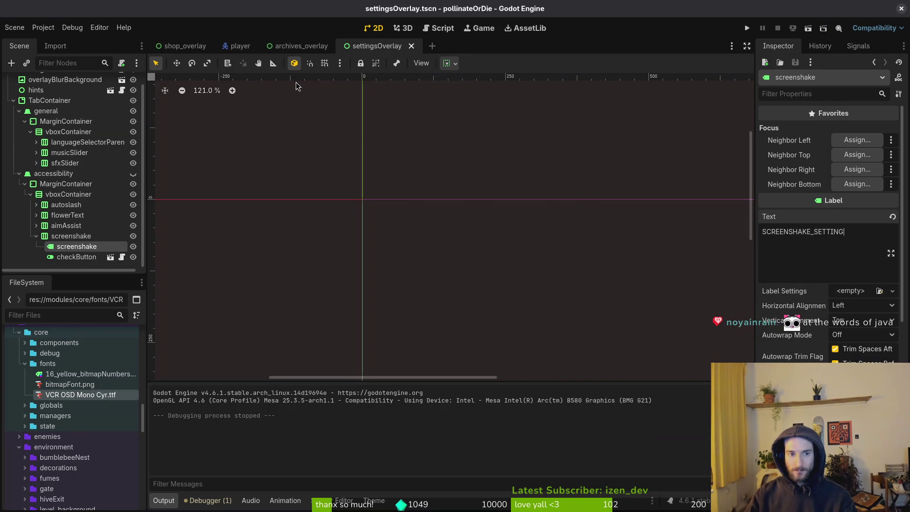
# Expand accessibility > screenshake in the Scene dock to find its label, then return to Calc
pyautogui.click(36, 236)
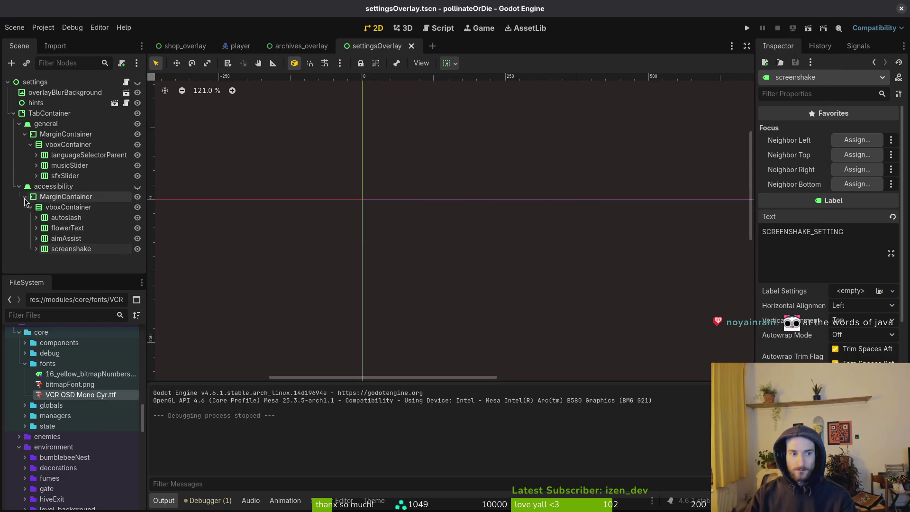
pyautogui.click(19, 187)
pyautogui.click(19, 186)
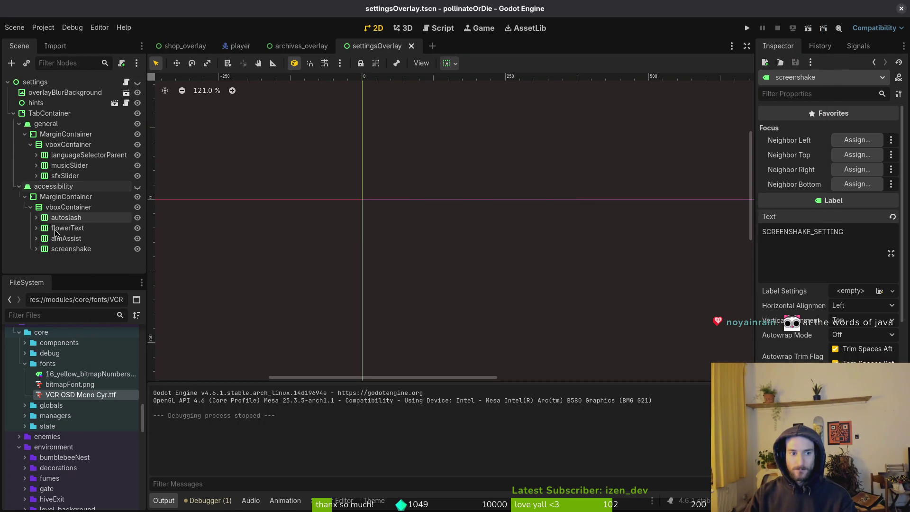
pyautogui.click(36, 249)
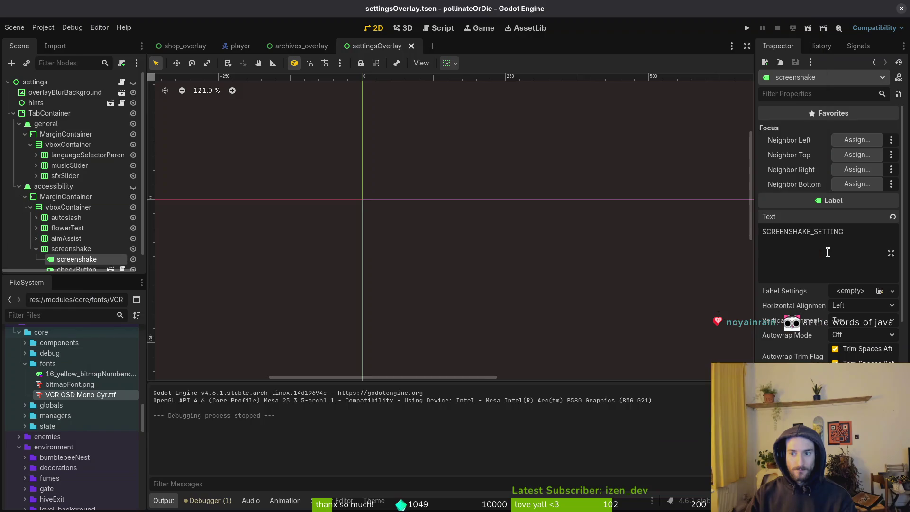
pyautogui.hotkey('alt', 'Tab')
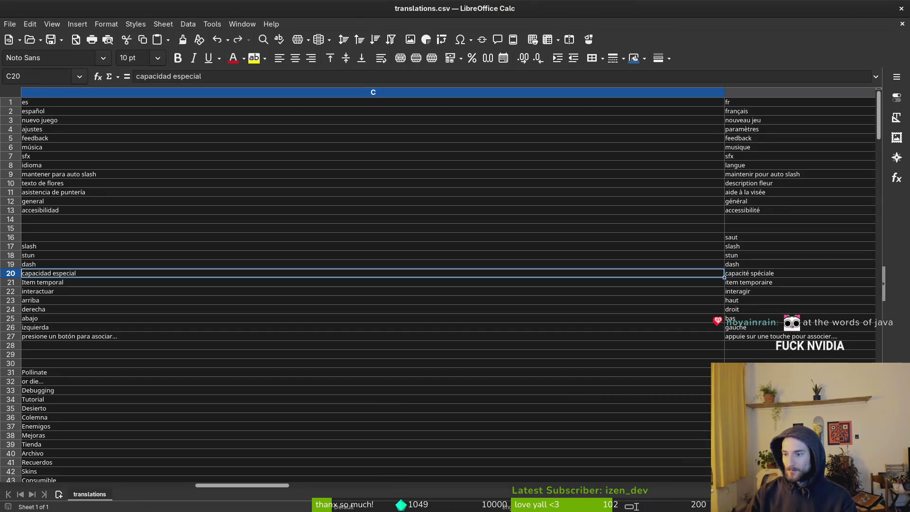
# Shift the Calc window aside and back, then close the Steam library window
pyautogui.moveTo(801, 15); pyautogui.dragTo(785, 35)
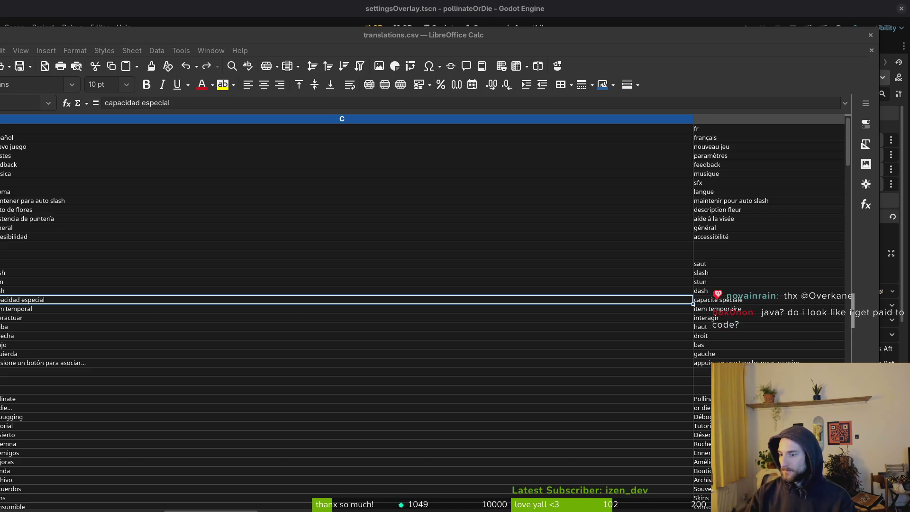
pyautogui.moveTo(760, 36)
pyautogui.mouseDown()
pyautogui.moveTo(760, 46)
pyautogui.moveTo(749, 44)
pyautogui.moveTo(732, 18)
pyautogui.moveTo(737, 5)
pyautogui.moveTo(757, 8)
pyautogui.moveTo(768, 27)
pyautogui.mouseUp()
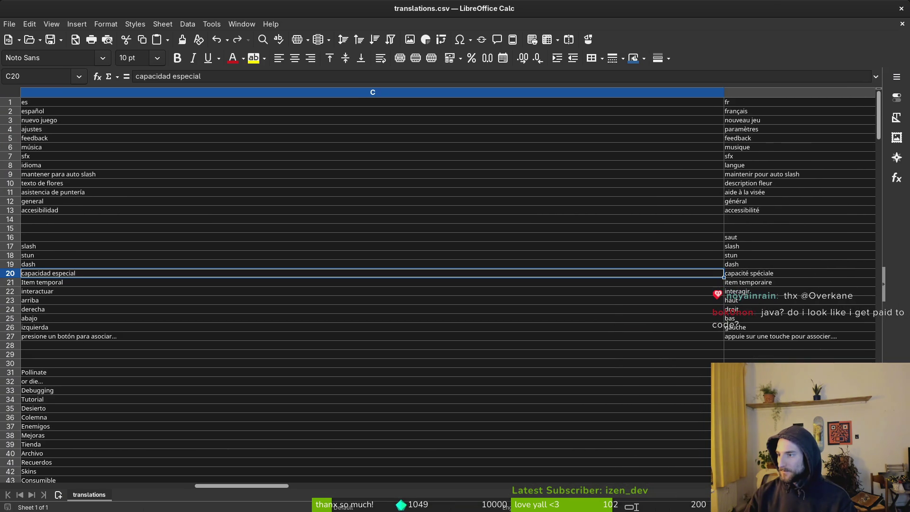
pyautogui.hotkey('alt', 'Tab')
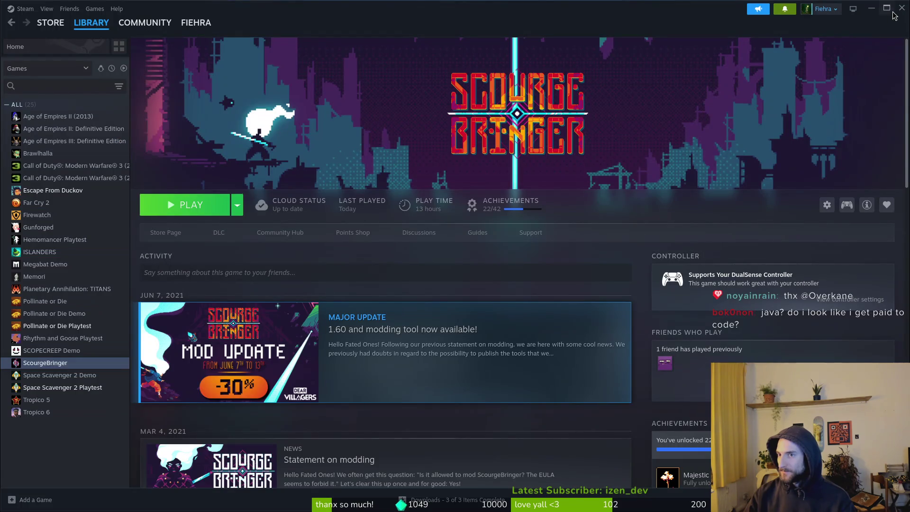
pyautogui.click(902, 8)
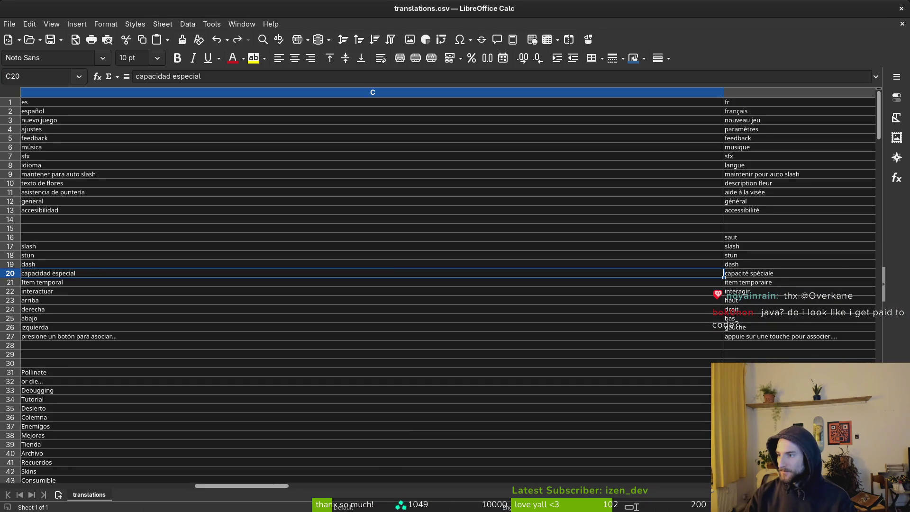
# Quit vim with :q and bring the Google Sheets translations tab forward
pyautogui.hotkey('alt', 'Tab')
pyautogui.write(':q')
pyautogui.press('Return')
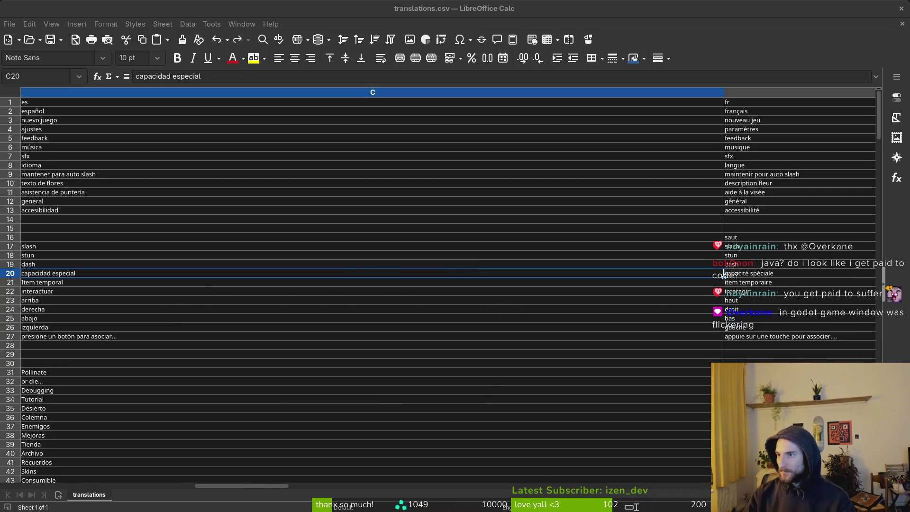
pyautogui.hotkey('alt', 'Tab')
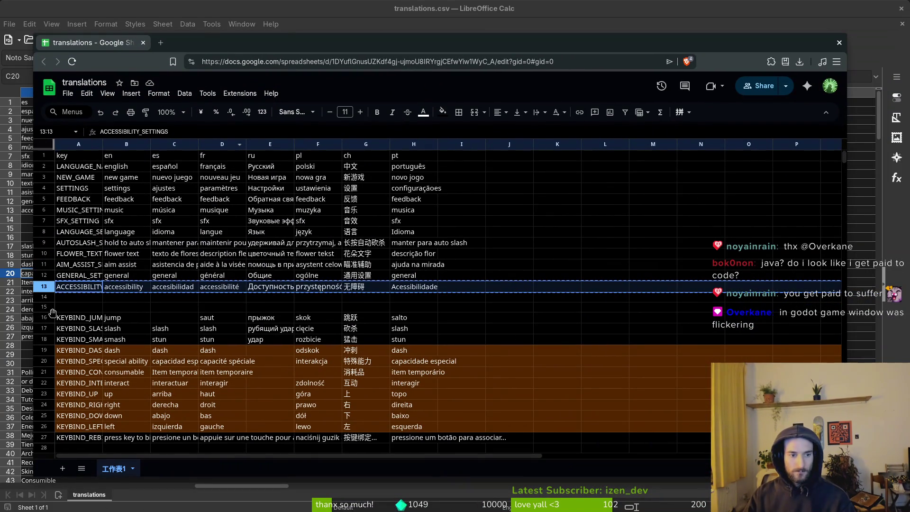
# Insert an empty row 12 above GENERAL_SETTINGS
pyautogui.click(81, 290)
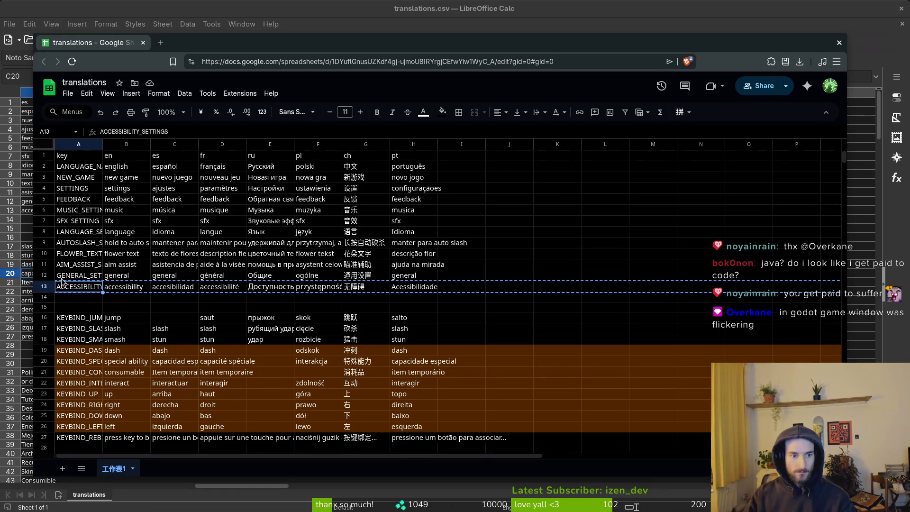
pyautogui.rightClick(47, 274)
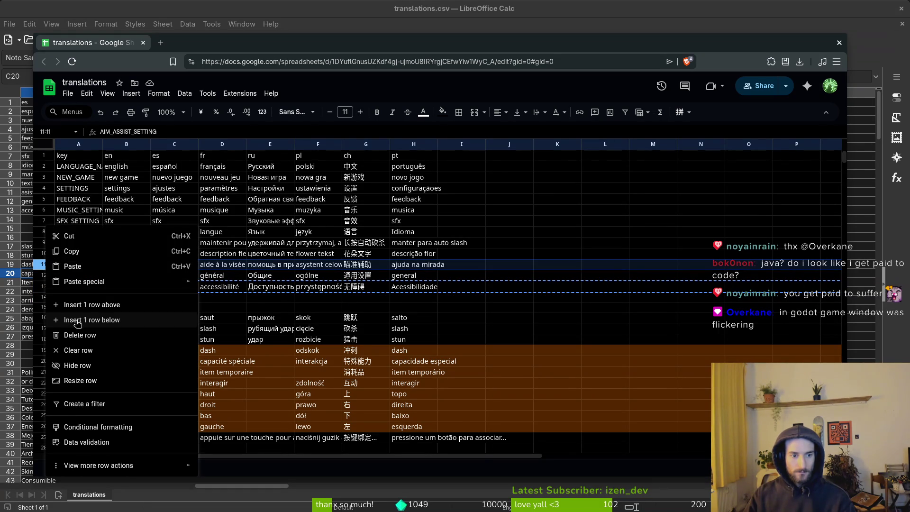
pyautogui.click(78, 322)
# Fill row 12 with key SCREENSHAKE_SETTING and English label screenshake, then launch ScourgeBringer from Steam
pyautogui.click(66, 274)
pyautogui.write('SCREENSHAKE_SETTIN')
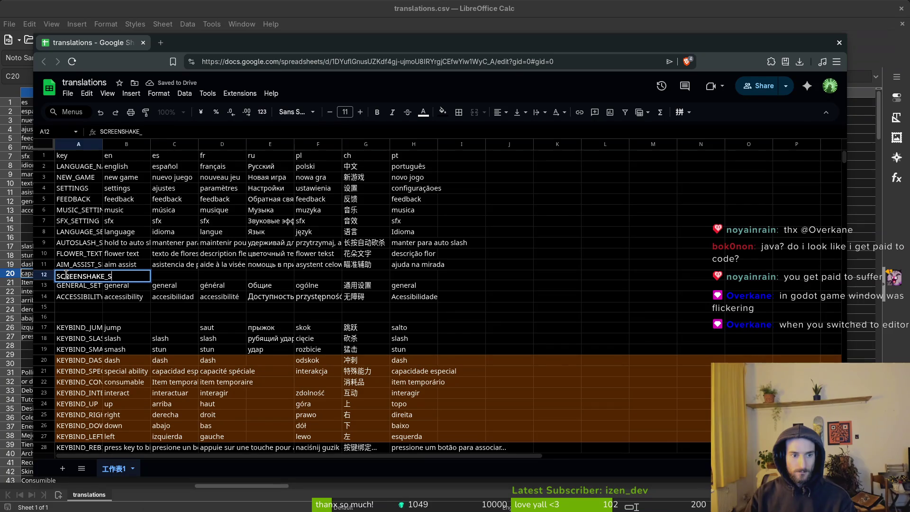
pyautogui.write('G')
pyautogui.press('Return')
pyautogui.press('Up')
pyautogui.press('Right')
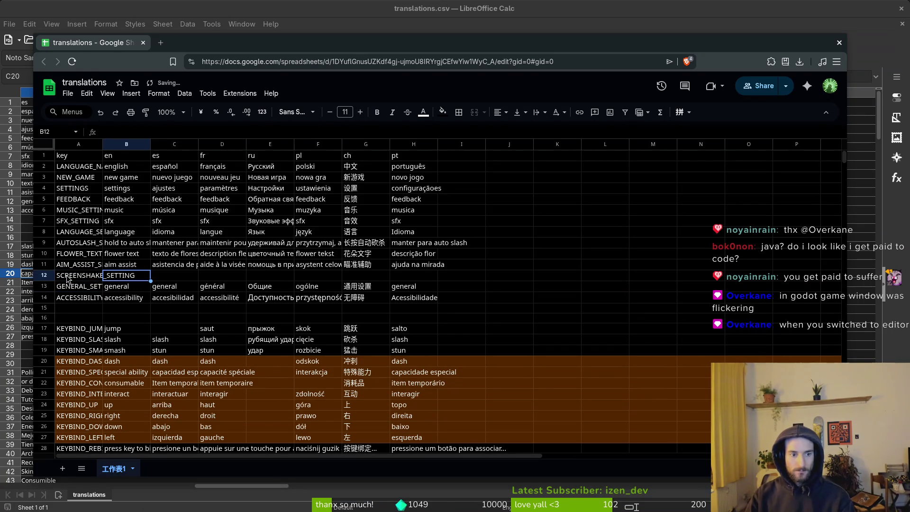
pyautogui.write('screensha')
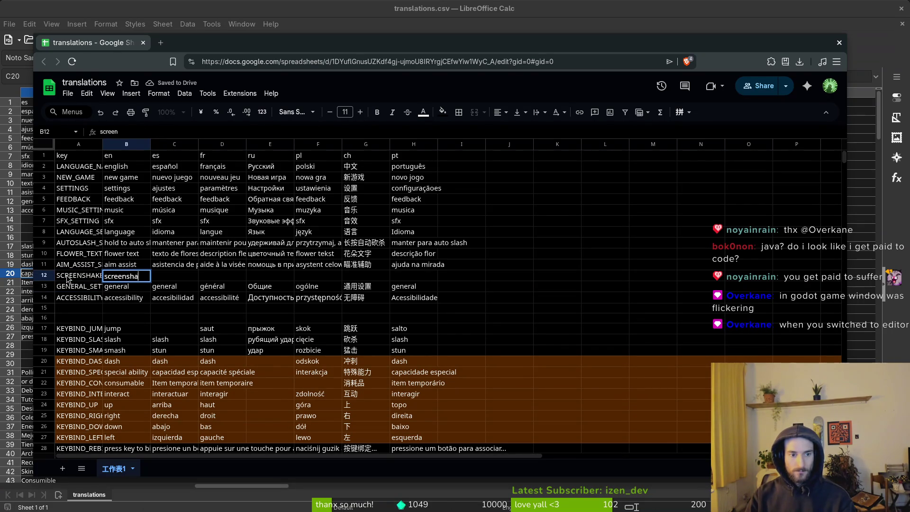
pyautogui.write('ke')
pyautogui.press('Return')
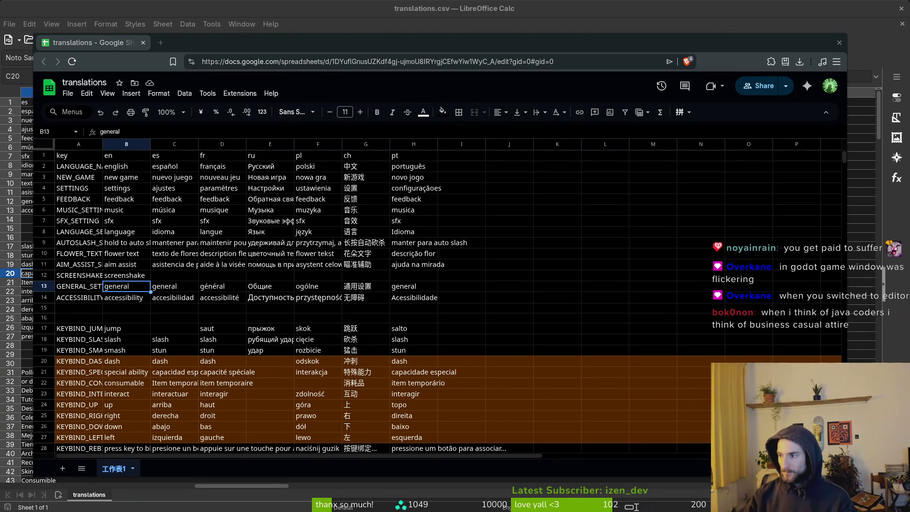
pyautogui.press('super')
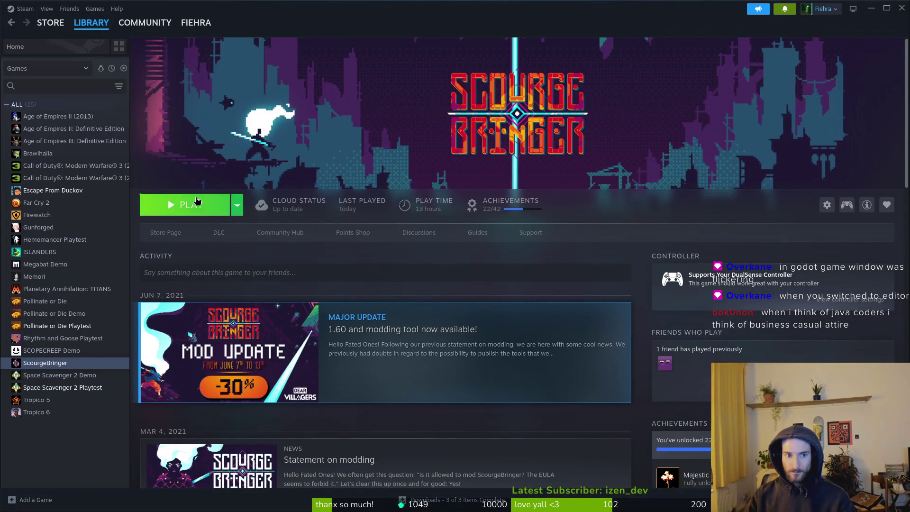
pyautogui.click(178, 201)
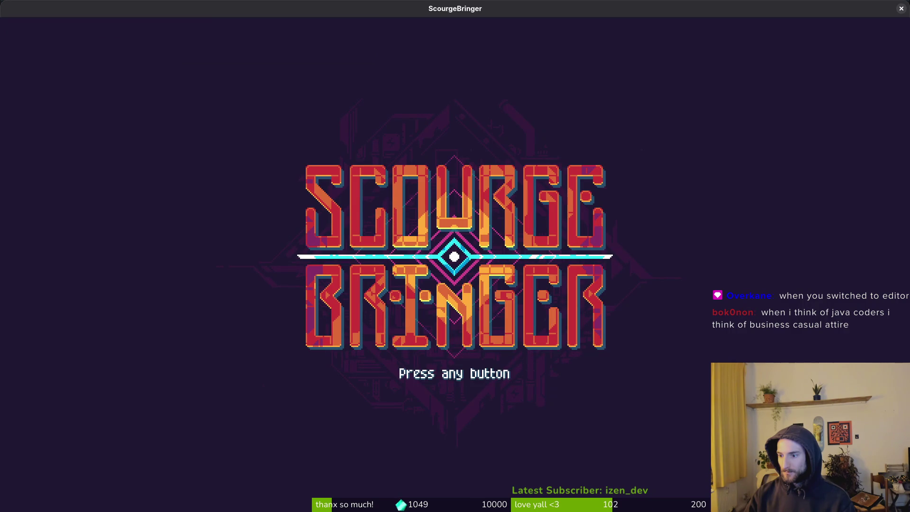
# Skip ScourgeBringer's title screen and window it, then briefly run and close the game from Godot
pyautogui.press('Return')
pyautogui.moveTo(539, 4)
pyautogui.mouseDown()
pyautogui.moveTo(490, 52)
pyautogui.moveTo(549, 25)
pyautogui.mouseUp()
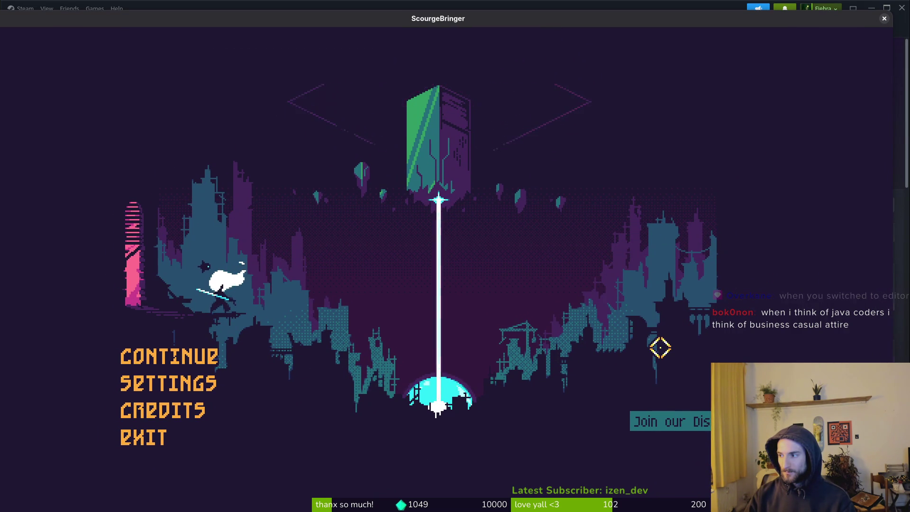
pyautogui.hotkey('alt', 'Tab')
pyautogui.click(747, 28)
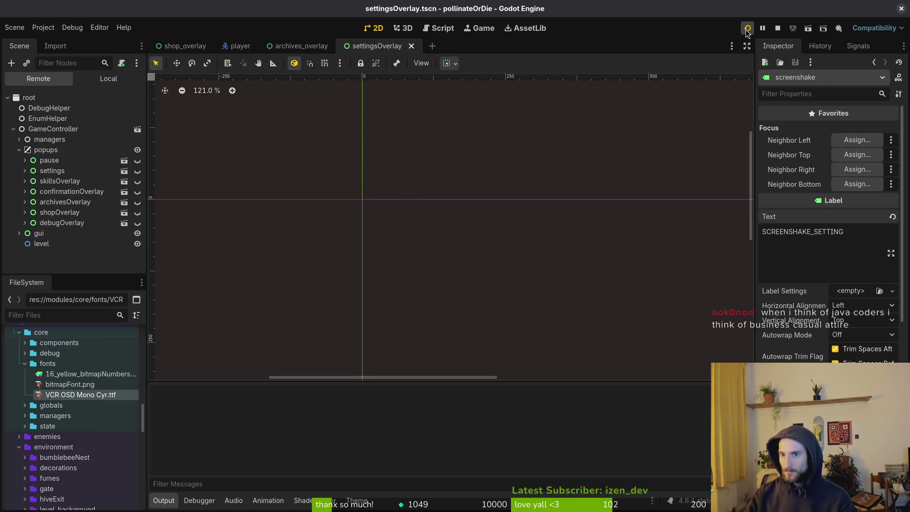
pyautogui.press('F8')
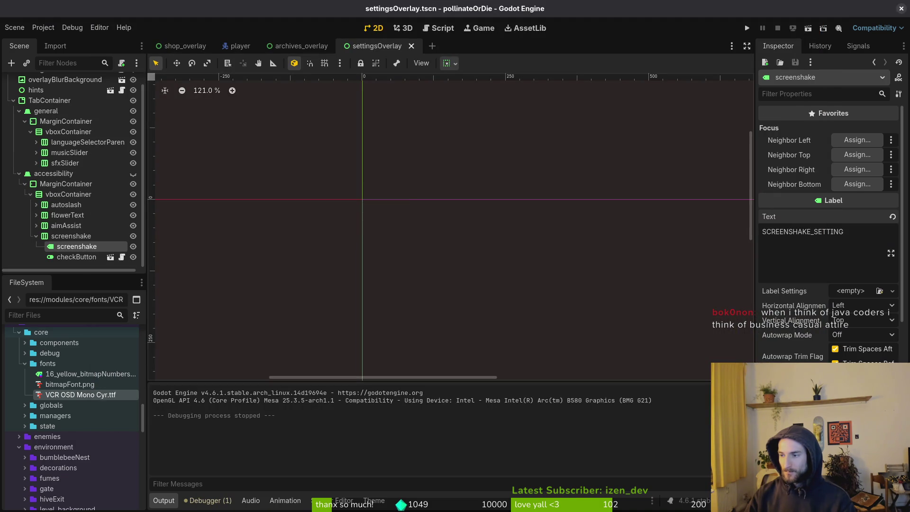
pyautogui.hotkey('alt', 'Tab')
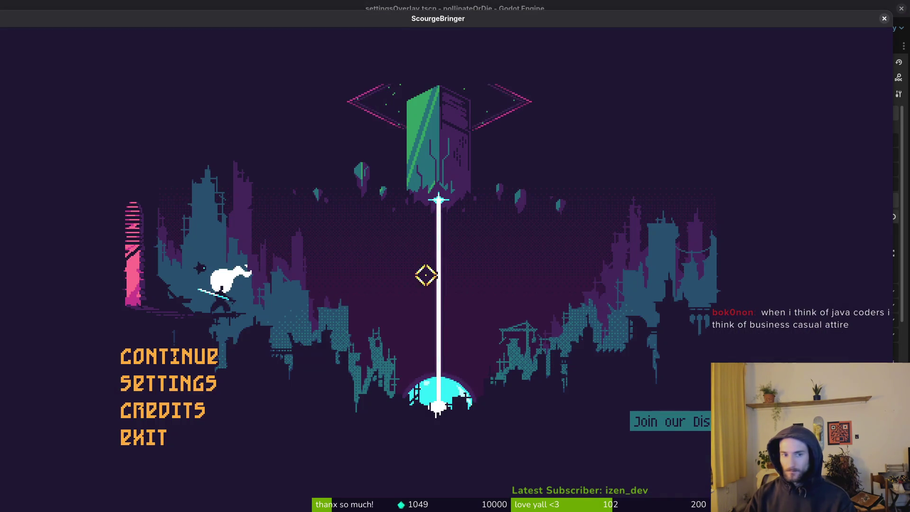
# In the game's settings, cycle the language through French, Italian and Spanish to Russian
pyautogui.click(197, 382)
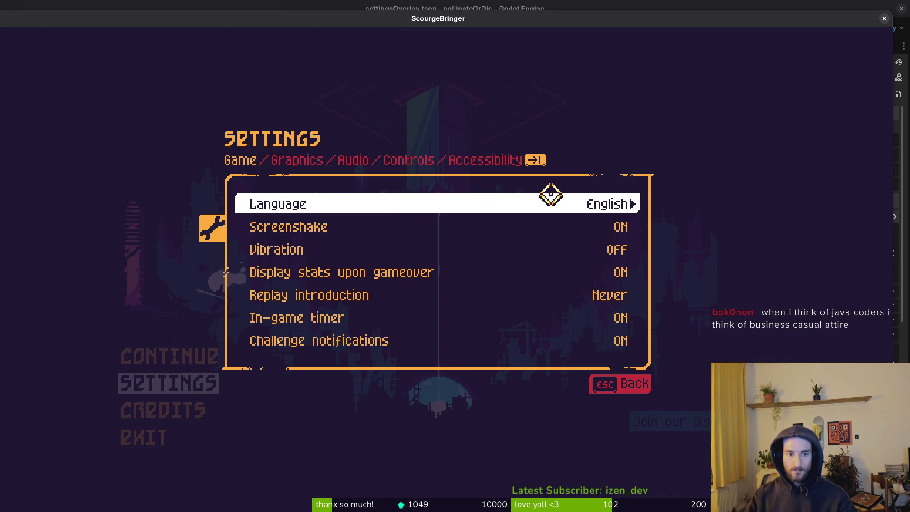
pyautogui.click(635, 204)
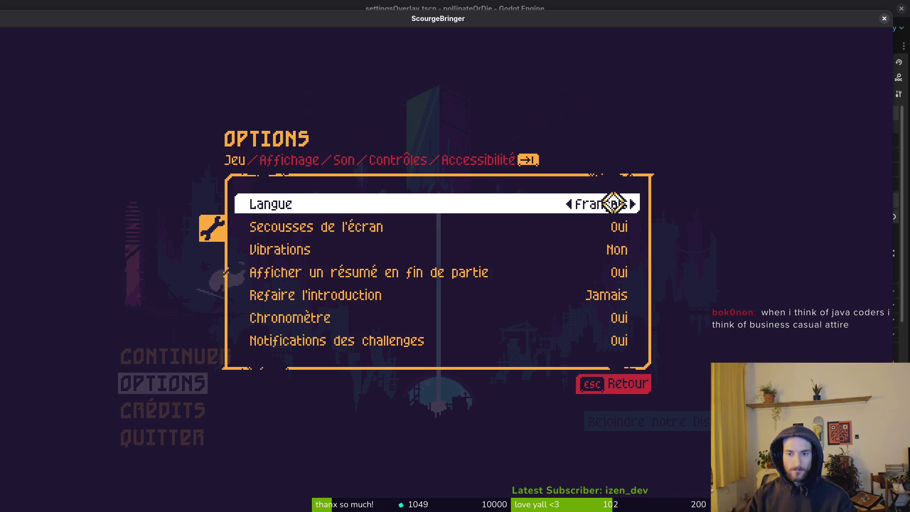
pyautogui.click(638, 204)
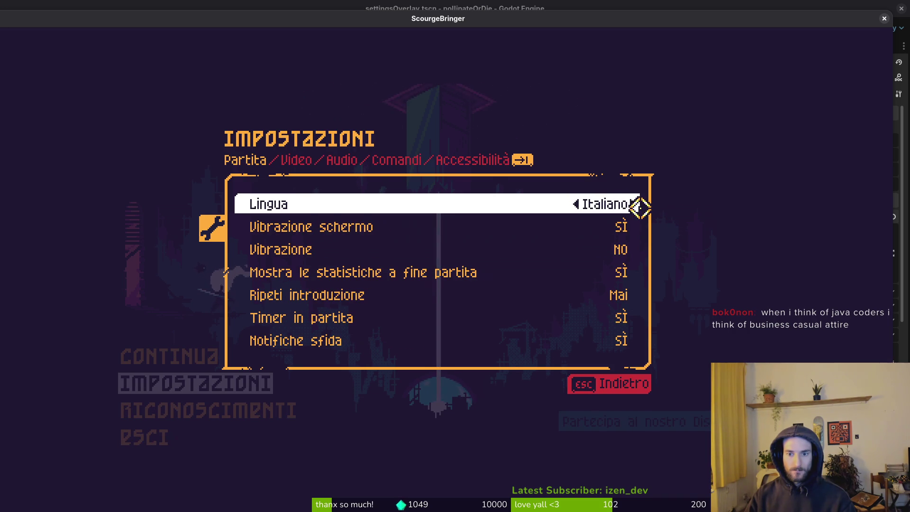
pyautogui.click(636, 204)
pyautogui.click(637, 204)
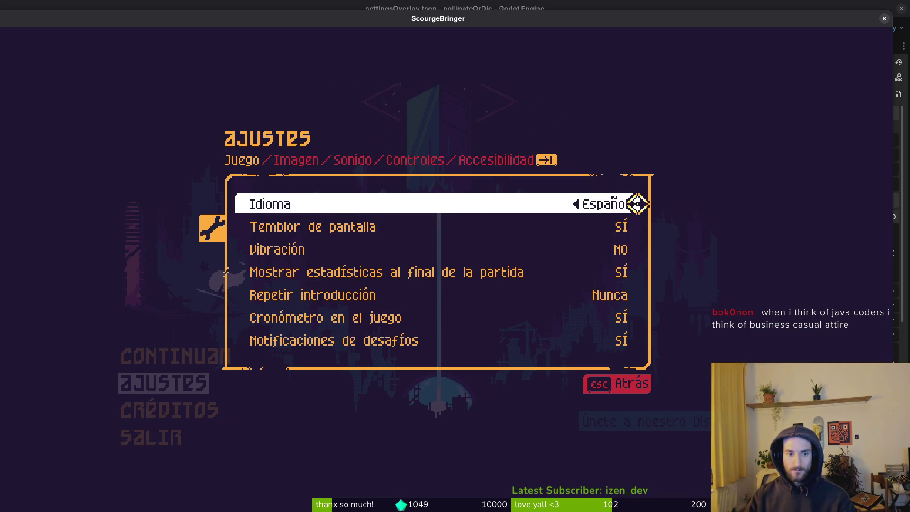
pyautogui.click(638, 204)
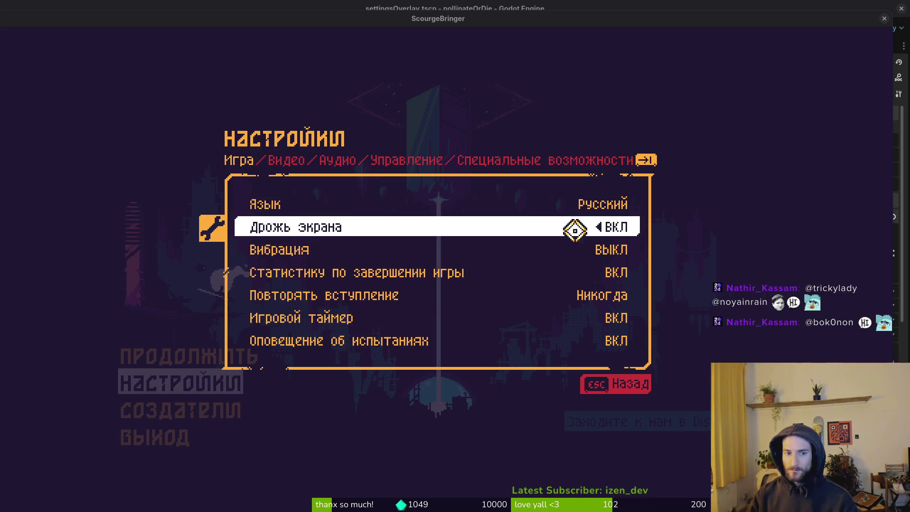
pyautogui.click(576, 204)
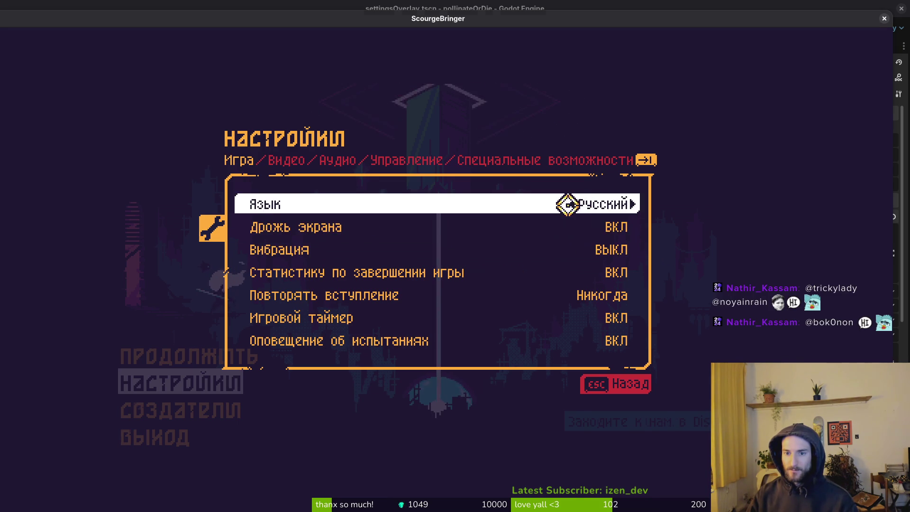
pyautogui.click(636, 204)
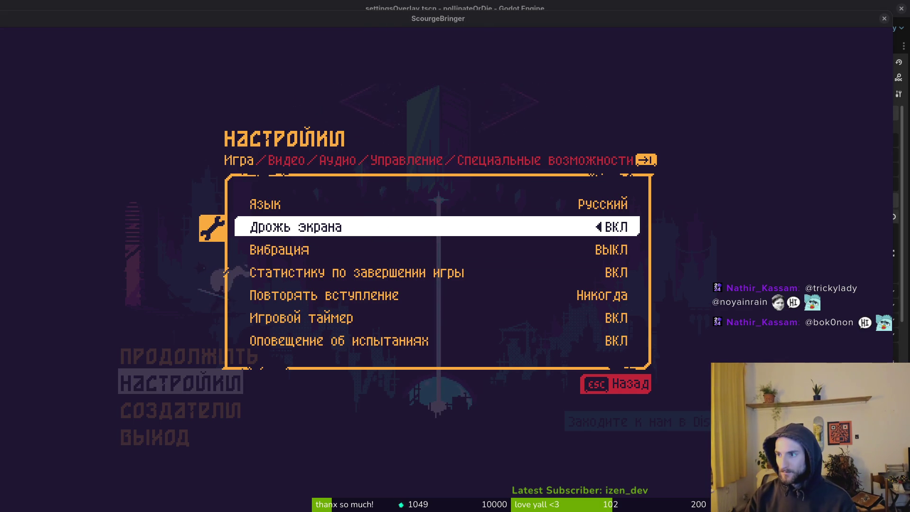
pyautogui.hotkey('alt', 'Tab')
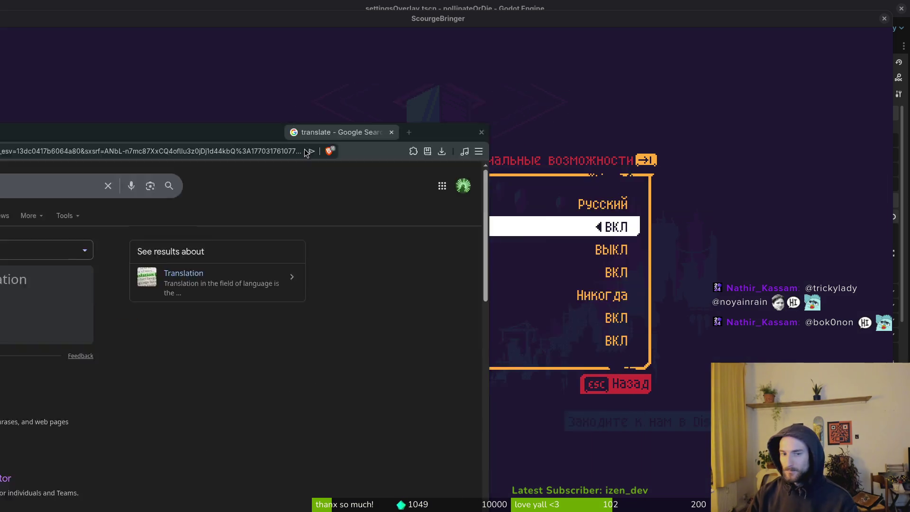
# Translate screenshake into Russian in Google's translator
pyautogui.write('screenshake')
pyautogui.press('Return')
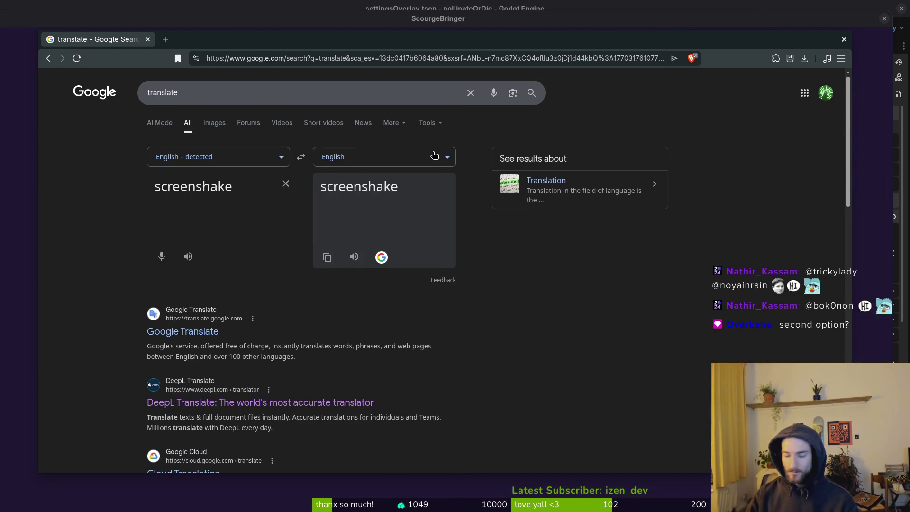
pyautogui.click(377, 155)
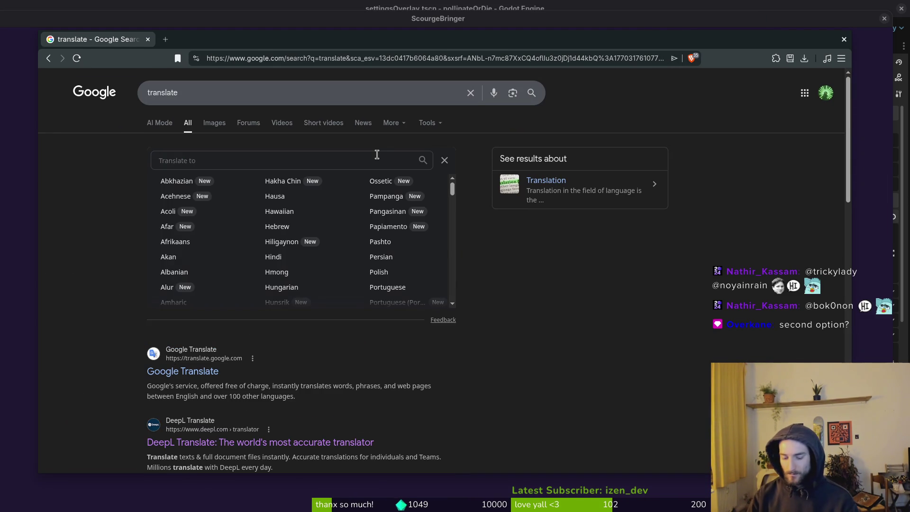
pyautogui.write('rus')
pyautogui.press('Return')
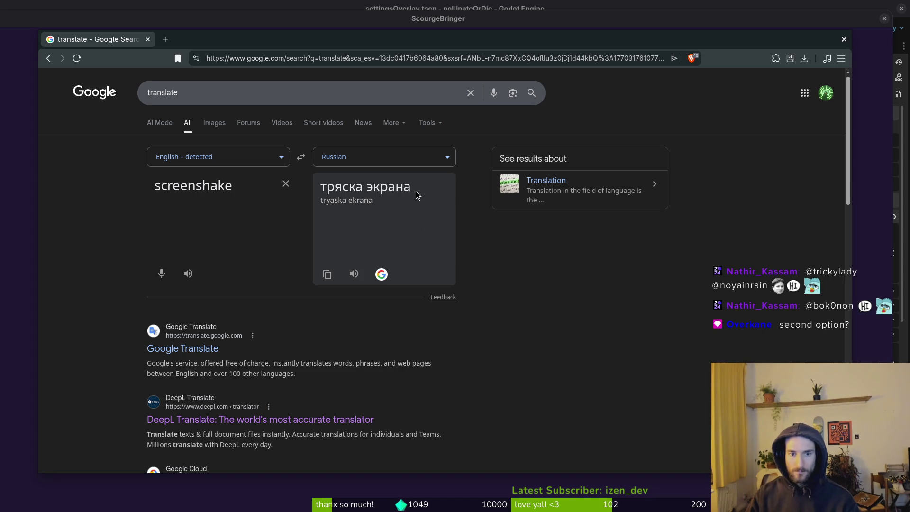
# Compare the translation with the game's Russian settings, returning to its general options list
pyautogui.hotkey('alt', 'Tab')
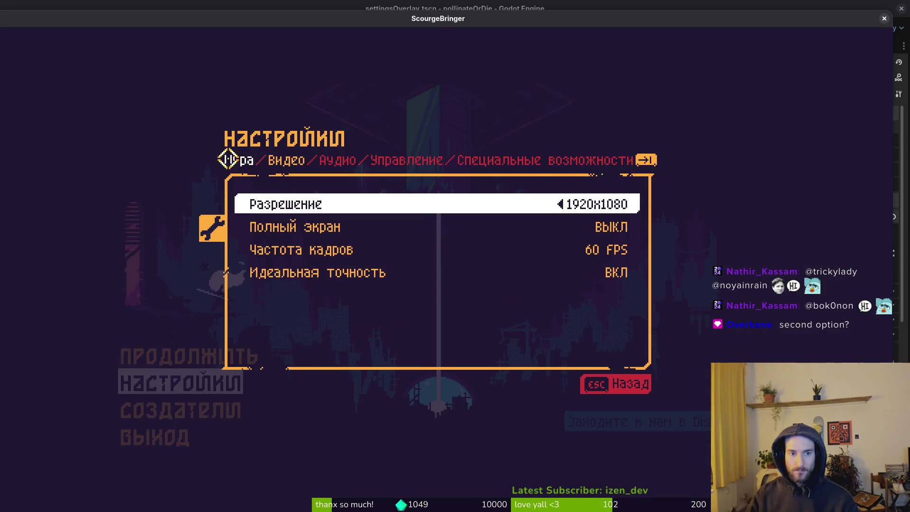
pyautogui.click(218, 160)
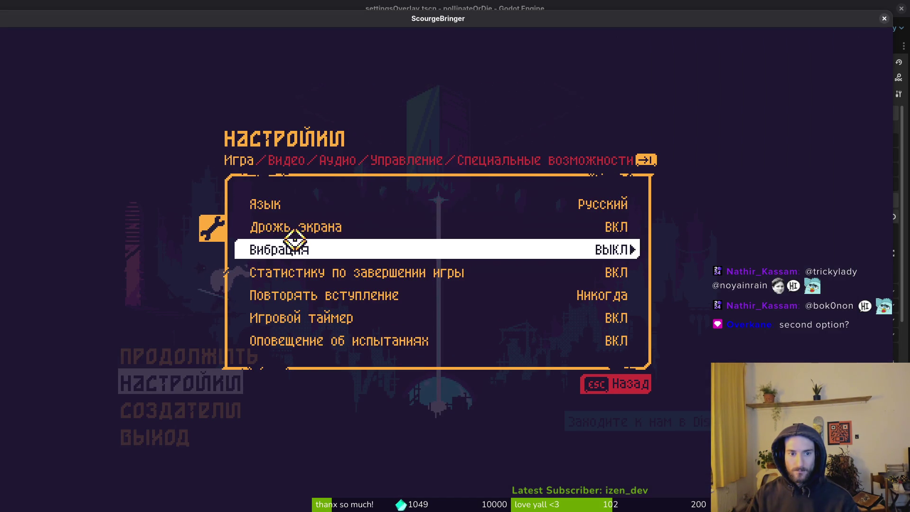
pyautogui.hotkey('alt', 'Tab')
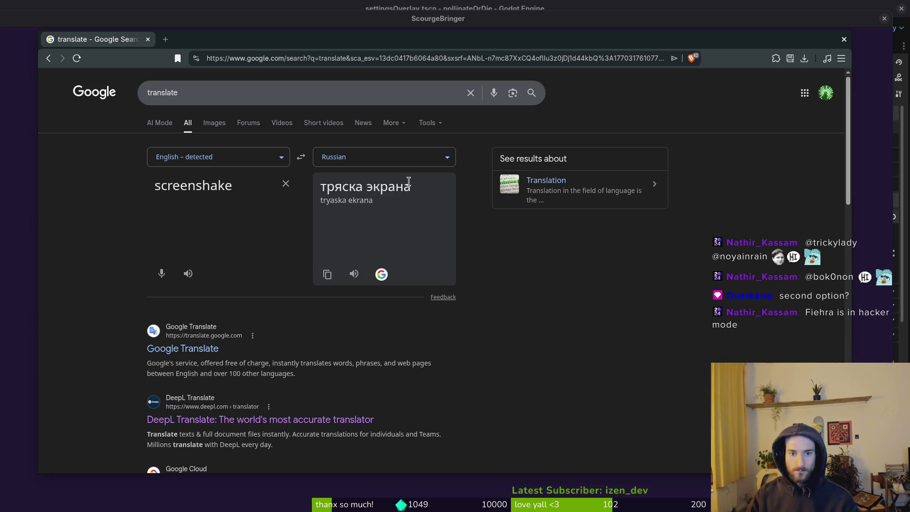
pyautogui.hotkey('alt', 'Tab')
pyautogui.click(237, 161)
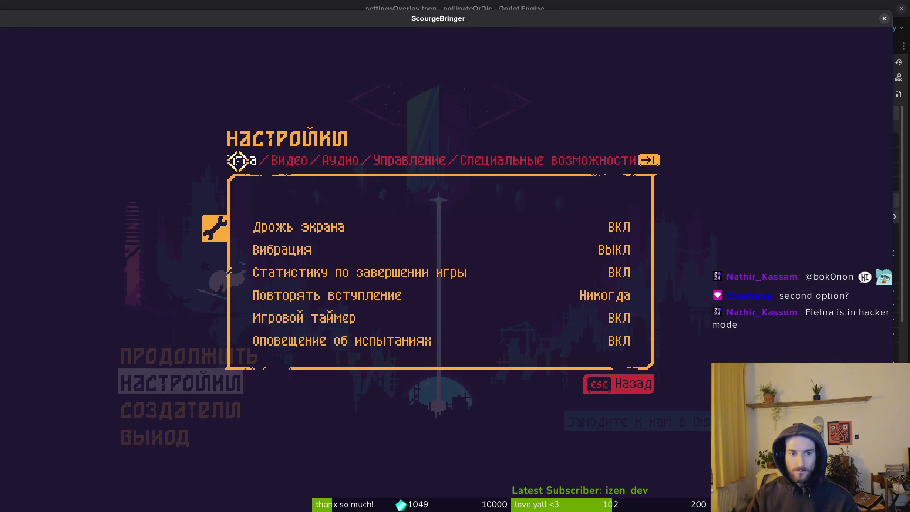
pyautogui.press('Tab')
pyautogui.press('Tab')
pyautogui.press('Tab')
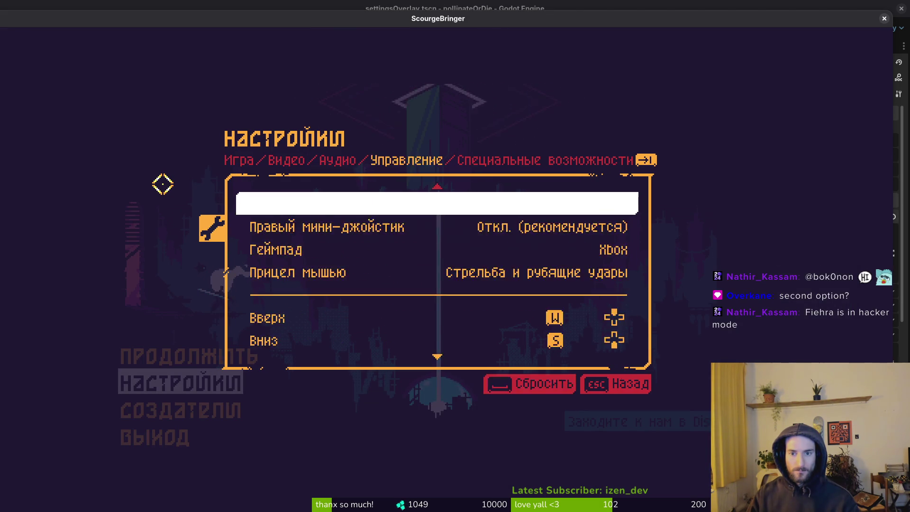
# Show the Russian options listing Дрожь экрана, then select screenshake back in the translator
pyautogui.press('Tab')
pyautogui.press('Tab')
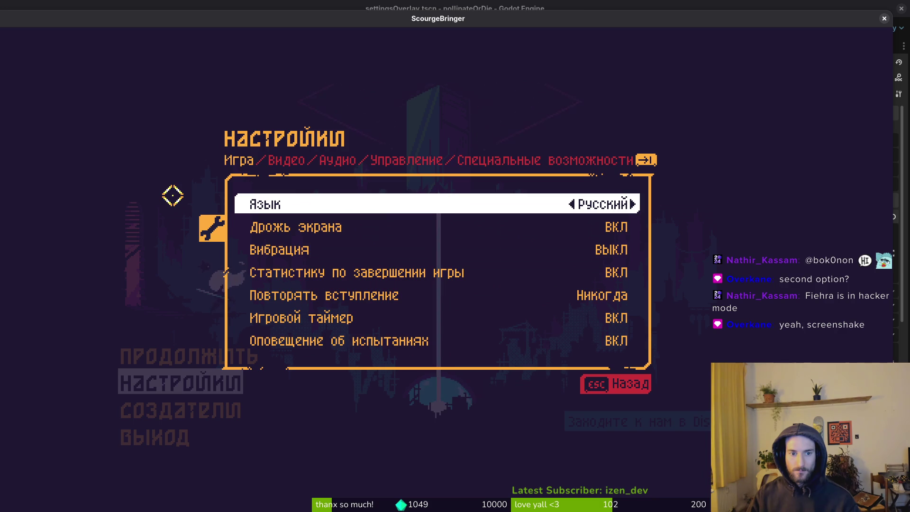
pyautogui.hotkey('shift', 'Tab')
pyautogui.hotkey('shift', 'Tab')
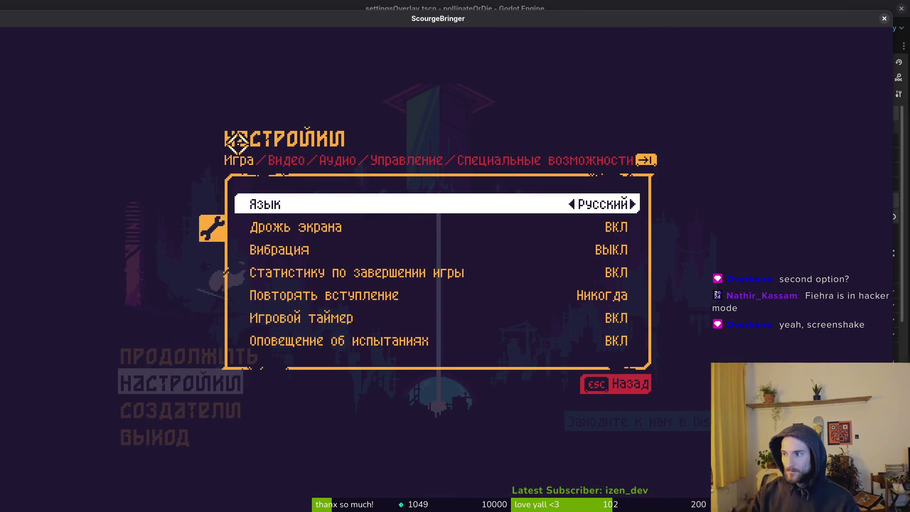
pyautogui.hotkey('shift', 'Tab')
pyautogui.hotkey('shift', 'Tab')
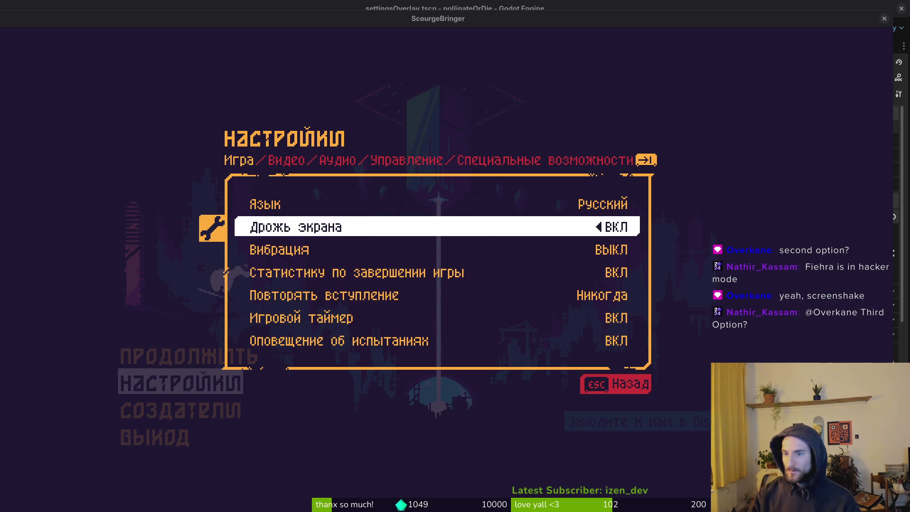
pyautogui.hotkey('alt', 'Tab')
pyautogui.tripleClick(251, 184)
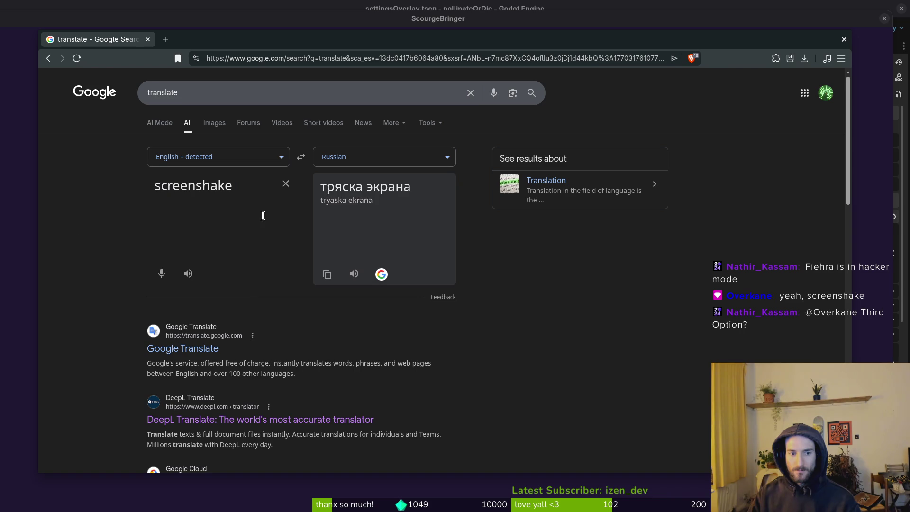
# Remove the stray empty line after 'screenshake' in the translator's source text
pyautogui.click(253, 184)
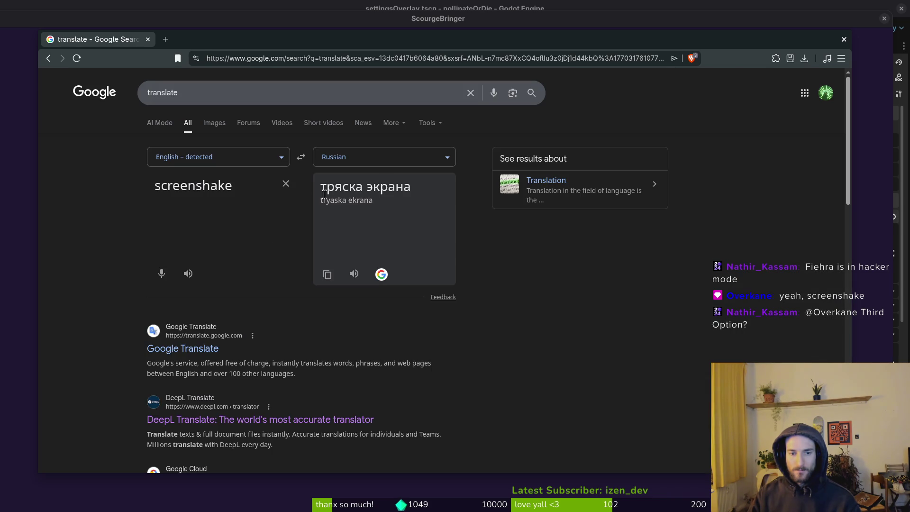
pyautogui.tripleClick(267, 185)
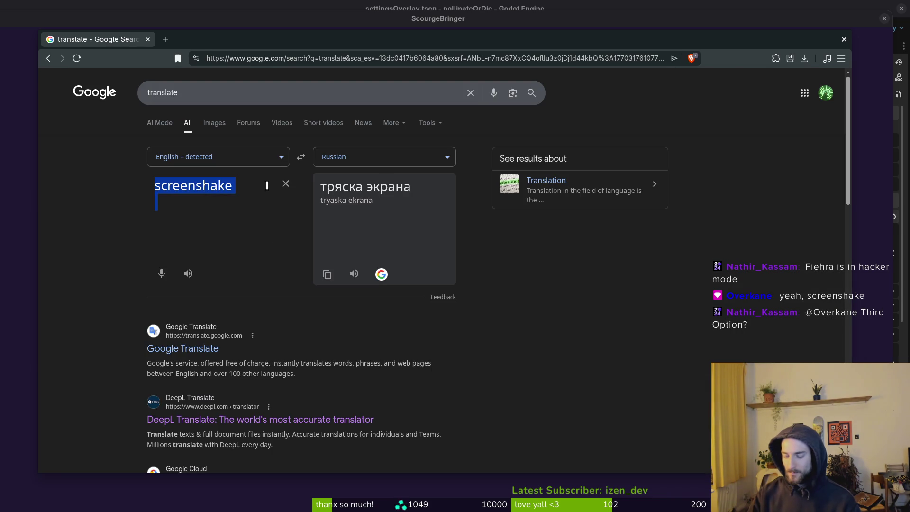
pyautogui.press('Right')
pyautogui.press('BackSpace')
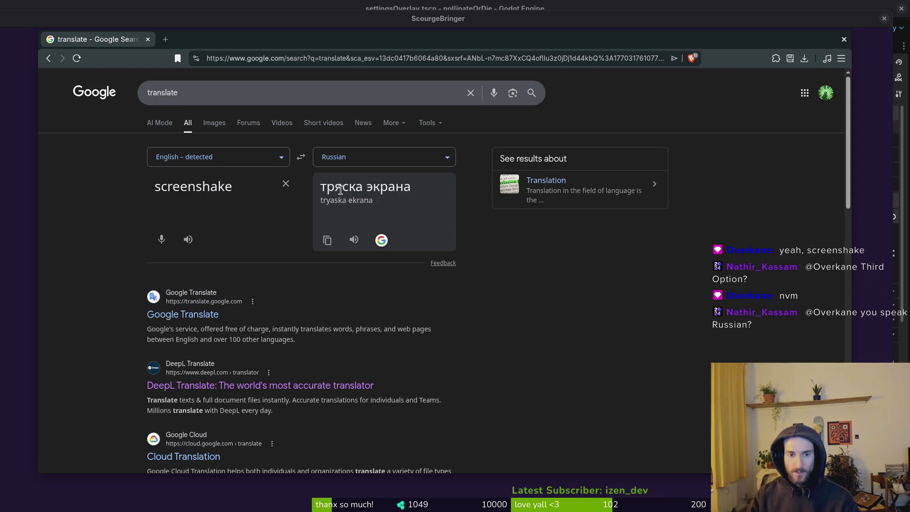
# Compare the translation тряска with the game's Дрожь экрана label, then return to the Perplexity screenshake thread
pyautogui.doubleClick(354, 186)
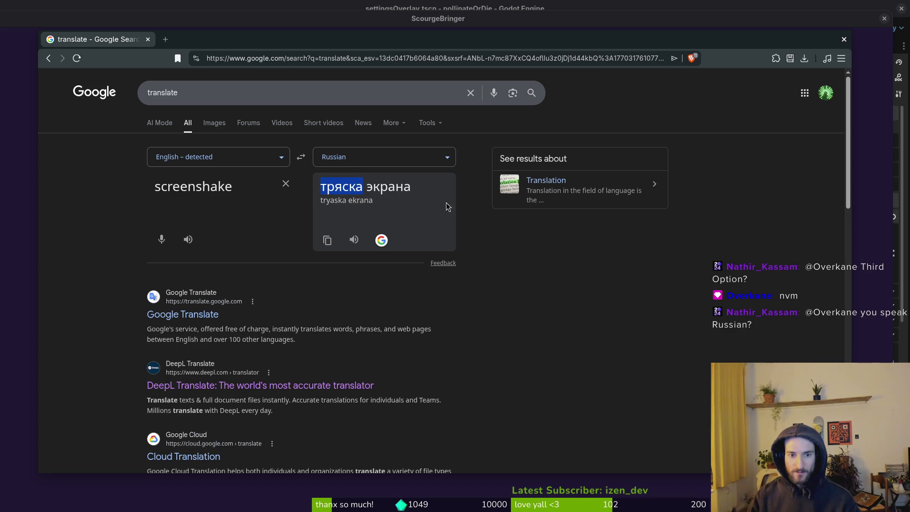
pyautogui.hotkey('alt', 'Tab')
pyautogui.click(236, 158)
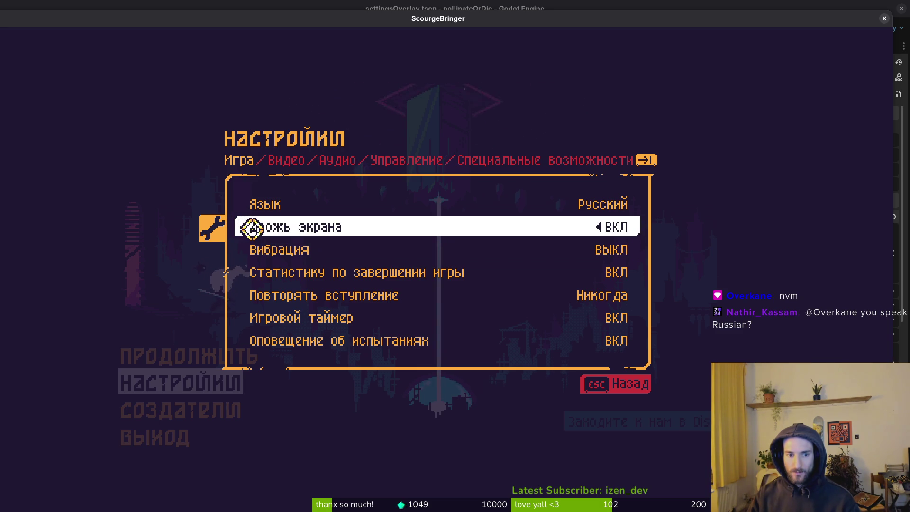
pyautogui.hotkey('alt', 'Tab')
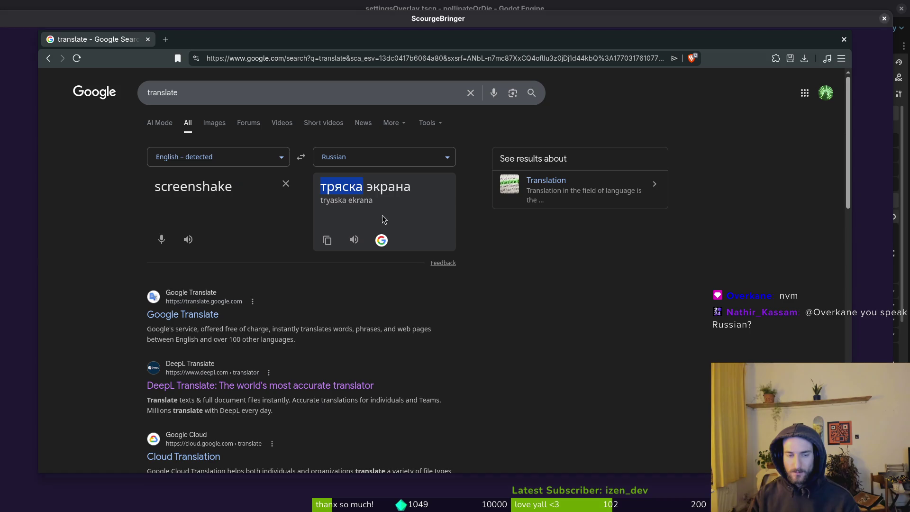
pyautogui.hotkey('ctrl', 'shift', 't')
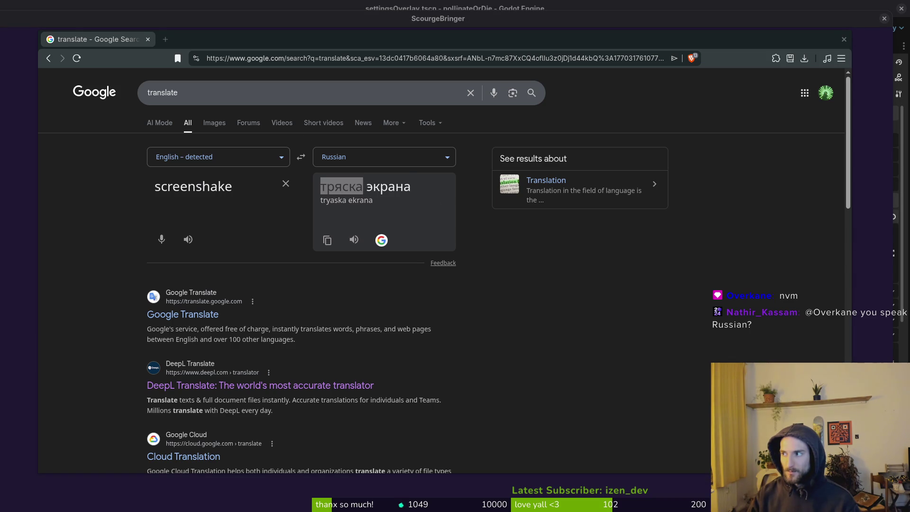
pyautogui.click(389, 436)
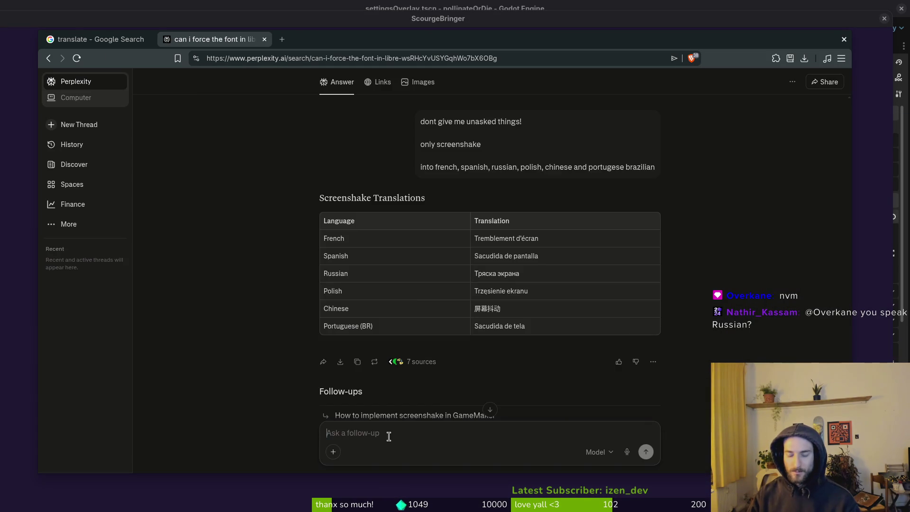
# Ask Perplexity whether Russian has a different word for screenshake and compare its answer with Google's
pyautogui.write('tehre should be a different wor')
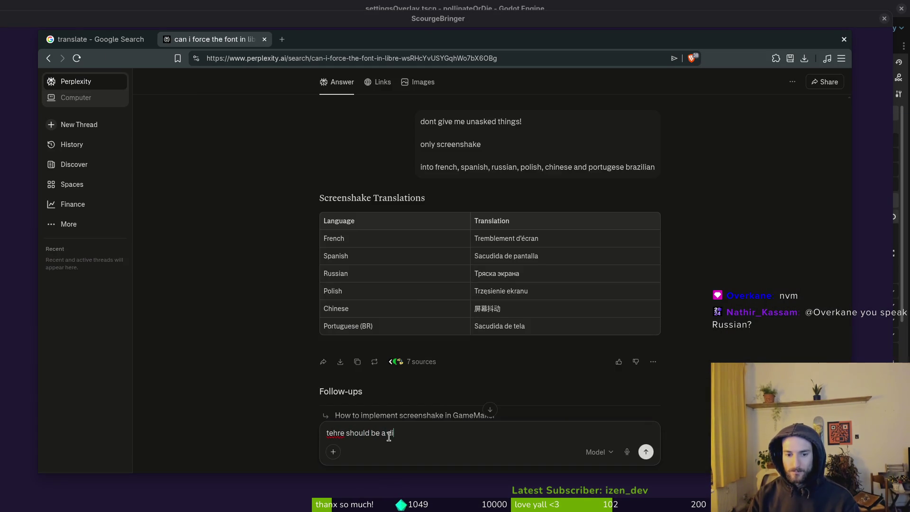
pyautogui.write('d for scsre')
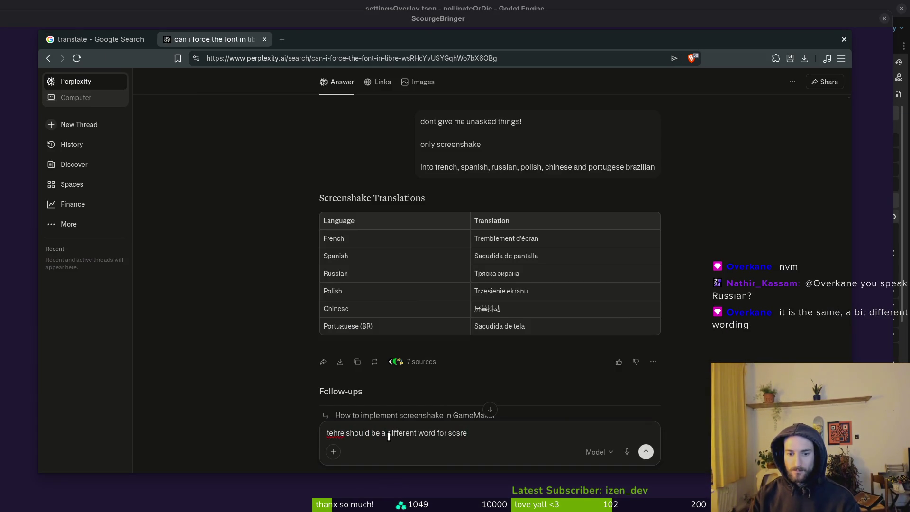
pyautogui.write('nshake in russian')
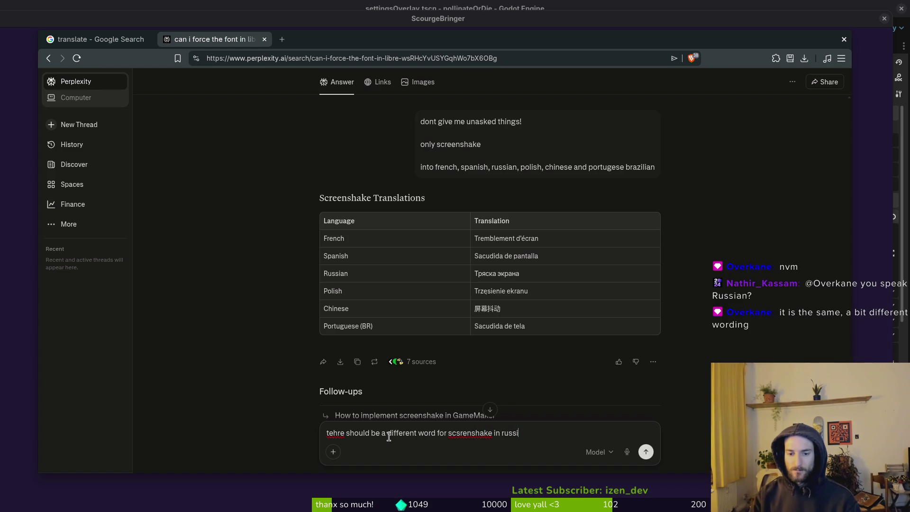
pyautogui.press('Return')
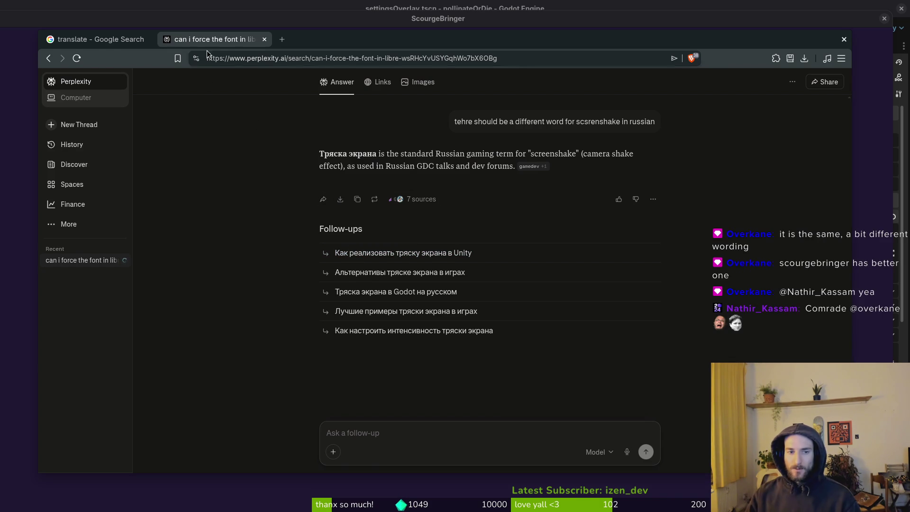
pyautogui.click(120, 39)
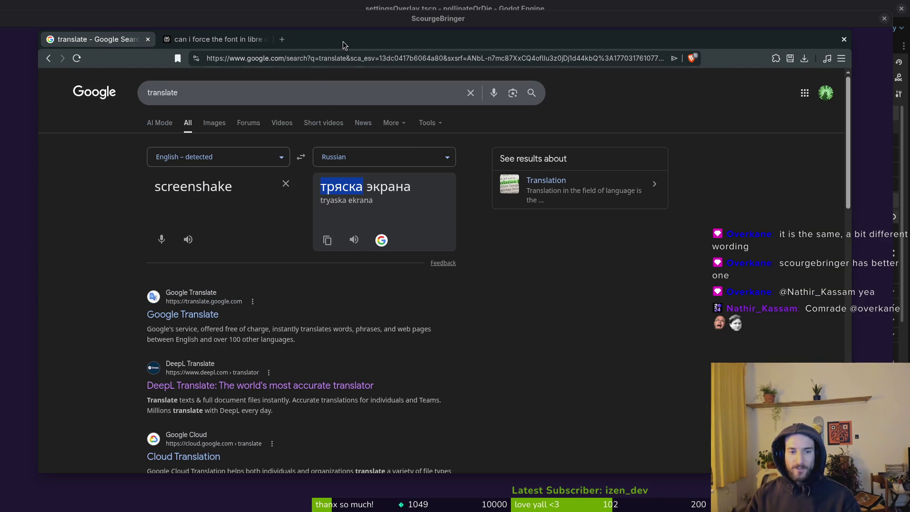
pyautogui.click(362, 190)
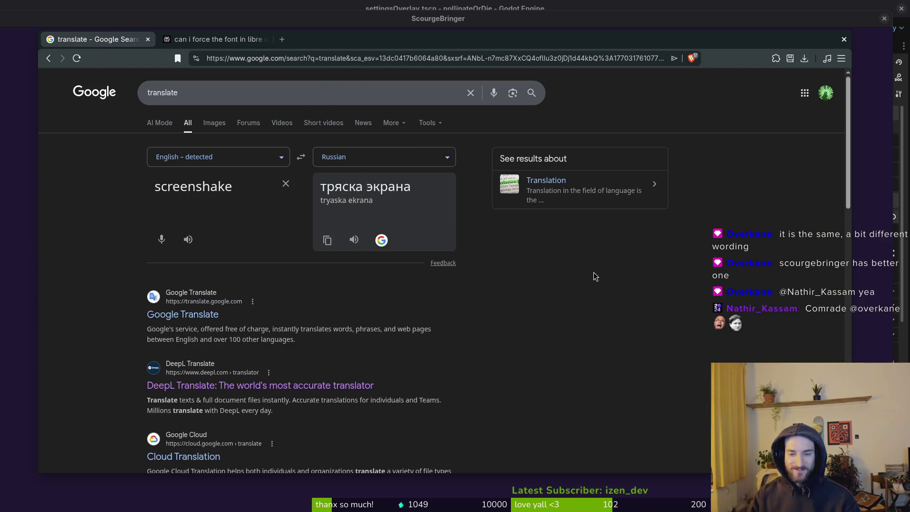
pyautogui.click(247, 40)
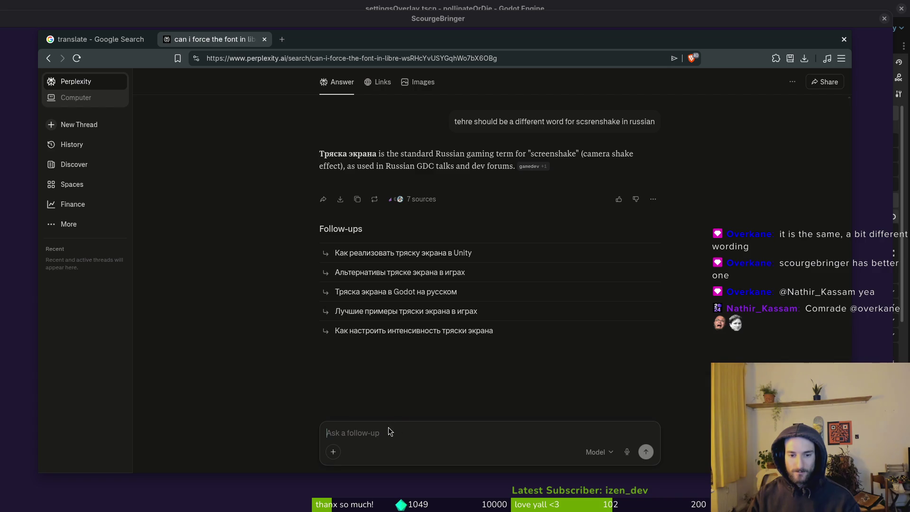
pyautogui.write('stop')
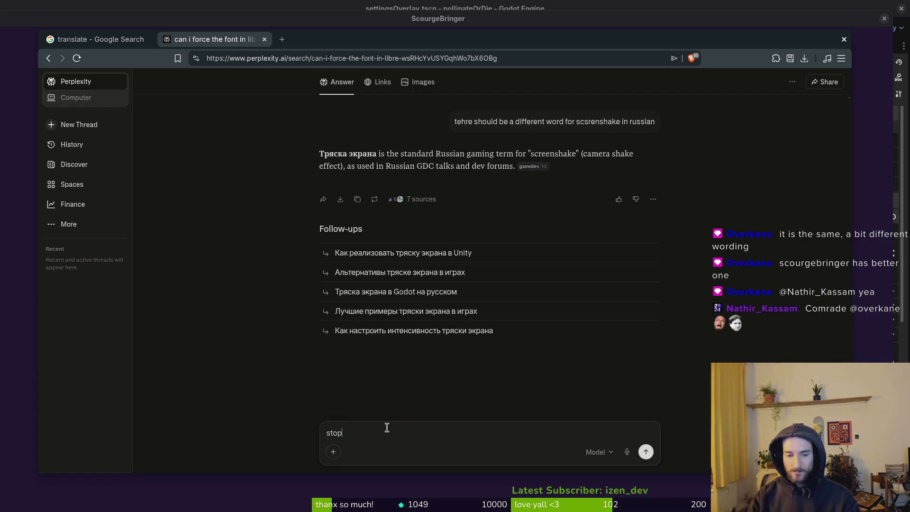
pyautogui.write('e')
pyautogui.press('Return')
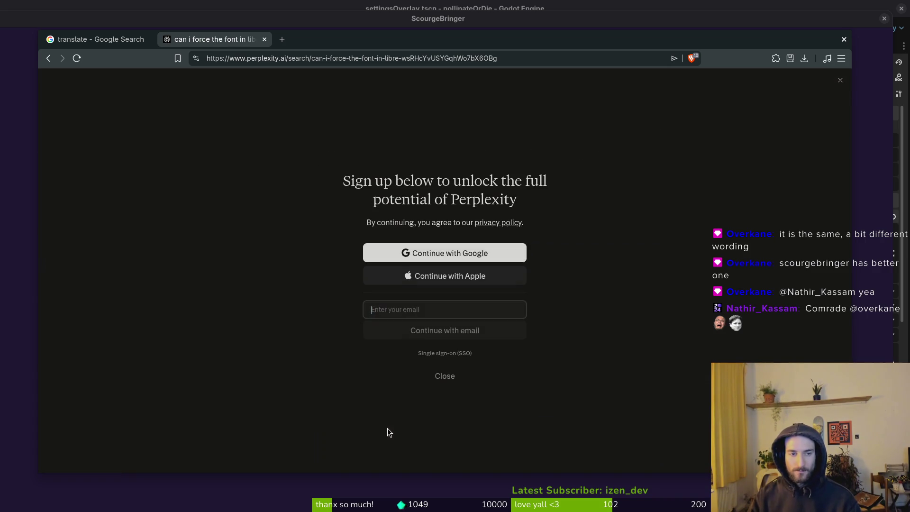
pyautogui.click(443, 376)
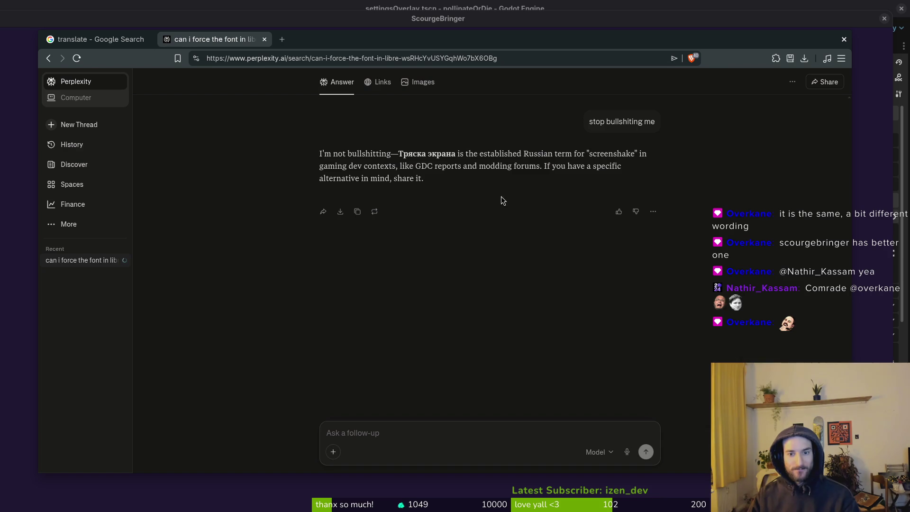
# Open scratch tabs for 'screens' and 'deep', then return to the Google translation results
pyautogui.hotkey('ctrl', 't')
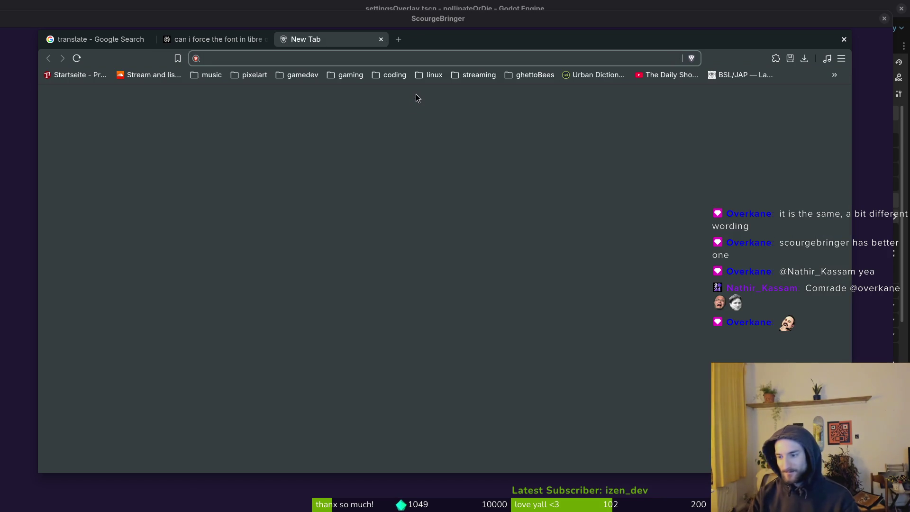
pyautogui.write('screens')
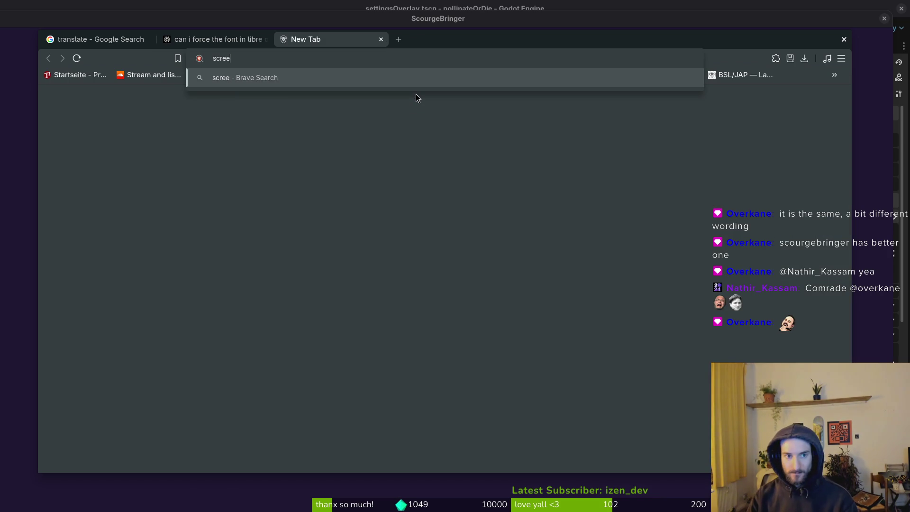
pyautogui.hotkey('ctrl', 'w')
pyautogui.hotkey('ctrl', 't')
pyautogui.write('deep')
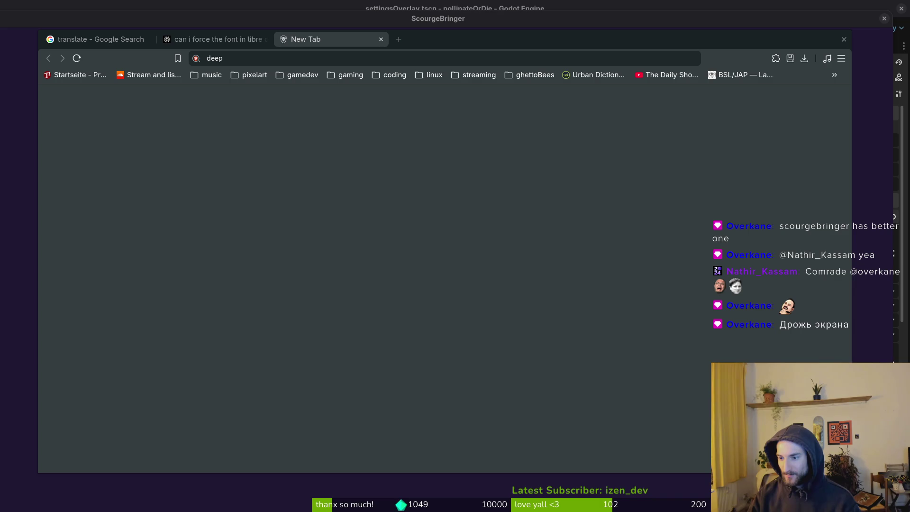
pyautogui.hotkey('ctrl', '1')
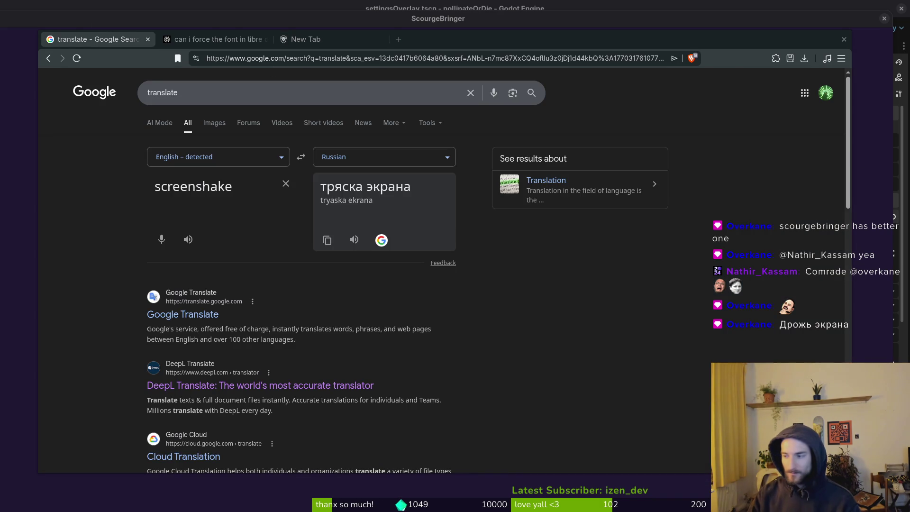
# Paste Дрожь экрана into the Russian cell E12 of the SCREENSHAKE row
pyautogui.hotkey('alt', 'Tab')
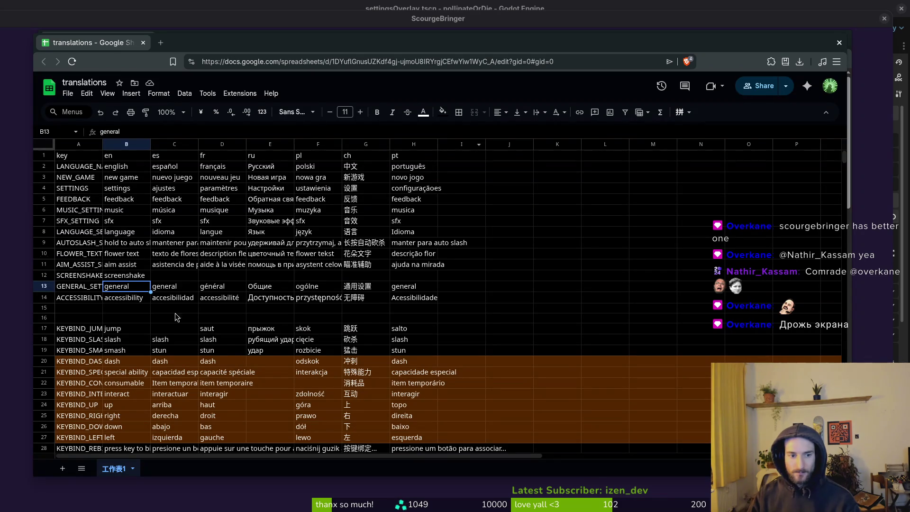
pyautogui.click(260, 275)
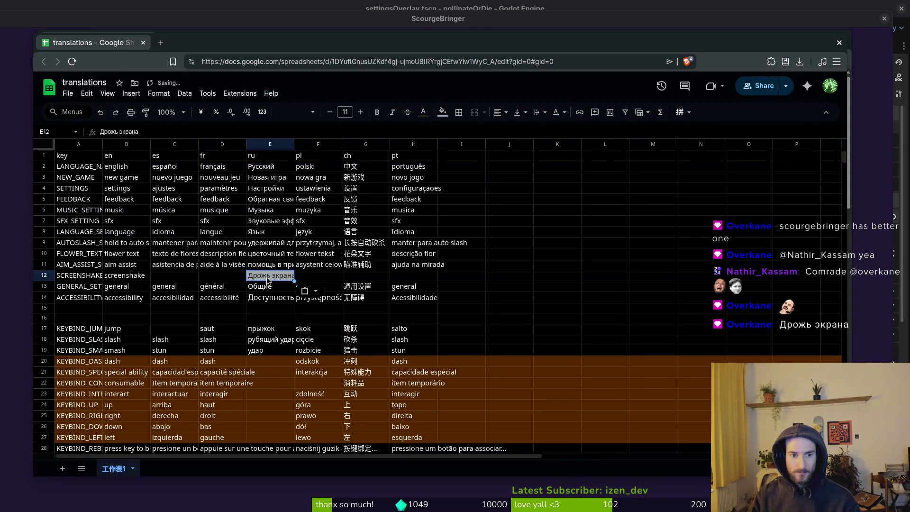
pyautogui.hotkey('ctrl', 'v')
# Reset E12's fill colour so no leftover formatting remains
pyautogui.click(285, 276)
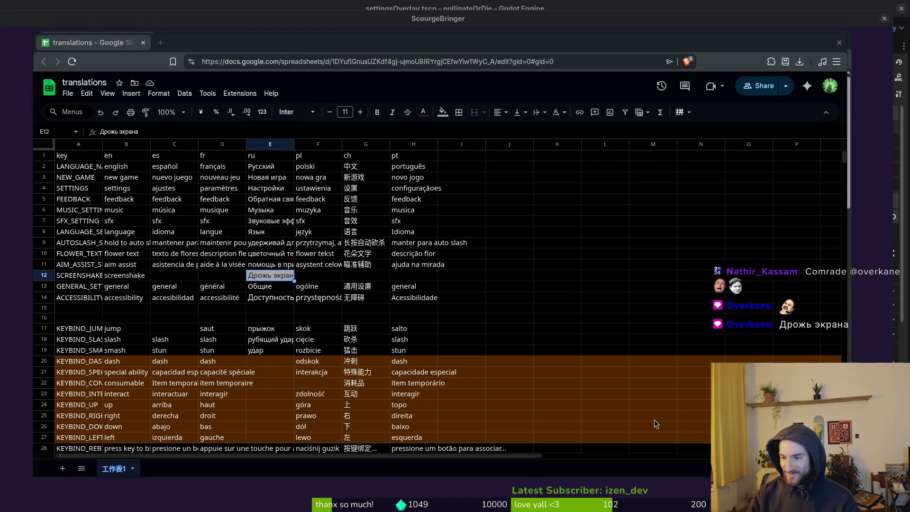
pyautogui.click(442, 113)
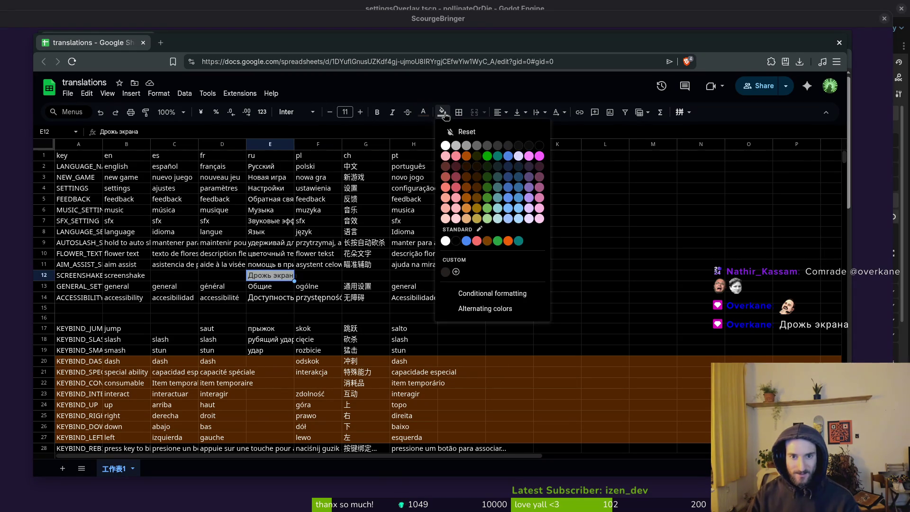
pyautogui.click(455, 132)
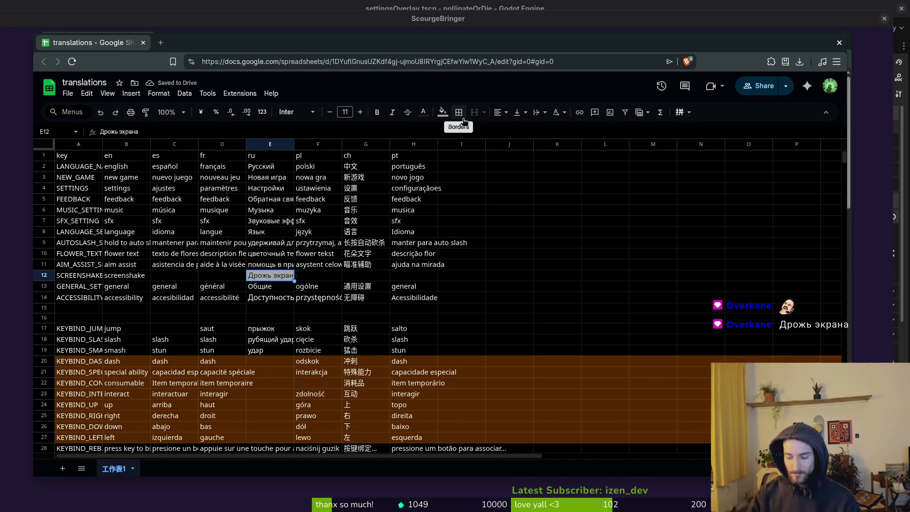
pyautogui.click(443, 112)
pyautogui.click(432, 134)
pyautogui.press('Up')
pyautogui.press('Up')
pyautogui.press('Up')
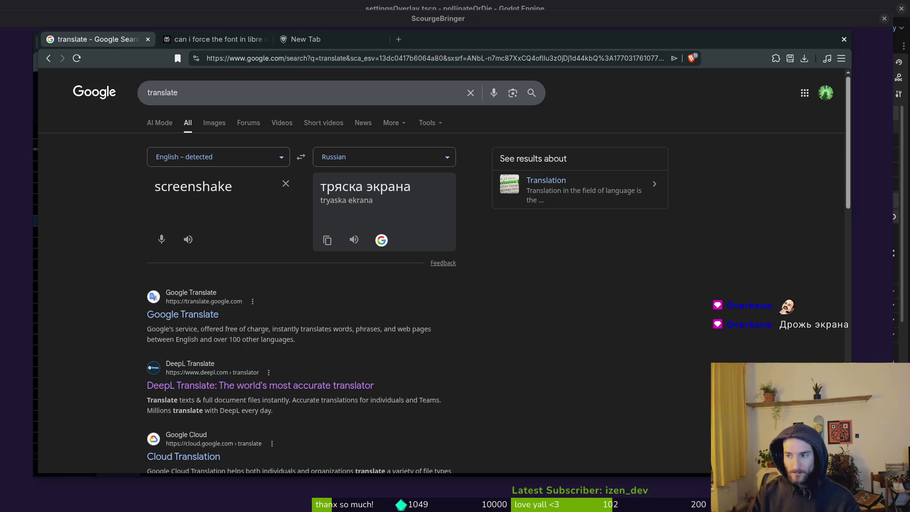
pyautogui.hotkey('alt', 'Tab')
pyautogui.doubleClick(240, 190)
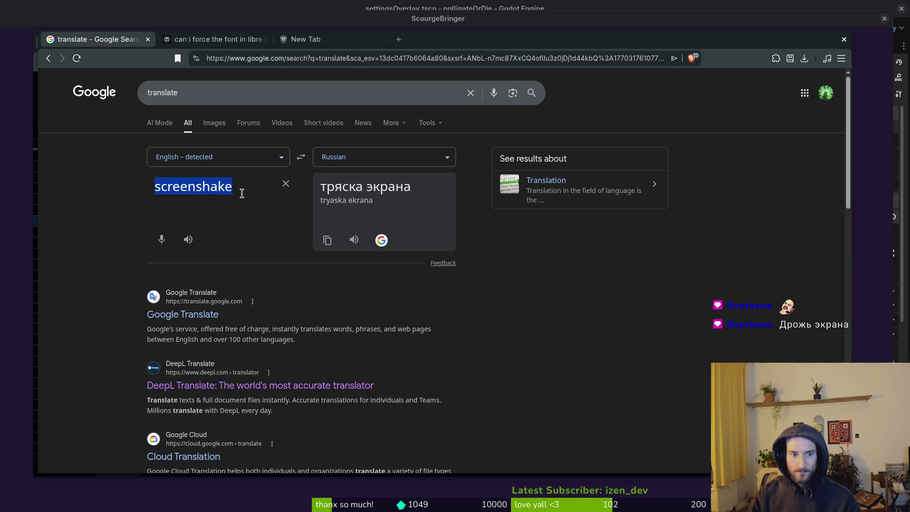
# Set the translator's target language to Polish and copy 'potrząśnięcie ekranem'
pyautogui.click(422, 160)
pyautogui.write('poli')
pyautogui.press('Return')
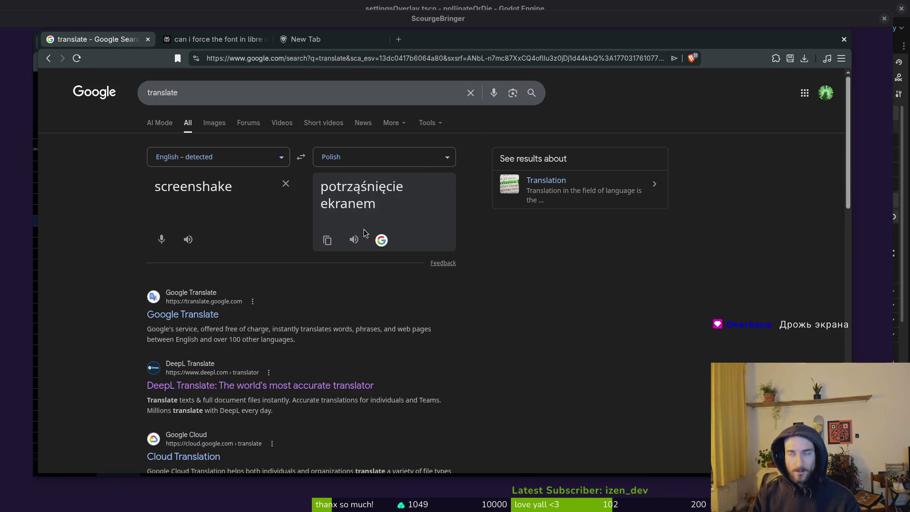
pyautogui.click(326, 241)
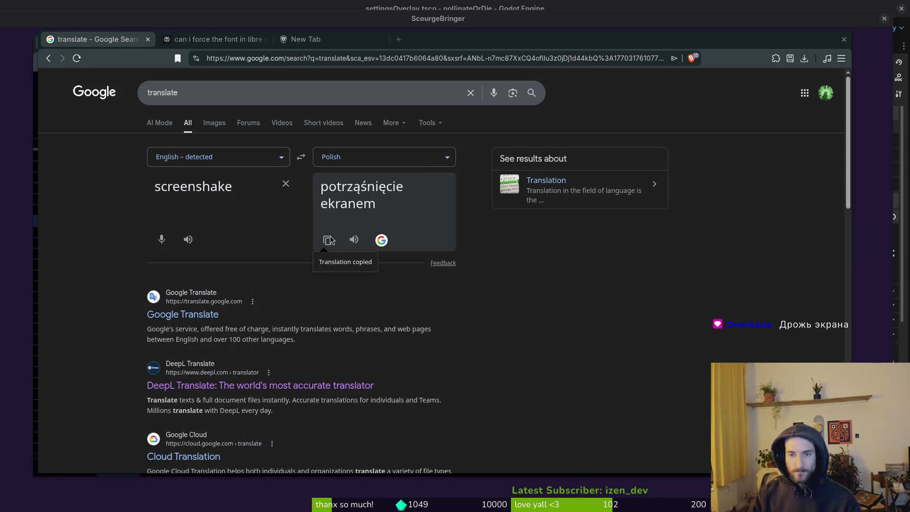
pyautogui.hotkey('alt', 'Tab')
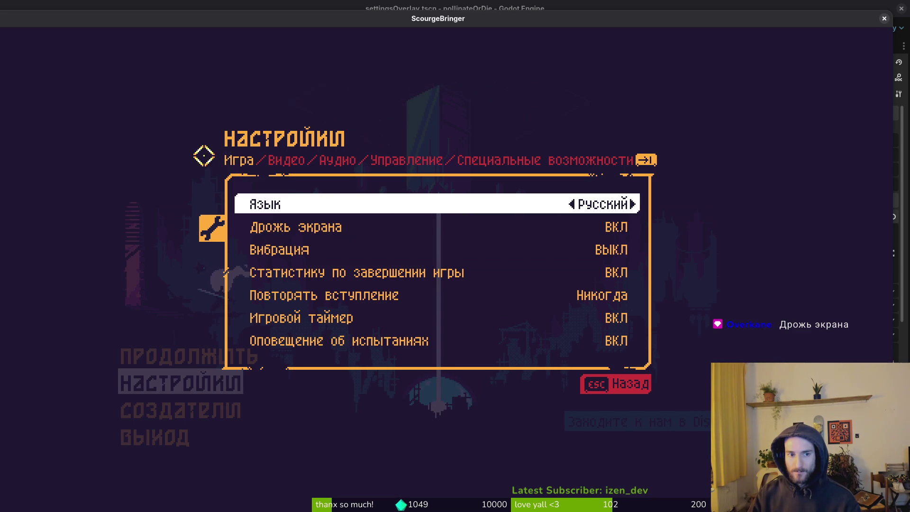
# Cycle the game language to Polish to see screen shake labelled Wstrząsy ekranu
pyautogui.click(634, 204)
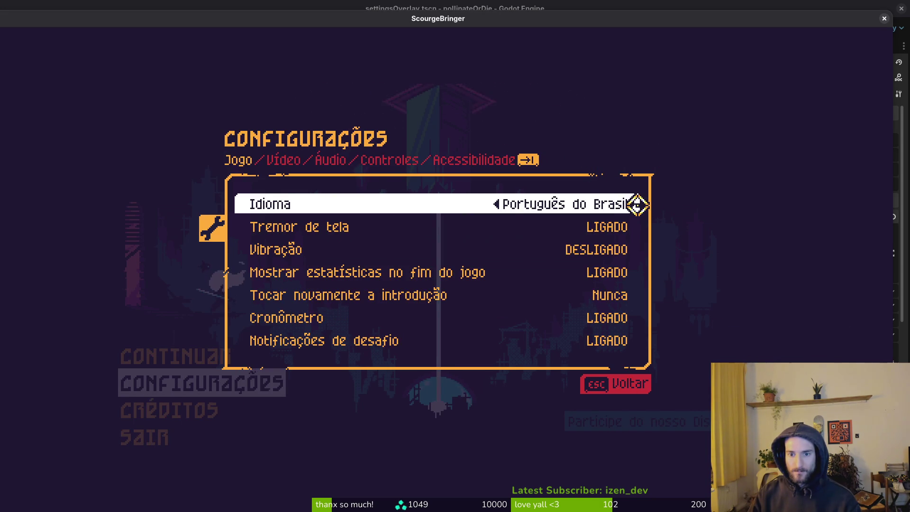
pyautogui.click(635, 204)
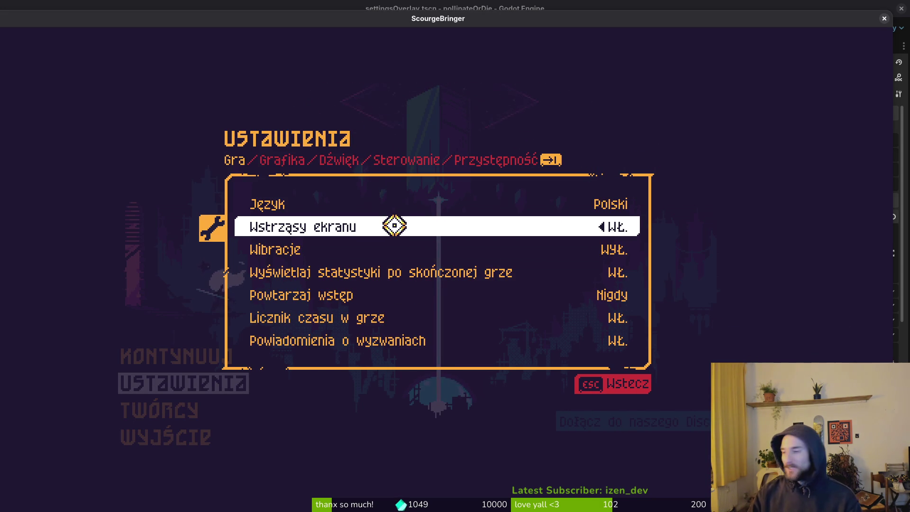
pyautogui.press('Up')
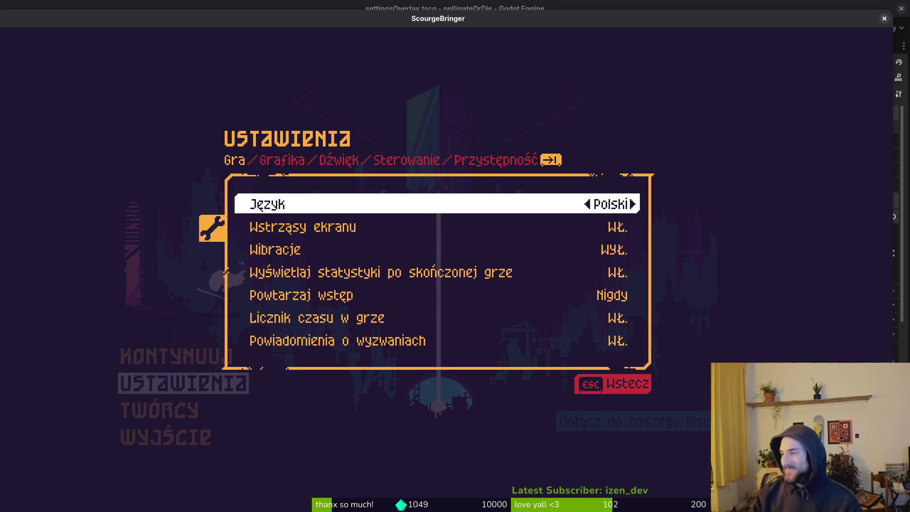
pyautogui.hotkey('alt', 'Tab')
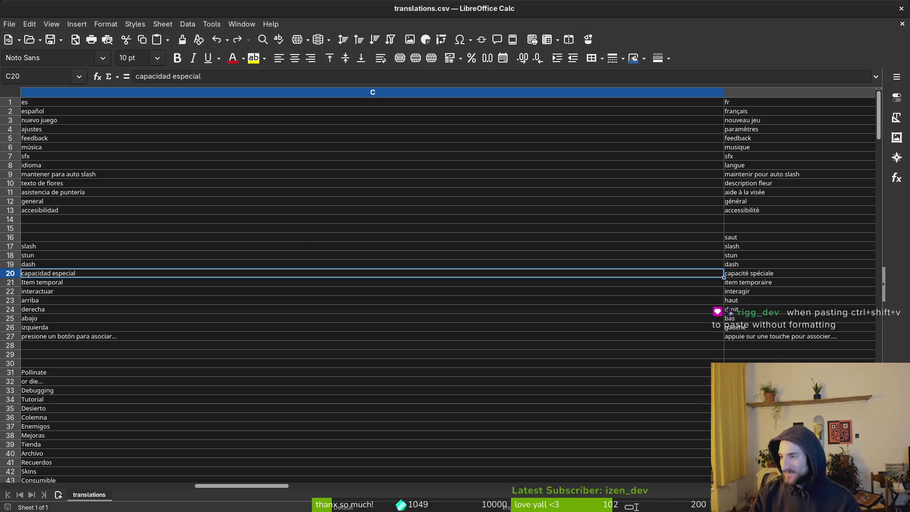
# Paste the Polish screenshake translation into C16, then delete it again
pyautogui.hotkey('alt', 'Tab')
pyautogui.doubleClick(274, 192)
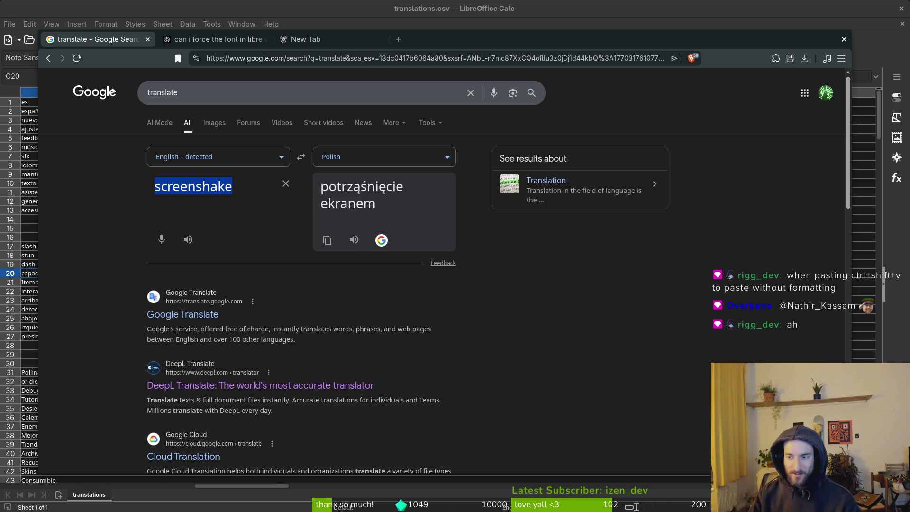
pyautogui.hotkey('alt', 'Tab')
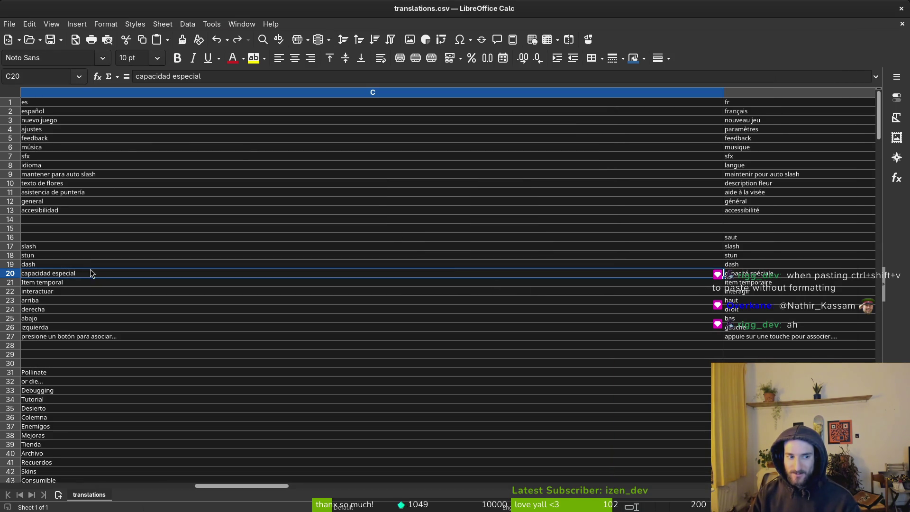
pyautogui.click(65, 240)
pyautogui.hotkey('ctrl', 'v')
pyautogui.hotkey('ctrl', 'w')
pyautogui.press('Escape')
pyautogui.press('Delete')
# Paste Дрожь экрана from clipboard history into C15, then undo the formatted paste
pyautogui.press('super+v')
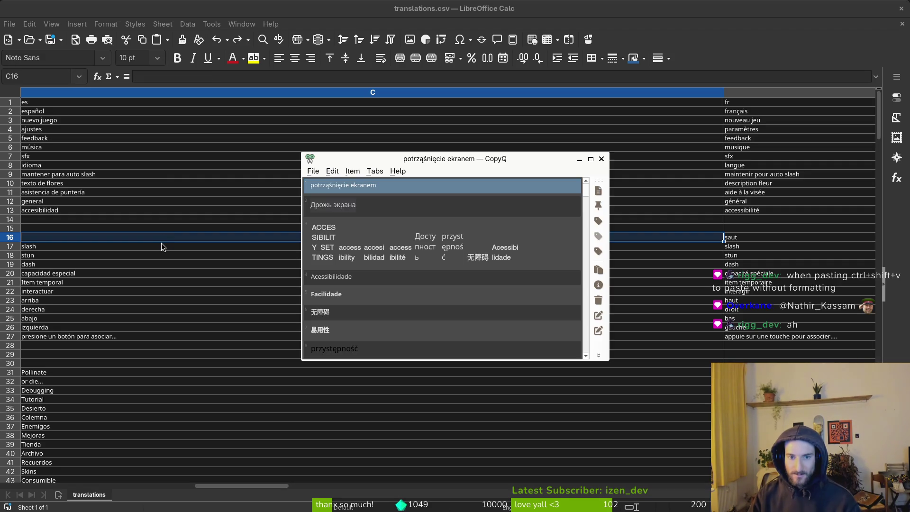
pyautogui.press('Escape')
pyautogui.press('super+v')
pyautogui.press('Down')
pyautogui.press('Return')
pyautogui.press('Up')
pyautogui.hotkey('ctrl', 'v')
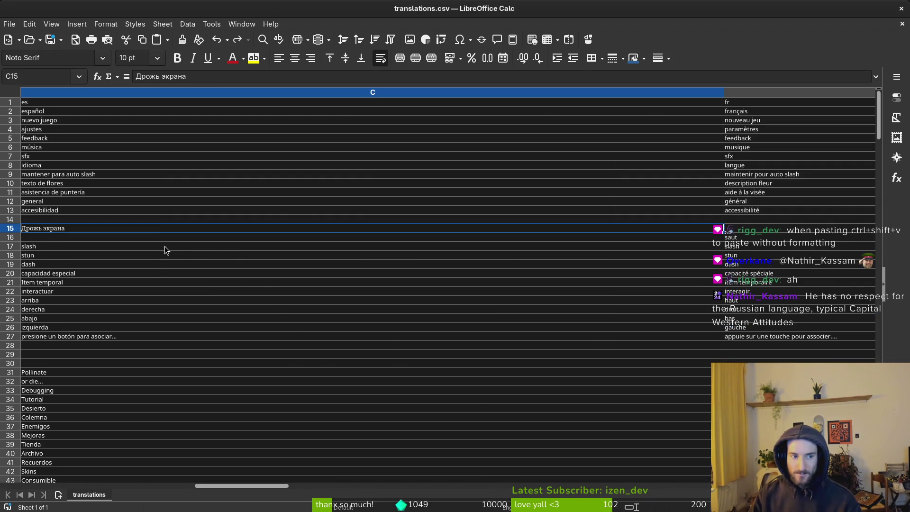
pyautogui.hotkey('ctrl', 'z')
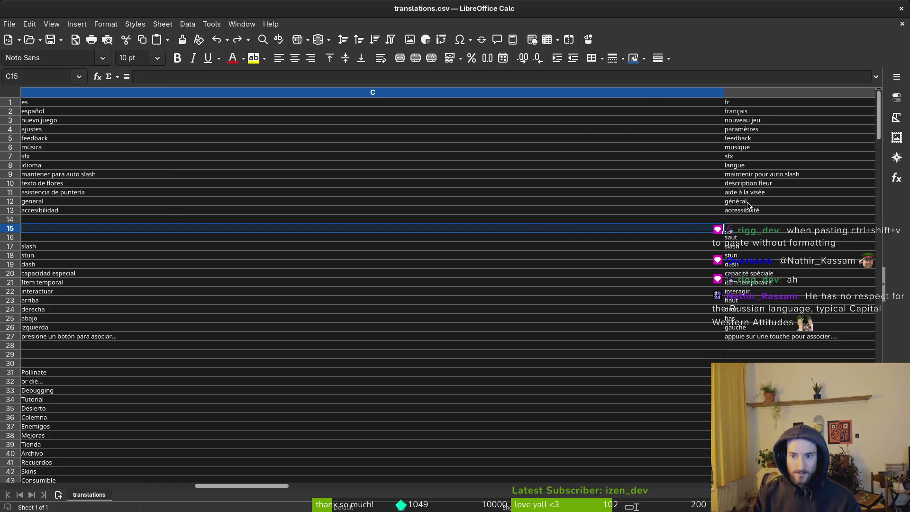
# Paste the ACCESSIBILITY_SETTINGS entry (accessibility / accesibilidad) into row 13
pyautogui.click(737, 240)
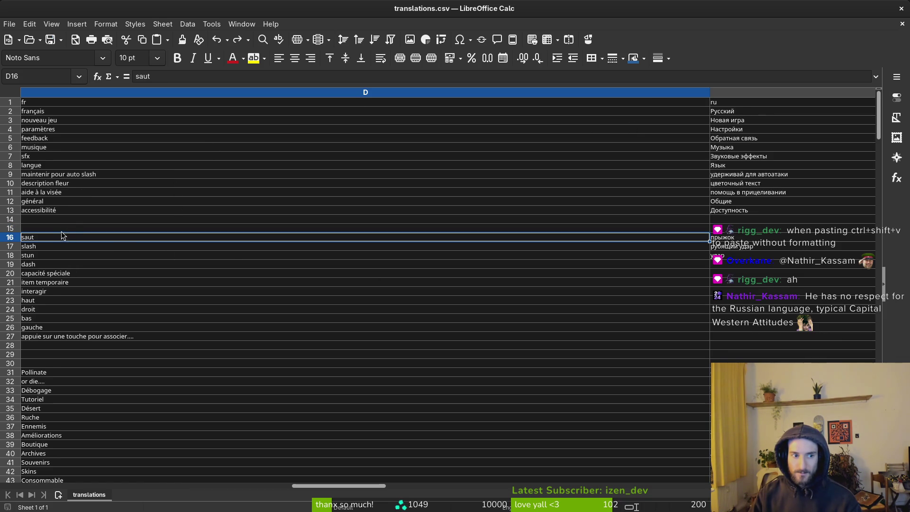
pyautogui.press('Up')
pyautogui.press('Up')
pyautogui.press('Up')
pyautogui.hotkey('shift', 'space')
pyautogui.hscroll(-3, 73, 219)
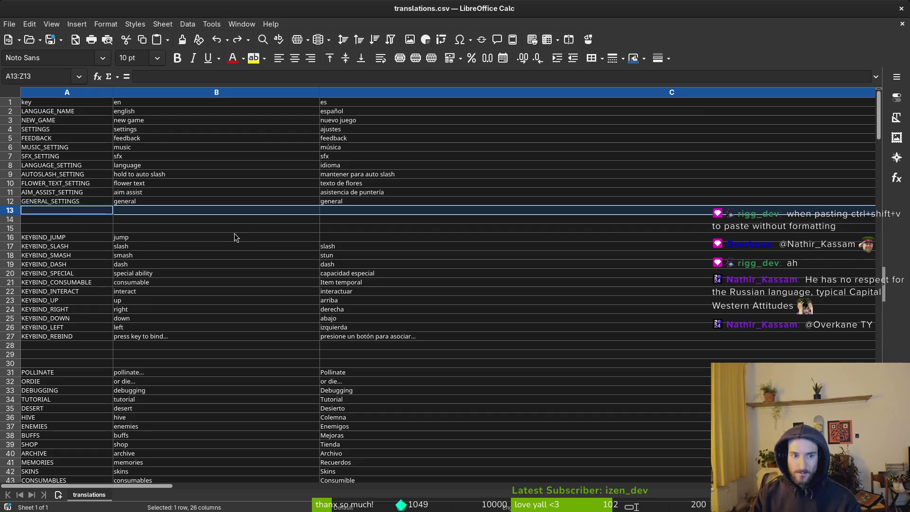
pyautogui.hotkey('ctrl', 'v')
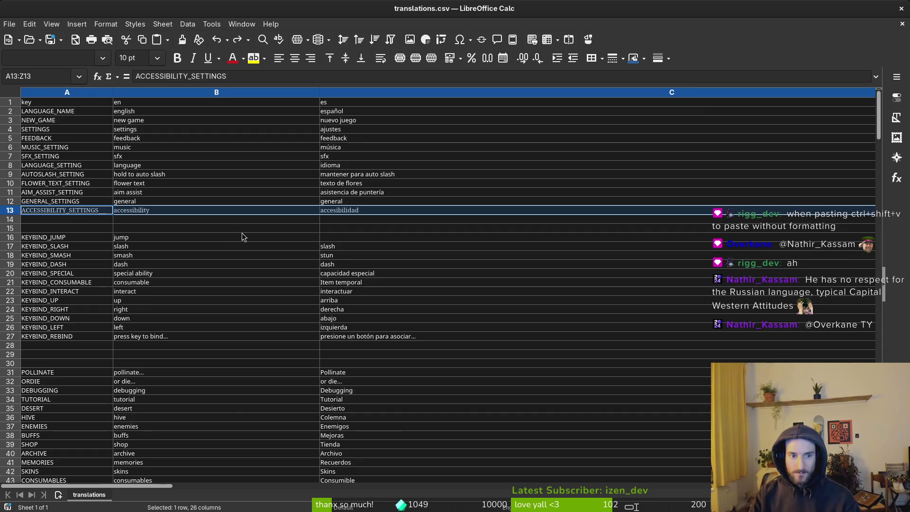
# Undo the stray C15 paste and check the jump row across the other languages
pyautogui.hotkey('ctrl', 'z')
pyautogui.hotkey('ctrl', 'z')
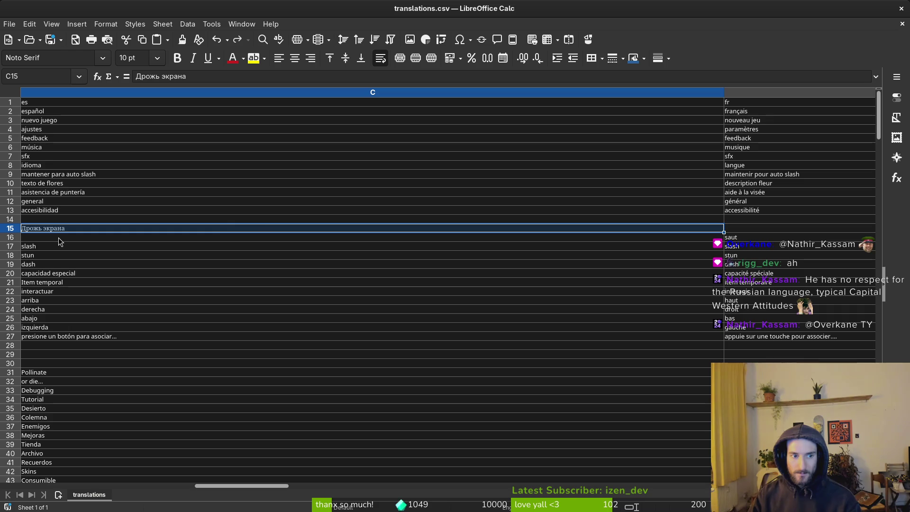
pyautogui.hscroll(-2, 60, 241)
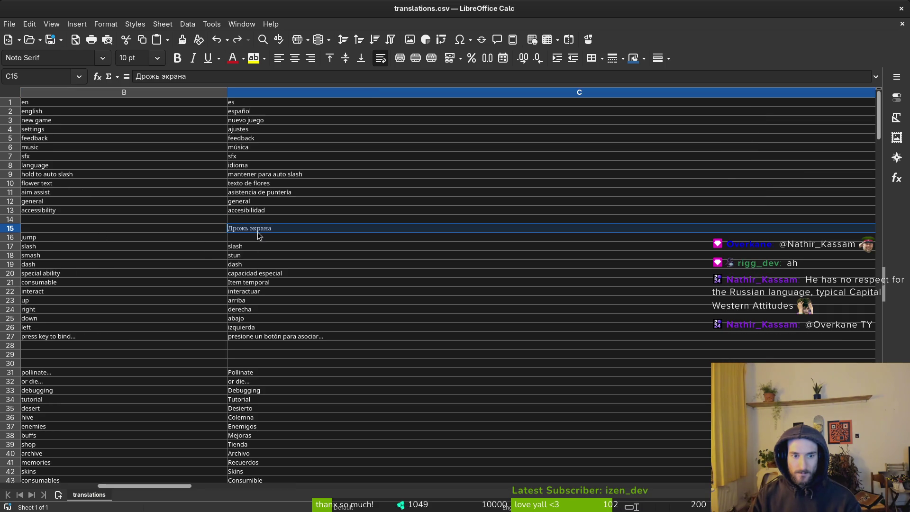
pyautogui.hscroll(2, 260, 237)
pyautogui.press('Delete')
pyautogui.press('Up')
pyautogui.press('Up')
pyautogui.hotkey('shift', 'space')
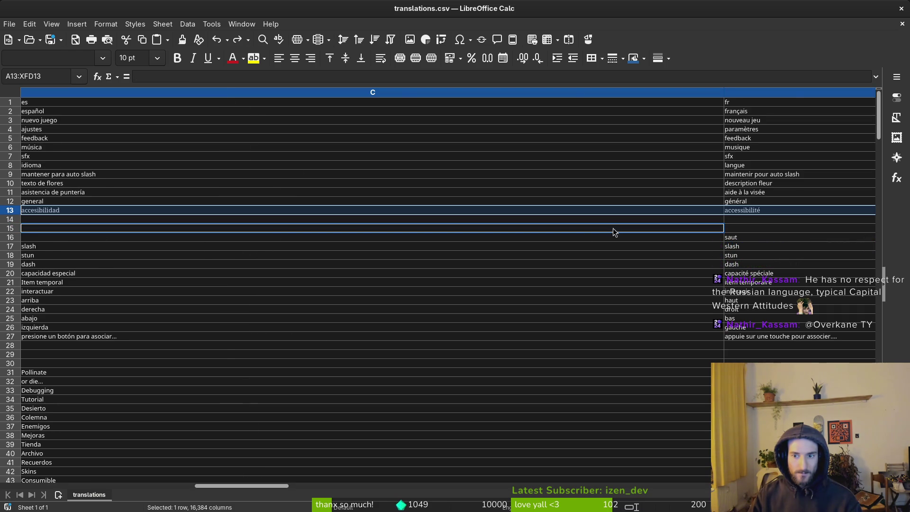
pyautogui.click(742, 239)
pyautogui.hotkey('shift', 'Right')
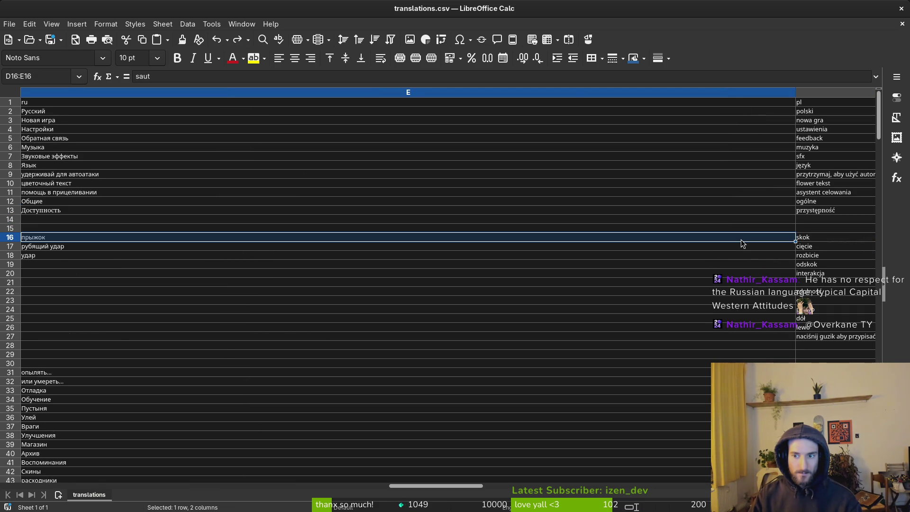
pyautogui.hotkey('ctrl', 'z')
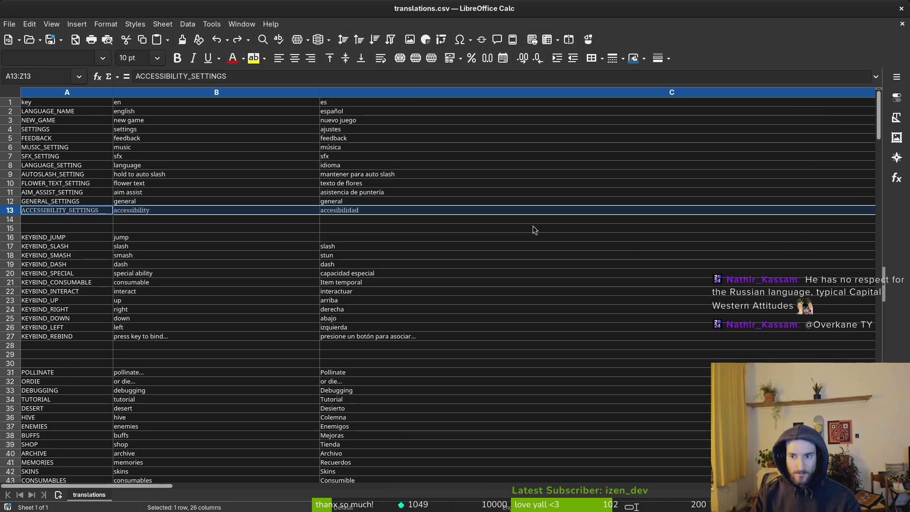
# Review the Spanish entries in C27 and C17 and locate the empty Spanish jump cell
pyautogui.click(497, 219)
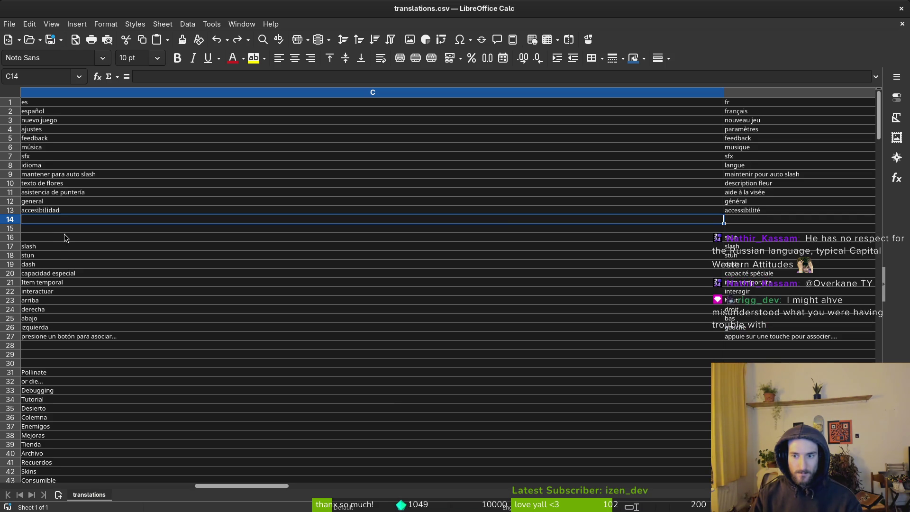
pyautogui.click(52, 339)
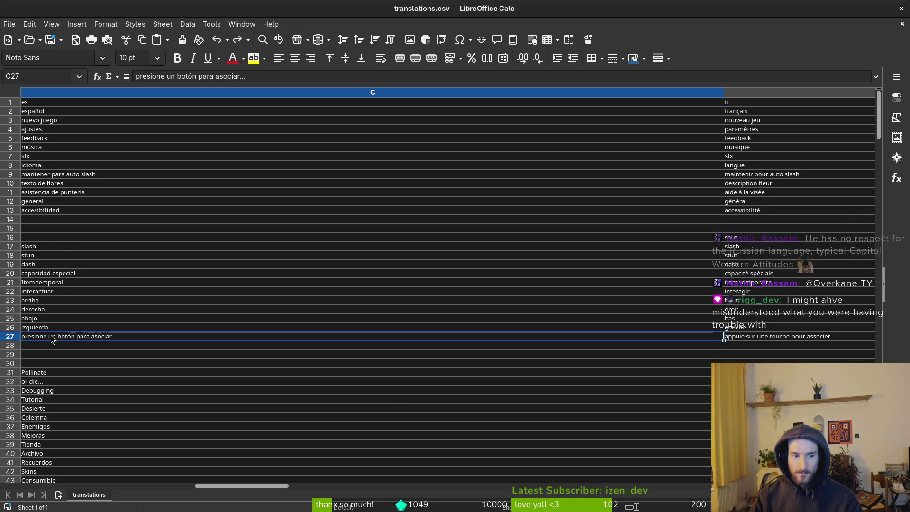
pyautogui.click(35, 249)
pyautogui.click(39, 239)
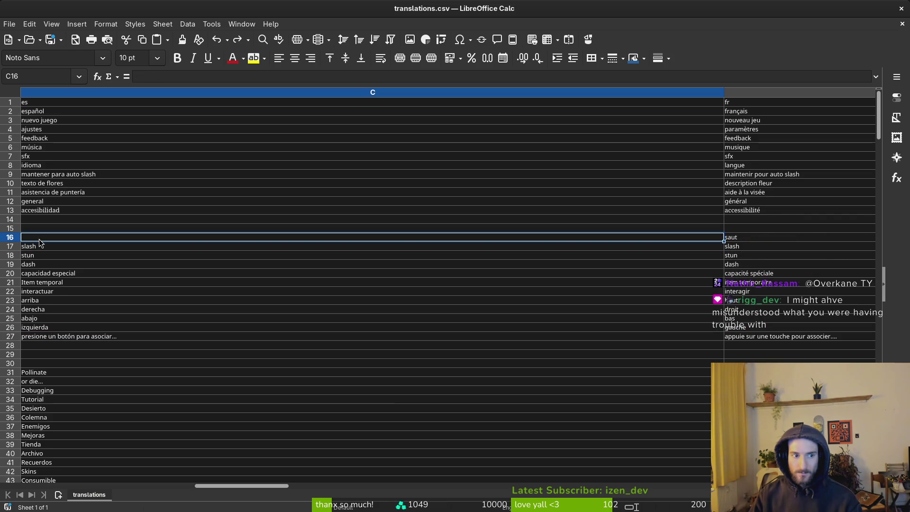
pyautogui.hscroll(-1, 42, 246)
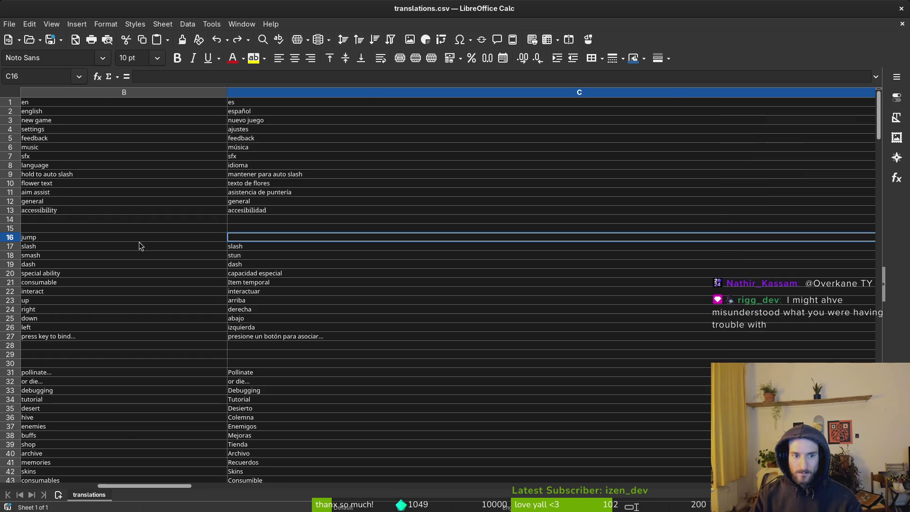
pyautogui.hscroll(-1, 67, 242)
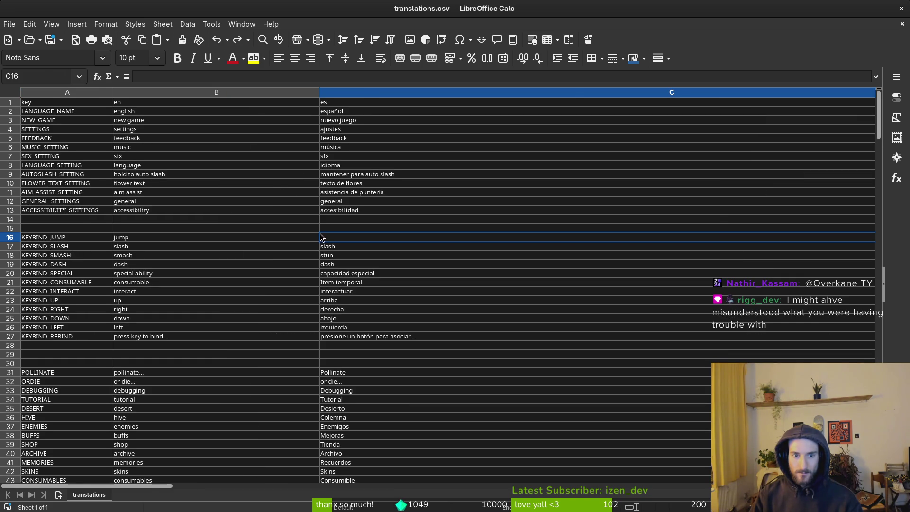
pyautogui.scroll(-5, 333, 257)
pyautogui.scroll(5, 345, 283)
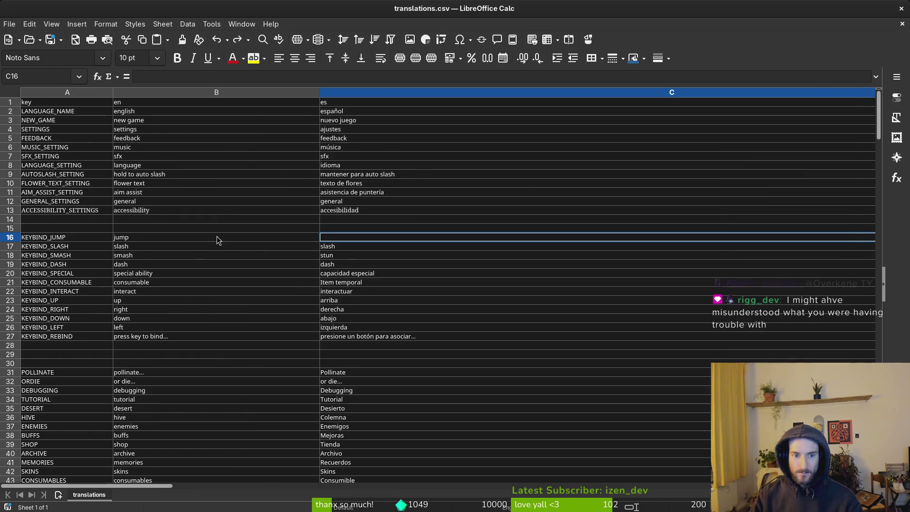
# Translate 'jump' from English to Spanish and copy the result 'saltar'
pyautogui.hotkey('alt', 'Tab')
pyautogui.click(360, 151)
pyautogui.write('pol')
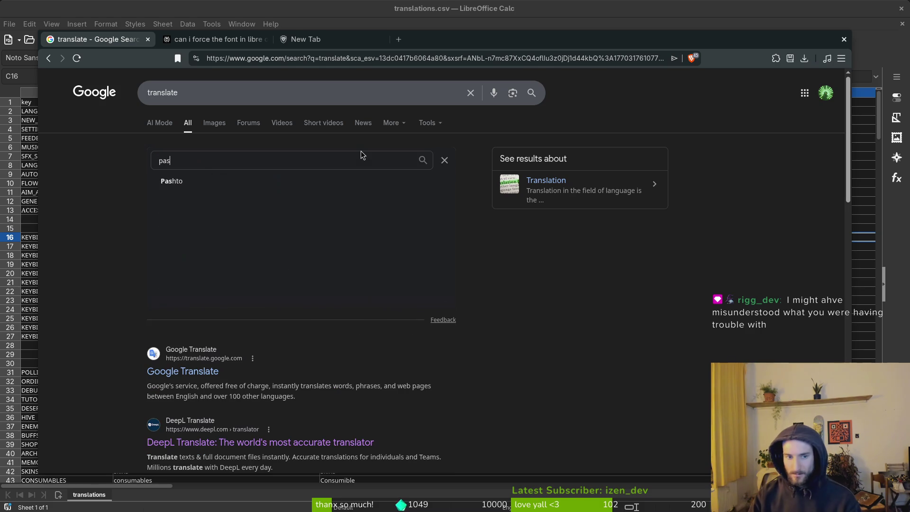
pyautogui.press('BackSpace')
pyautogui.press('BackSpace')
pyautogui.press('BackSpace')
pyautogui.write('spanish')
pyautogui.press('Return')
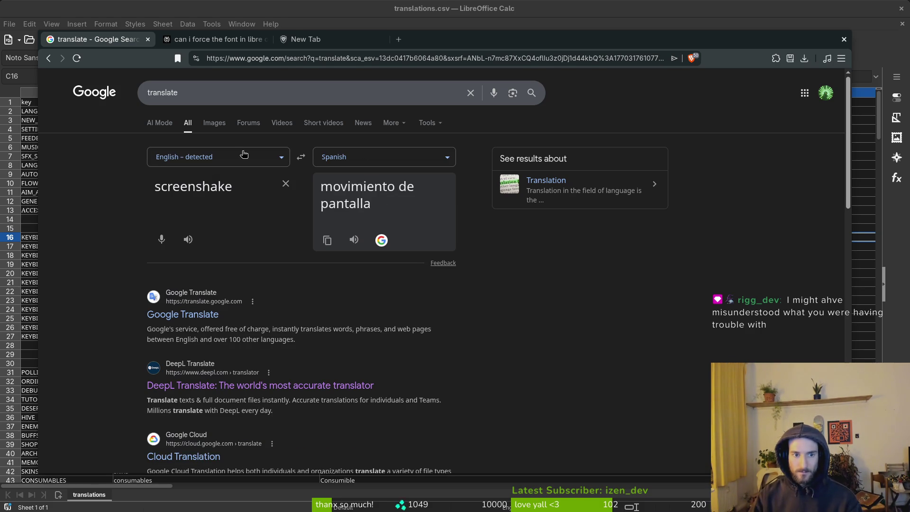
pyautogui.doubleClick(232, 189)
pyautogui.write('jump')
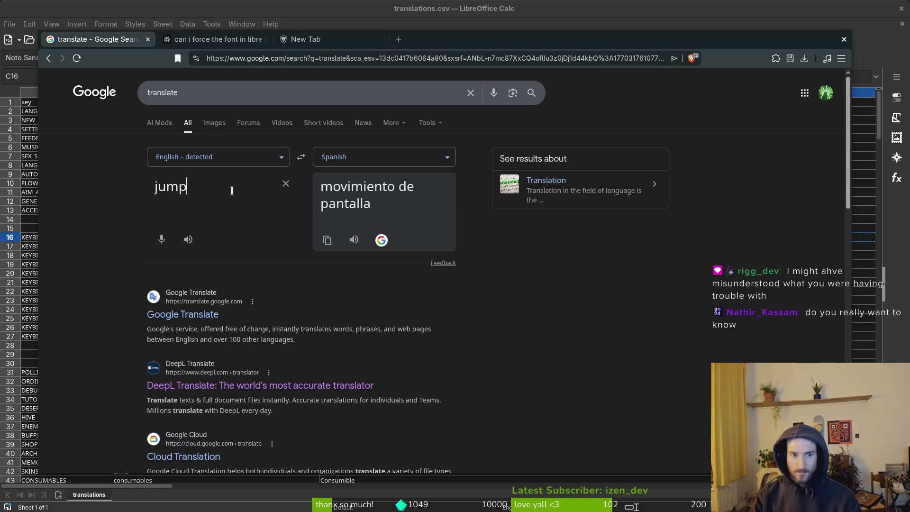
pyautogui.click(327, 251)
pyautogui.hotkey('alt', 'Tab')
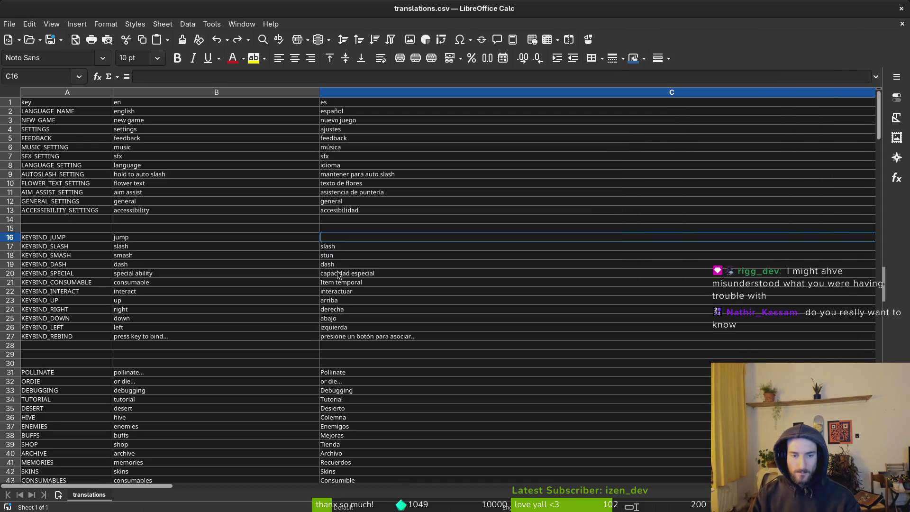
# Paste saltar into Spanish cell C16 of KEYBIND_JUMP and review entries in C19, C27 and C17
pyautogui.hscroll(2, 343, 246)
pyautogui.write('saltar')
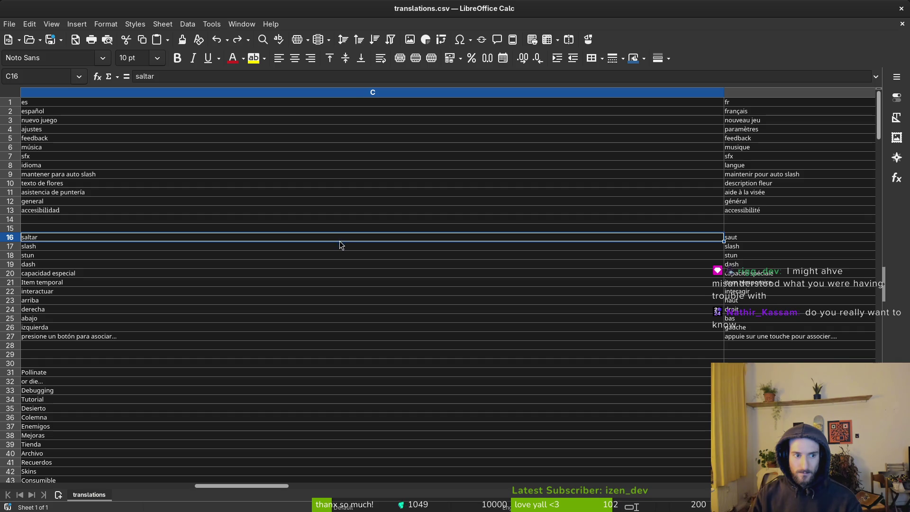
pyautogui.click(95, 264)
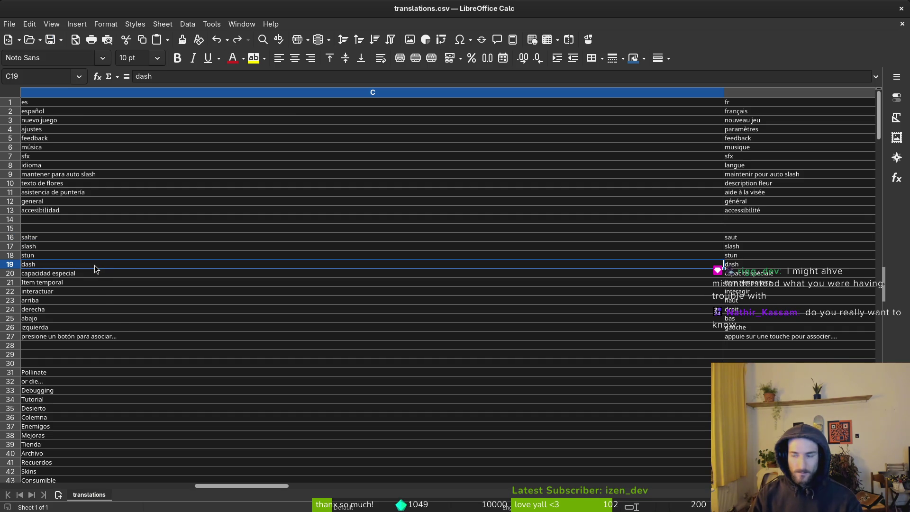
pyautogui.click(41, 238)
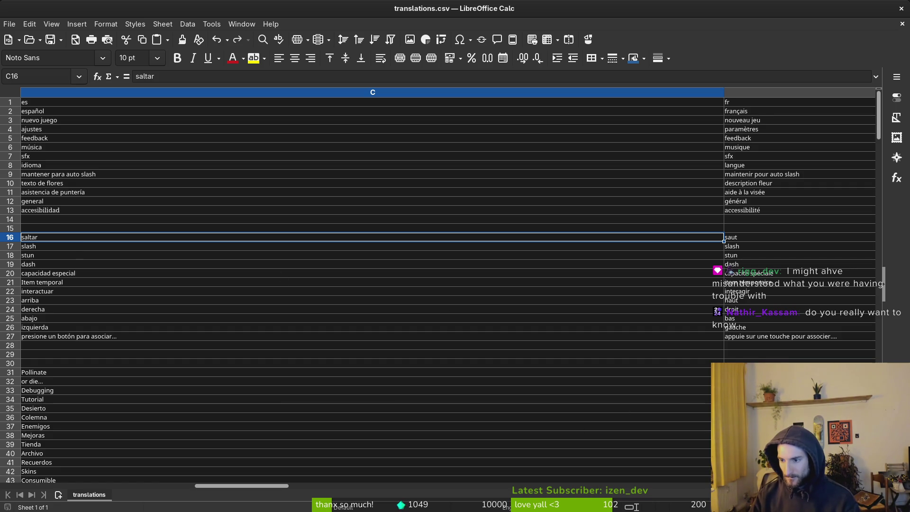
pyautogui.click(438, 336)
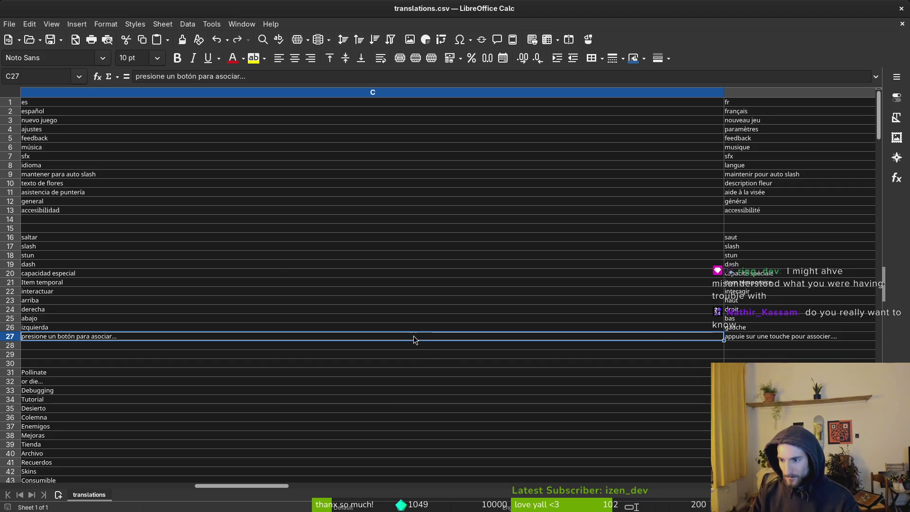
pyautogui.click(364, 251)
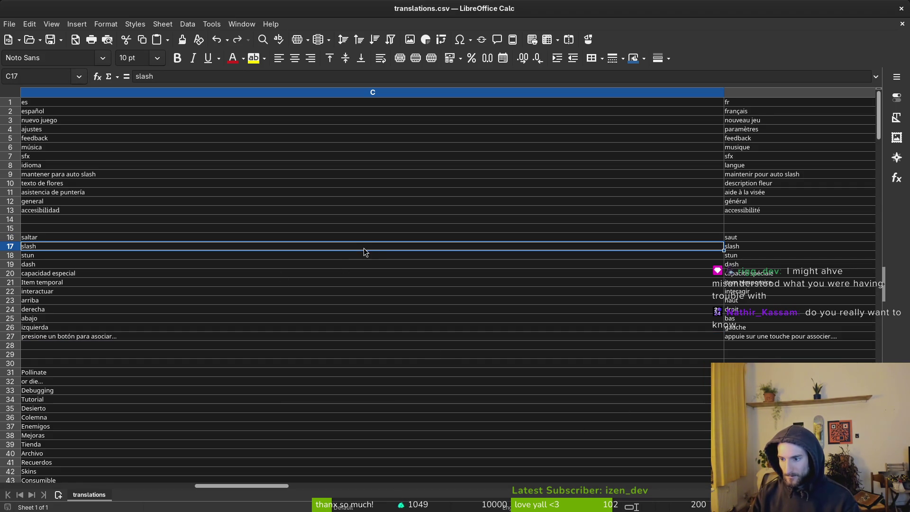
pyautogui.click(157, 229)
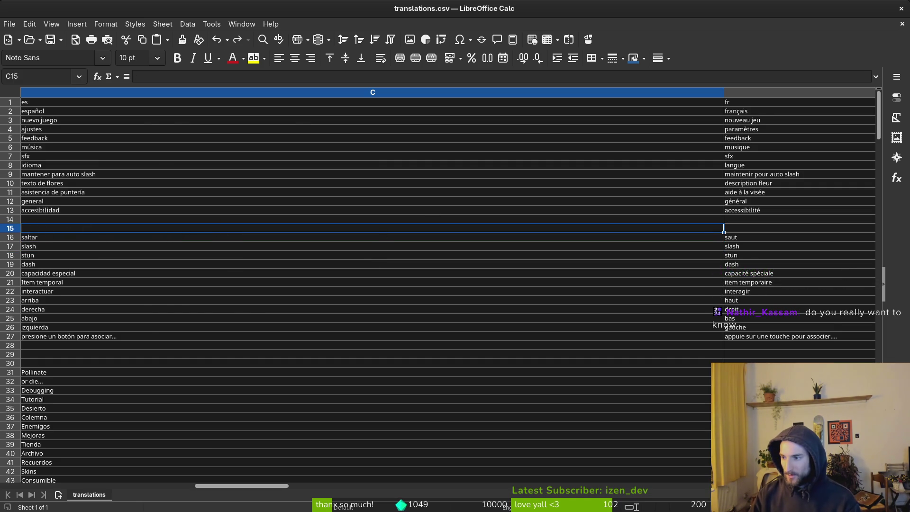
pyautogui.hotkey('alt', 'Tab')
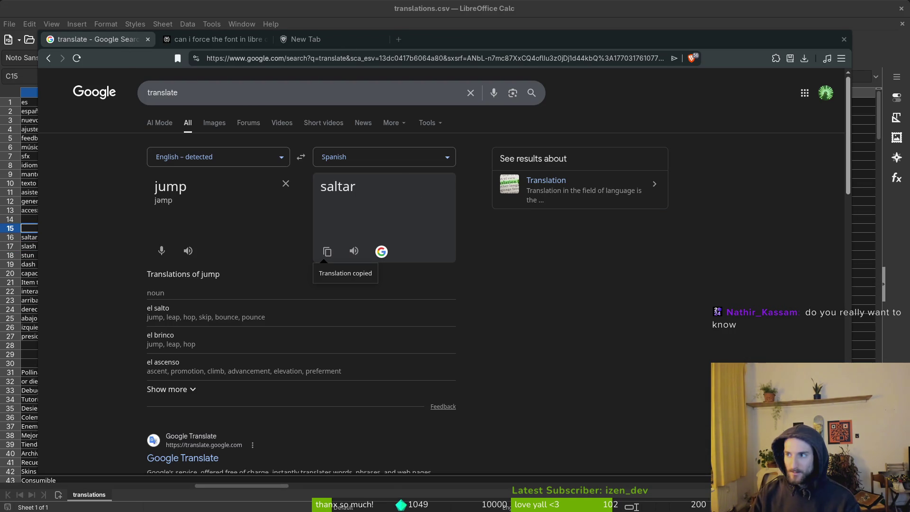
# Try pasting the Russian screen-shake text into F15 of the online sheet, then undo it
pyautogui.hotkey('alt', 'Tab')
pyautogui.click(312, 308)
pyautogui.press('super+v')
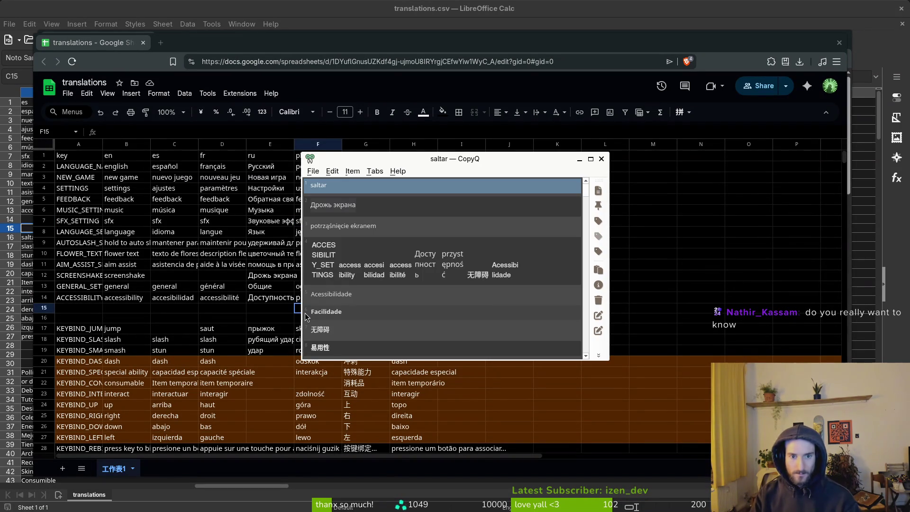
pyautogui.press('Down')
pyautogui.press('Return')
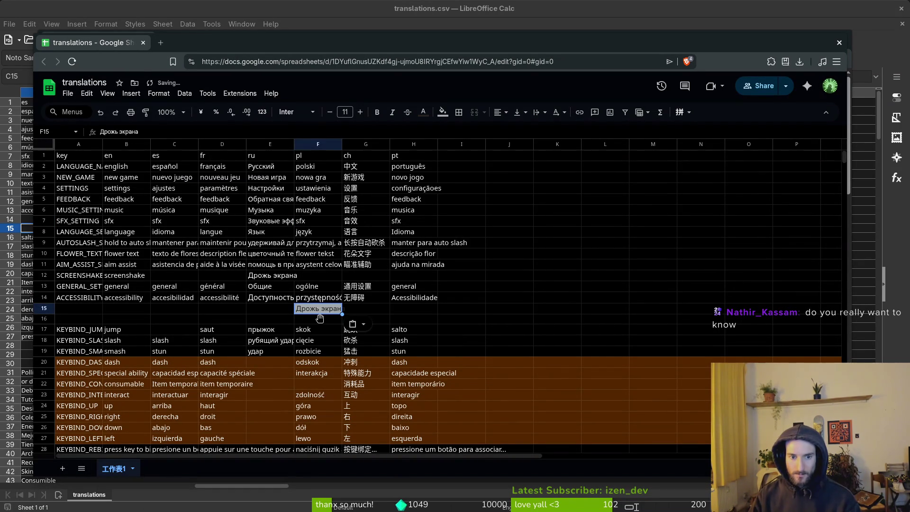
pyautogui.hotkey('ctrl', 'z')
pyautogui.write('Дрожь экрана')
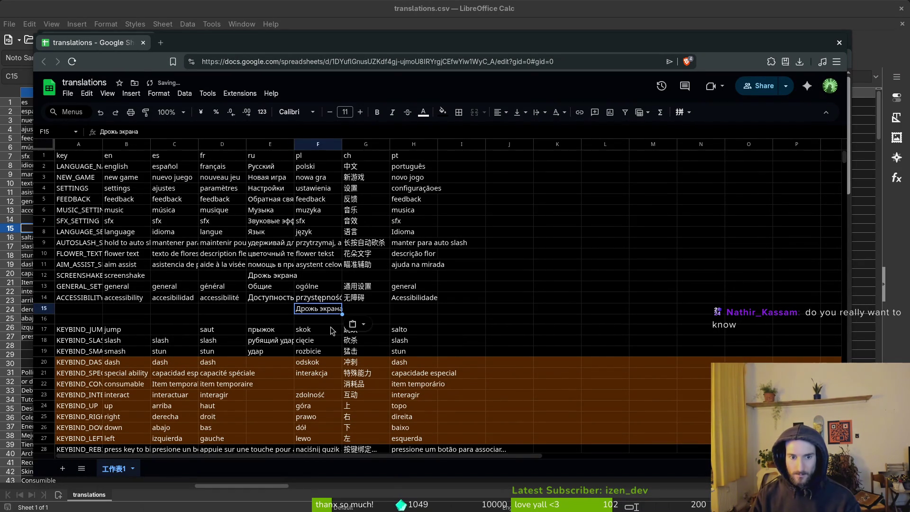
pyautogui.hotkey('ctrl', 'z')
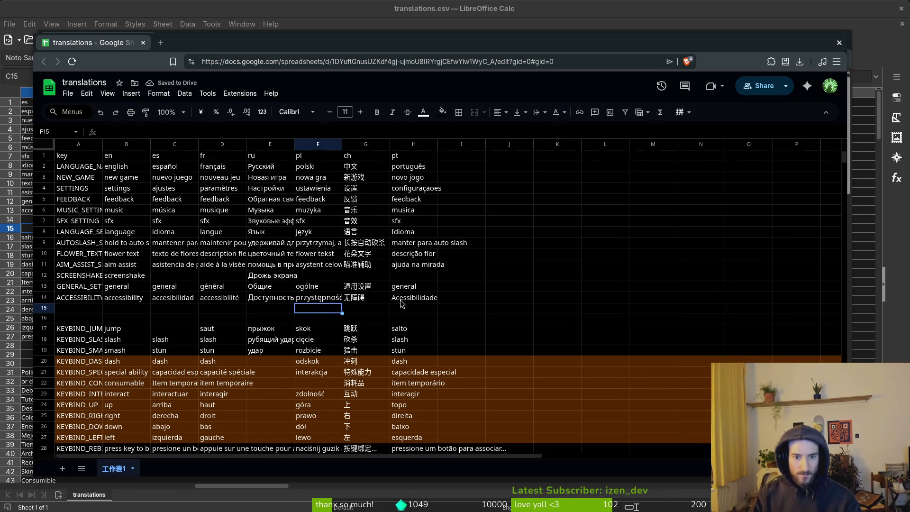
# Check screen-shake cells E12, D12 and C12 and scroll the sheet for other missing entries
pyautogui.click(259, 280)
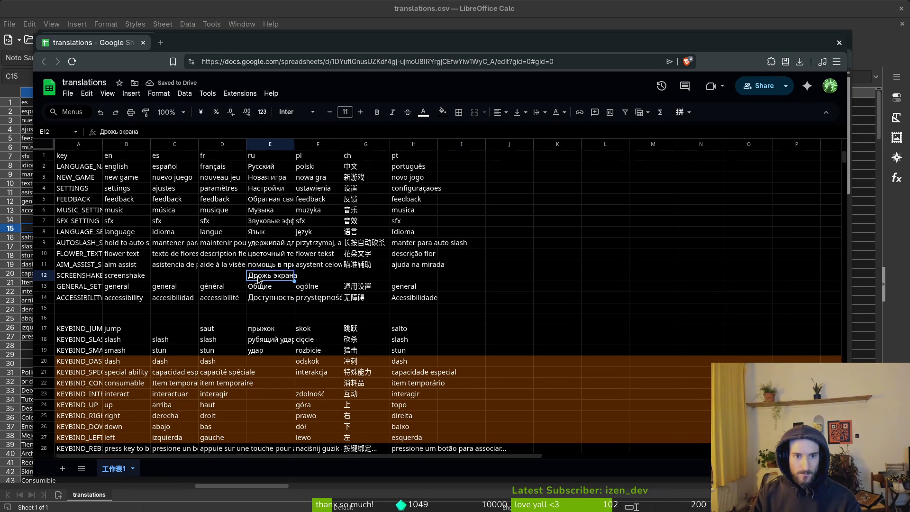
pyautogui.click(228, 278)
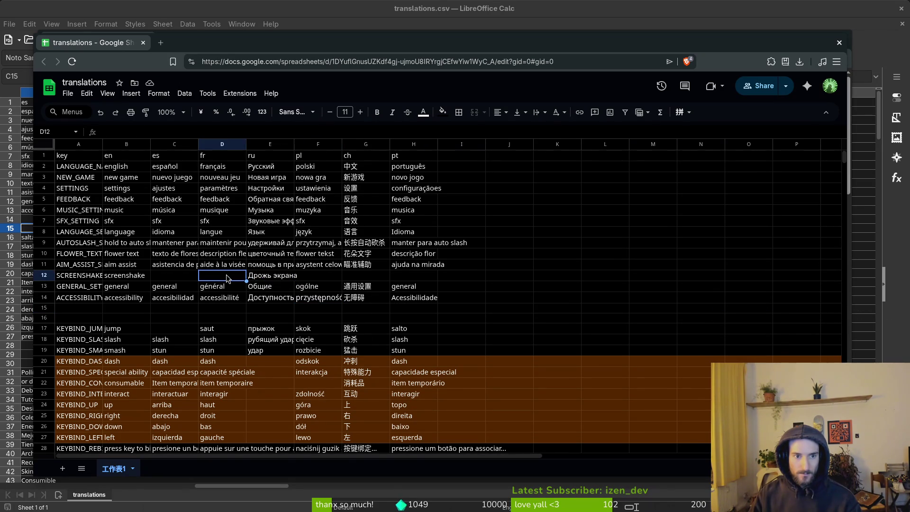
pyautogui.click(189, 278)
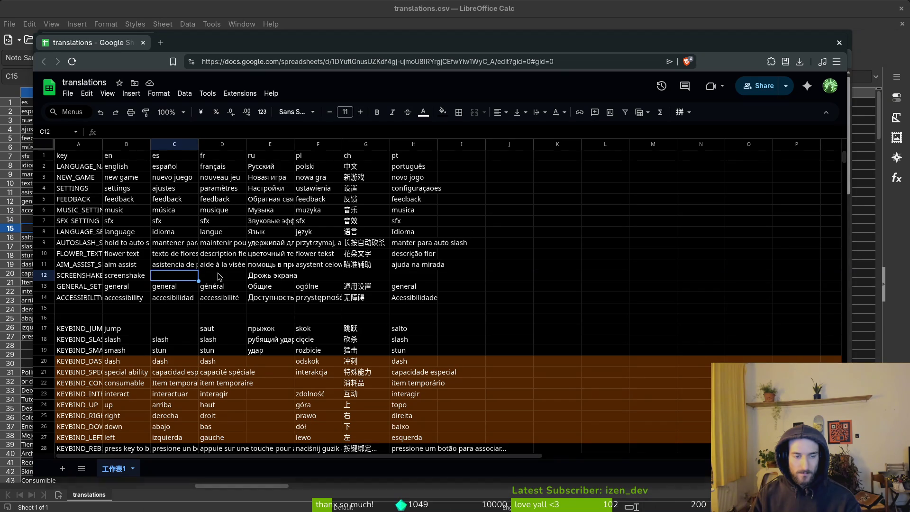
pyautogui.hotkey('alt', 'Tab')
pyautogui.hotkey('alt', 'Tab')
pyautogui.click(316, 385)
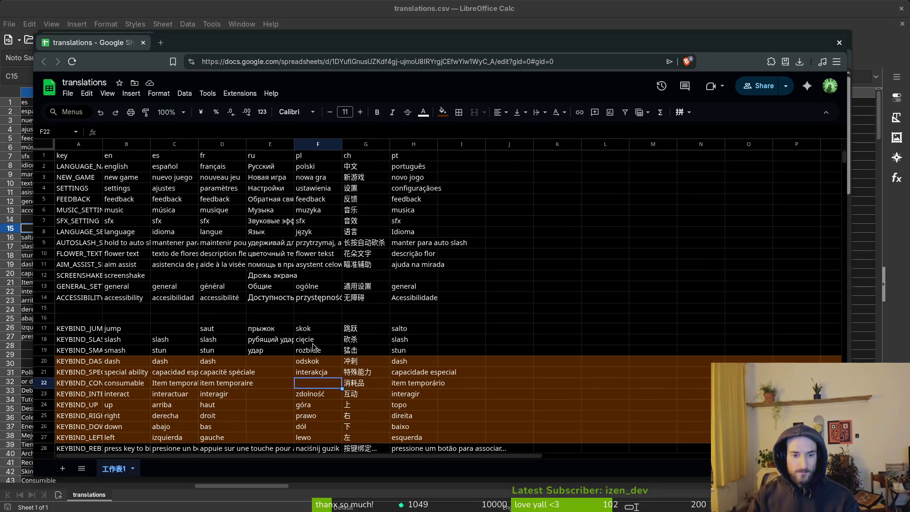
pyautogui.scroll(-7, 313, 346)
pyautogui.scroll(-3, 340, 337)
pyautogui.scroll(-14, 340, 336)
pyautogui.scroll(20, 338, 339)
# Paste saltar from clipboard history into the Spanish jump cell C17
pyautogui.click(158, 215)
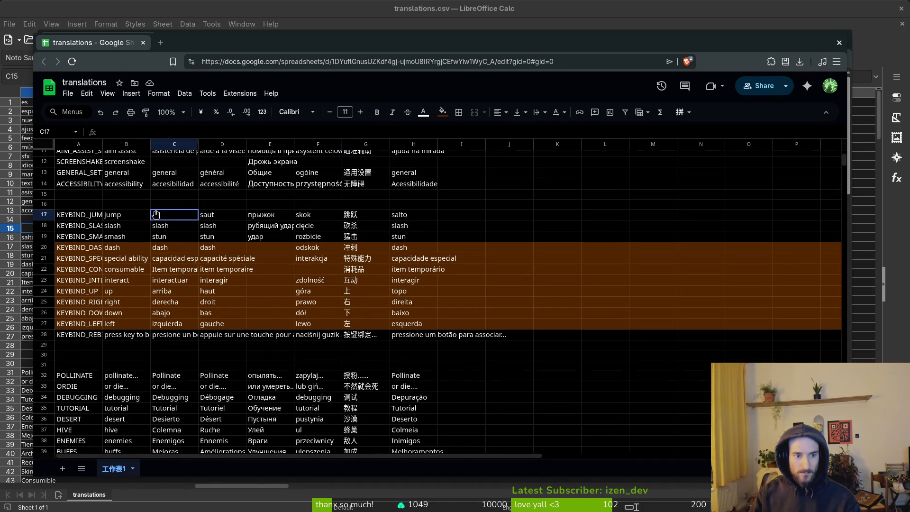
pyautogui.hotkey('ctrl', 'shift', 'v')
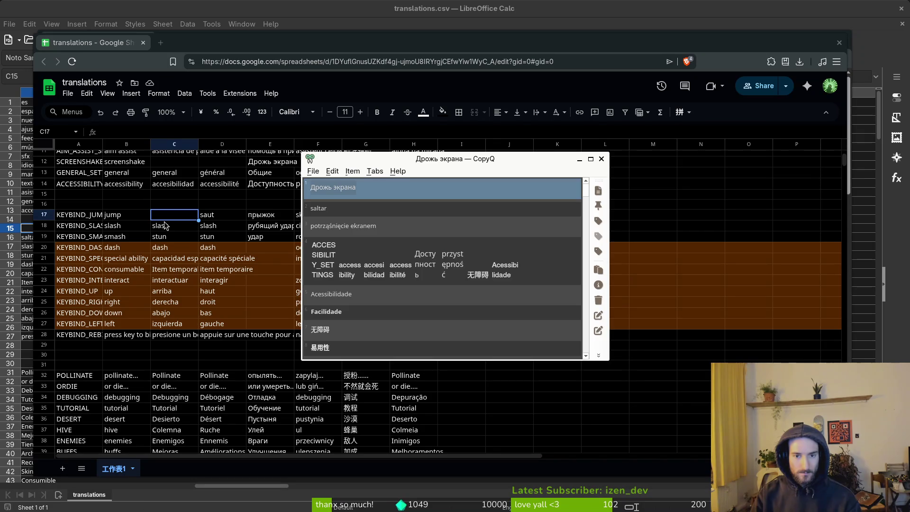
pyautogui.press('Down')
pyautogui.press('Return')
# Look over cells G18, F22, E22 and E20 before leaving the browser
pyautogui.click(382, 229)
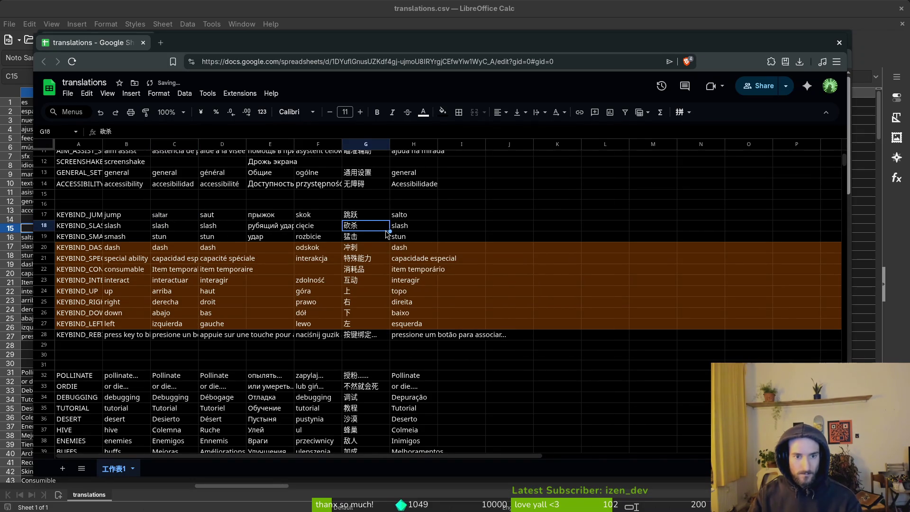
pyautogui.click(307, 270)
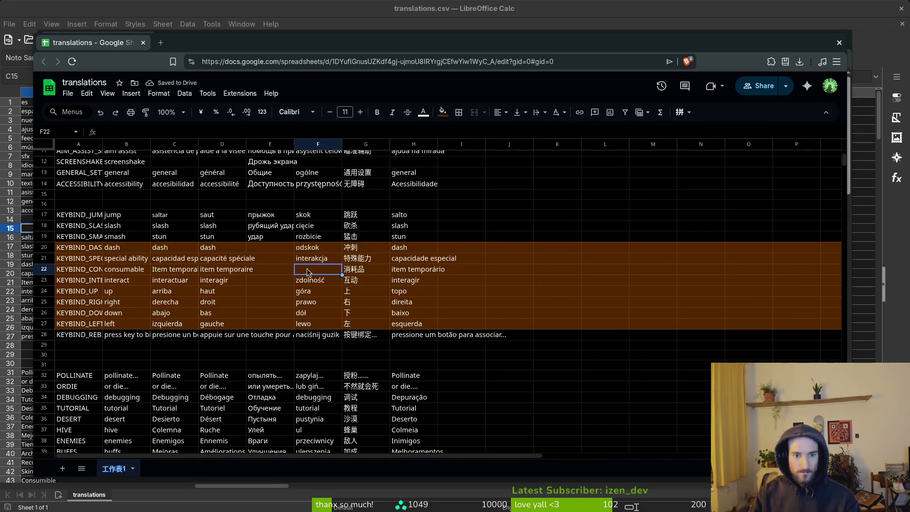
pyautogui.scroll(5, 307, 271)
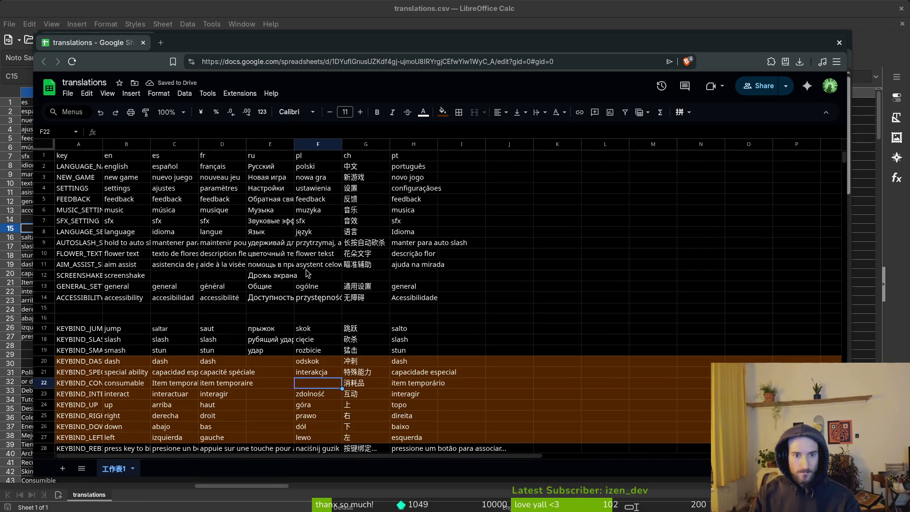
pyautogui.click(261, 384)
pyautogui.press('Up')
pyautogui.press('Up')
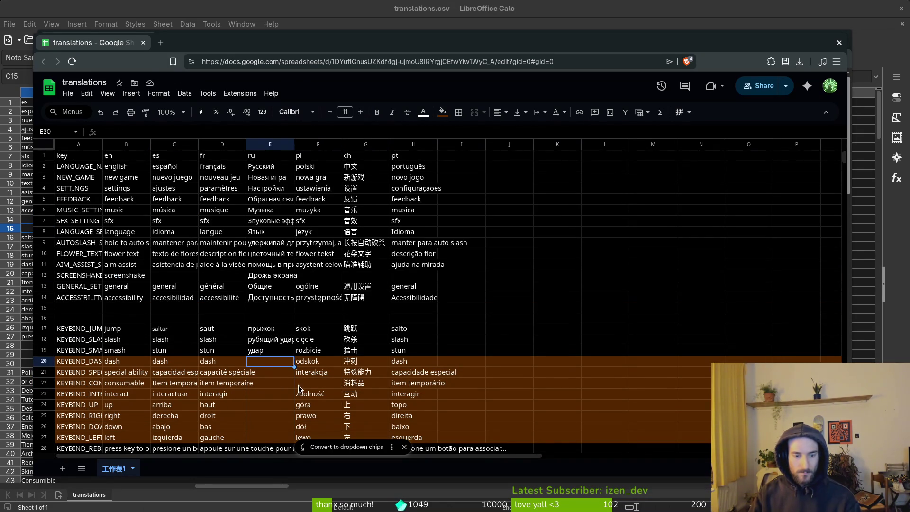
pyautogui.click(306, 386)
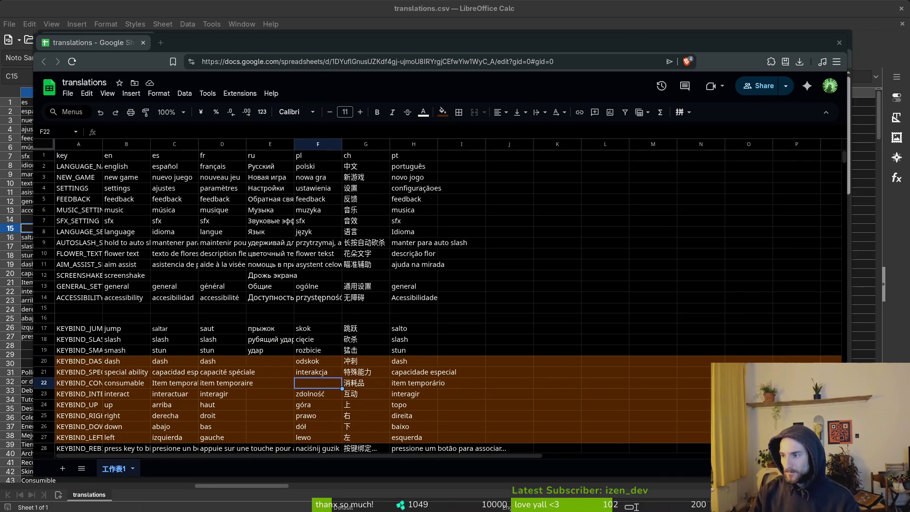
pyautogui.hotkey('alt', 'Tab')
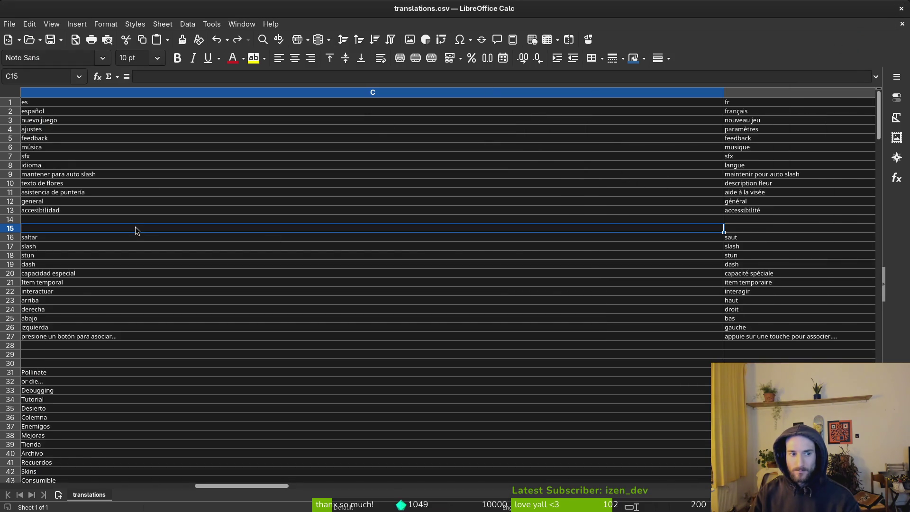
# Close LibreOffice Calc and confirm the game's Polish screen-shake setting reads Wstrząsy ekranu
pyautogui.click(901, 9)
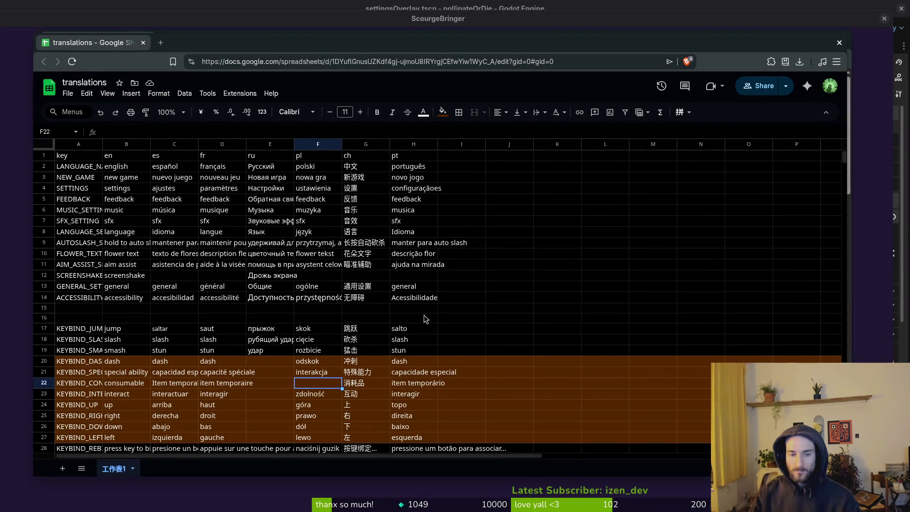
pyautogui.click(411, 287)
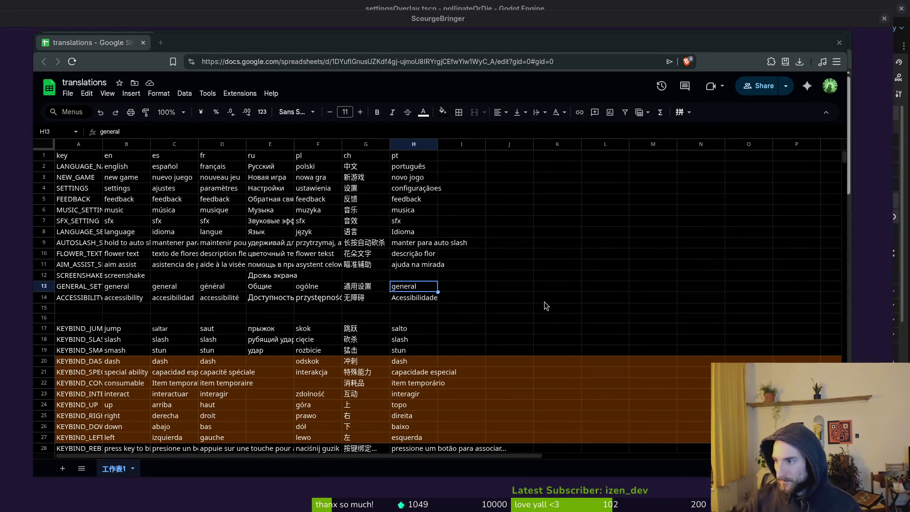
pyautogui.hotkey('alt', 'Tab')
pyautogui.press('Up')
pyautogui.press('Up')
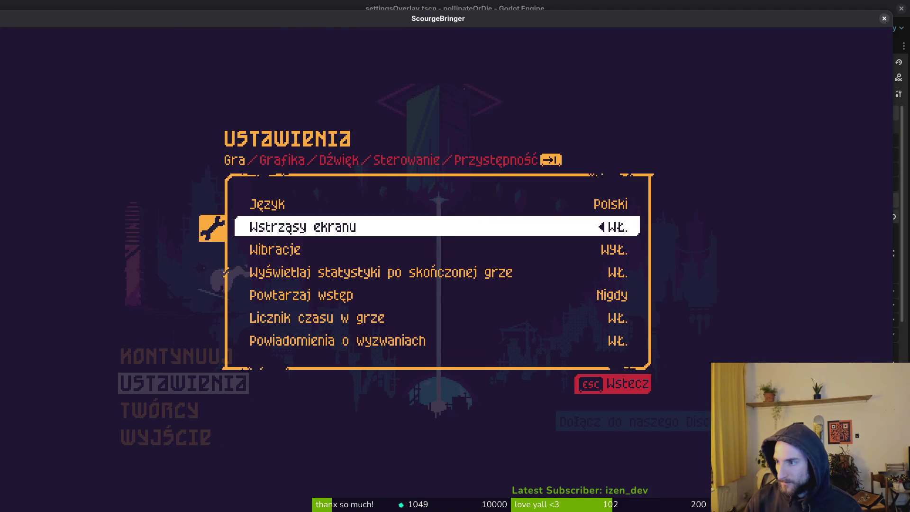
pyautogui.hotkey('alt', 'Tab')
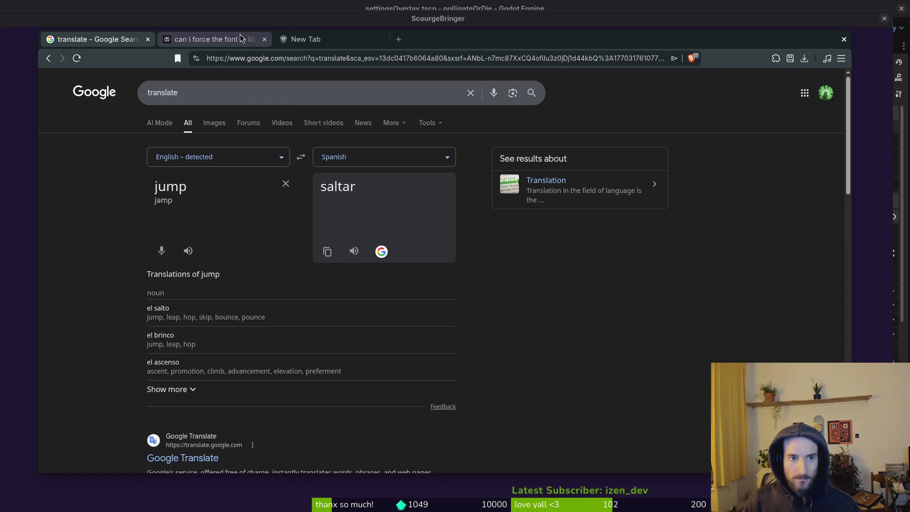
# Merge the translations sheet window into the browser and return to the Google translate results
pyautogui.hotkey('alt', 'Tab')
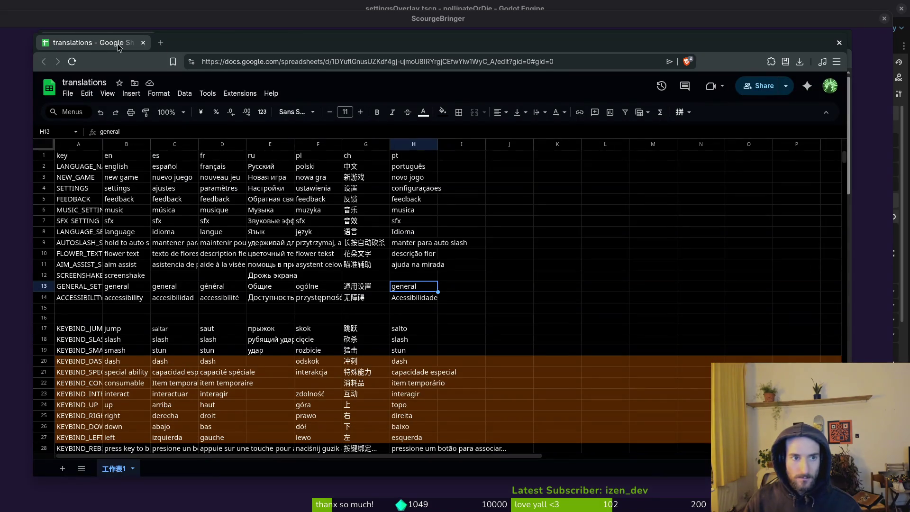
pyautogui.moveTo(201, 50); pyautogui.dragTo(207, 88)
pyautogui.moveTo(107, 79); pyautogui.dragTo(203, 39)
pyautogui.click(413, 40)
pyautogui.hotkey('ctrl', 'w')
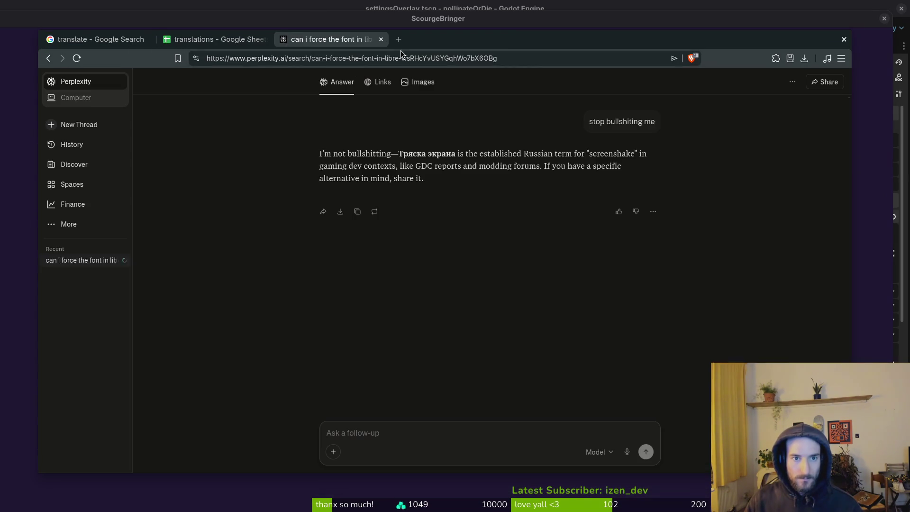
pyautogui.click(109, 39)
# Replace the translator's source word 'jump' with 'screenshake'
pyautogui.doubleClick(231, 180)
pyautogui.write('screenshak')
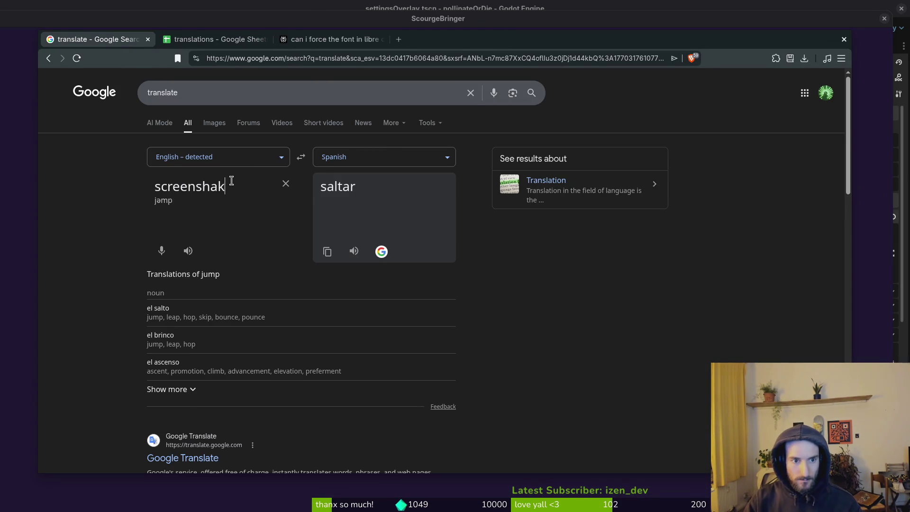
pyautogui.write('e')
pyautogui.press('Return')
pyautogui.press('BackSpace')
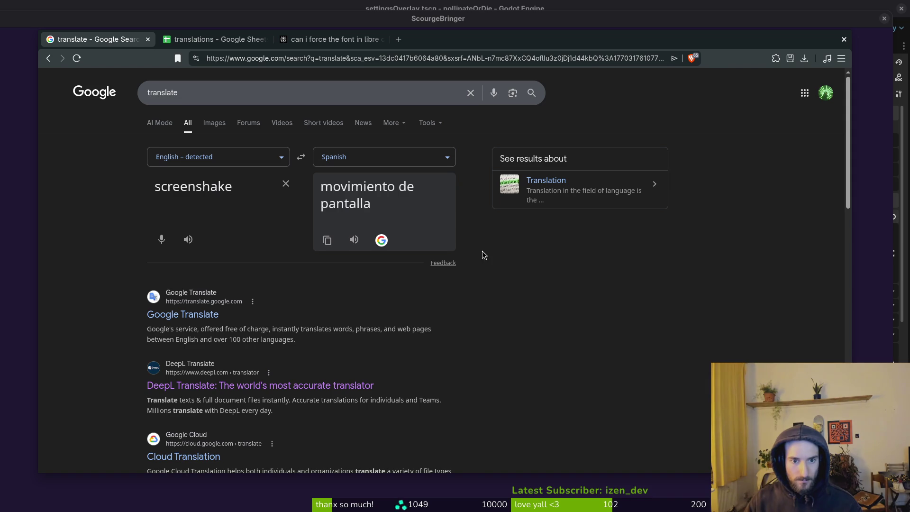
pyautogui.click(196, 190)
pyautogui.hotkey('ctrl', 'a')
pyautogui.write('screenshak')
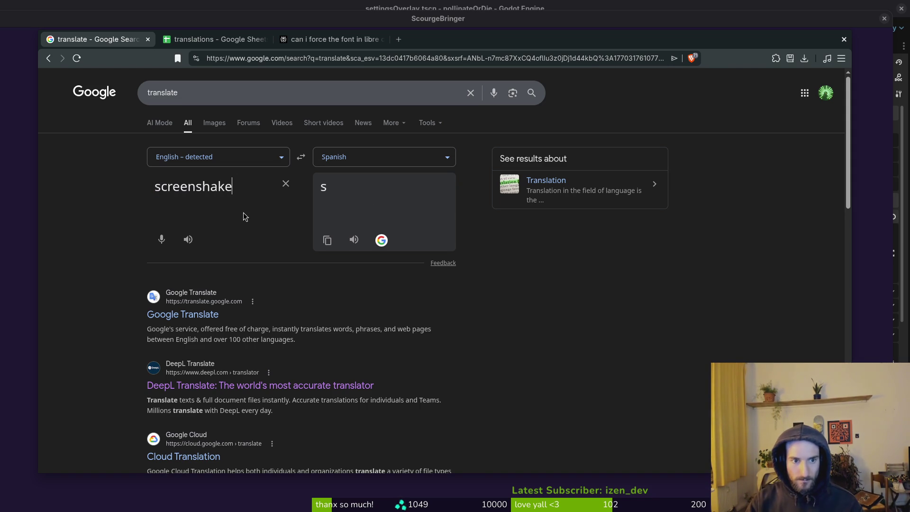
pyautogui.write('e')
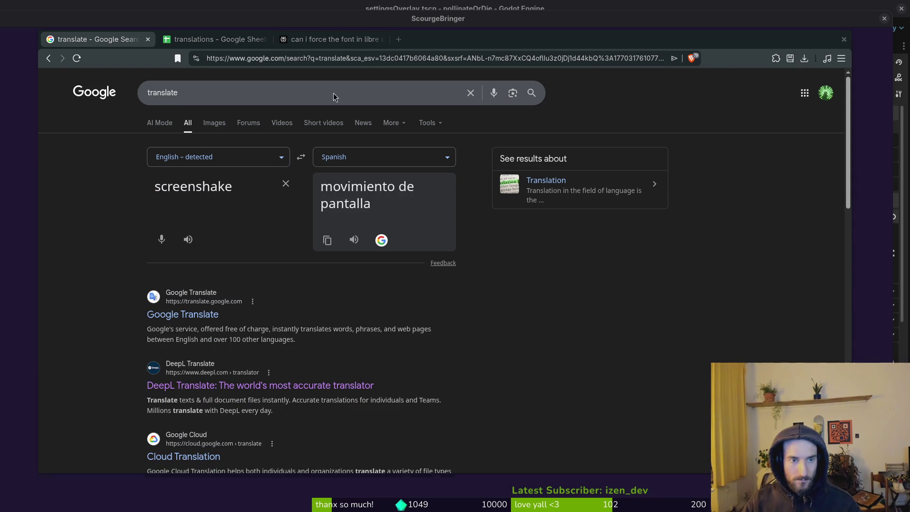
# In the game's general settings, cycle the language through Português and Русский to Español
pyautogui.hotkey('alt', 'Tab')
pyautogui.click(227, 160)
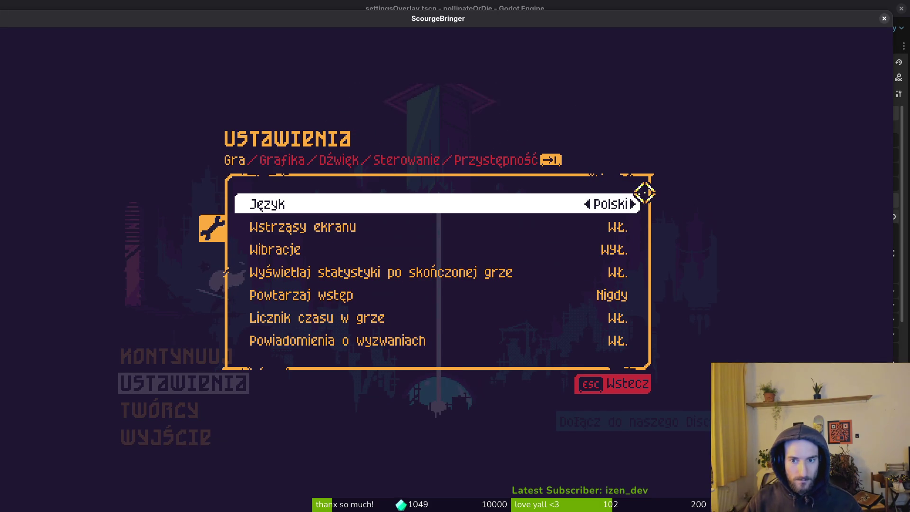
pyautogui.click(583, 204)
pyautogui.click(577, 205)
pyautogui.click(578, 203)
pyautogui.click(497, 204)
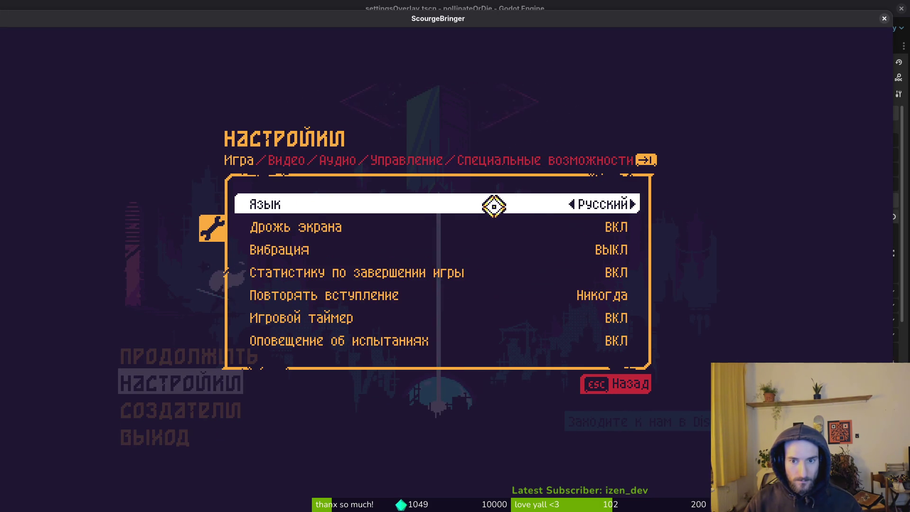
pyautogui.click(572, 204)
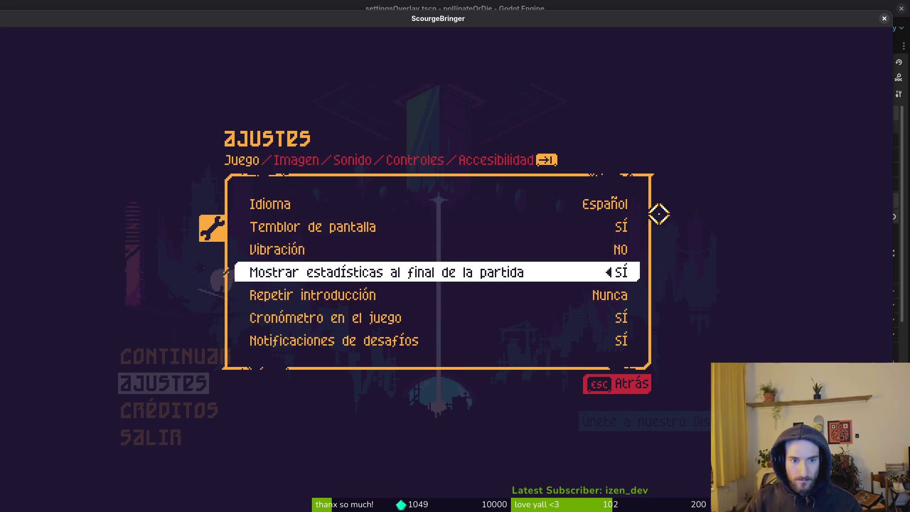
# Switch the translator to Spanish→English and enter 'temblor de' as the source text
pyautogui.hotkey('alt', 'Tab')
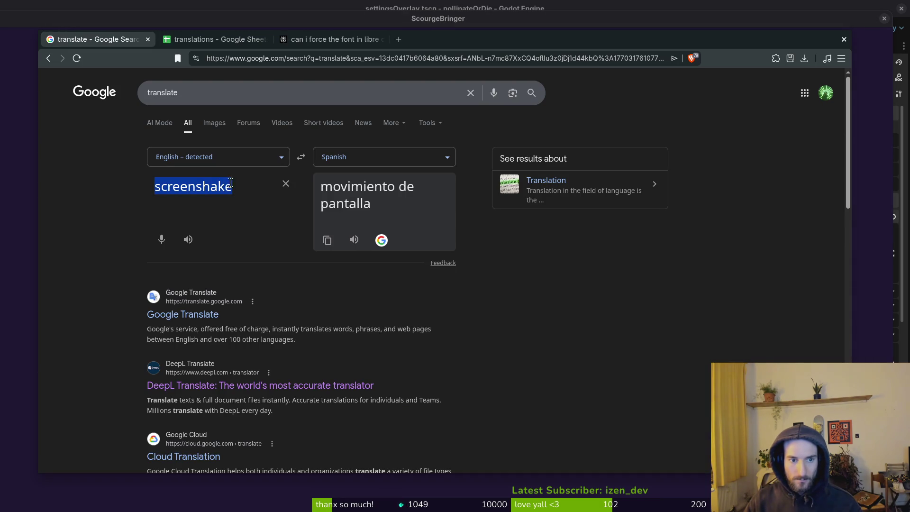
pyautogui.click(302, 157)
pyautogui.tripleClick(260, 188)
pyautogui.write('twm')
pyautogui.press('BackSpace')
pyautogui.press('BackSpace')
pyautogui.write('emplor the')
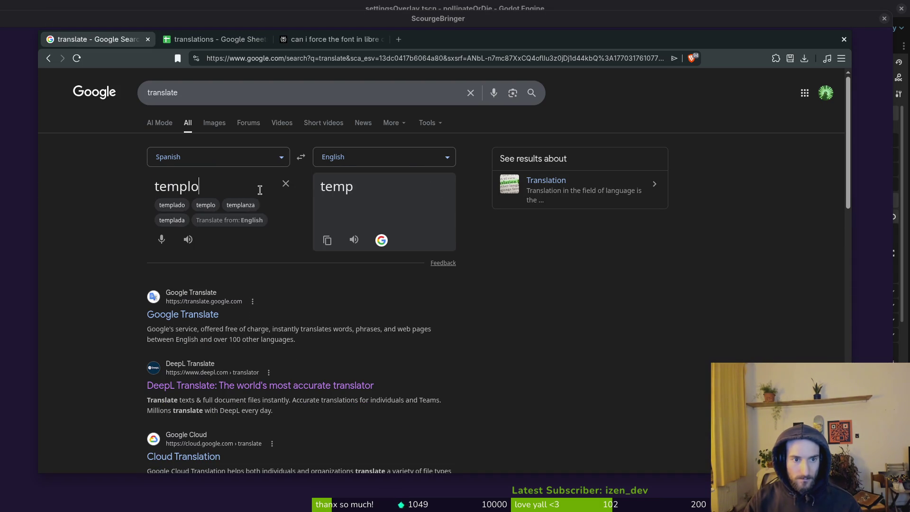
pyautogui.press('BackSpace')
pyautogui.press('BackSpace')
pyautogui.press('BackSpace')
pyautogui.write('de')
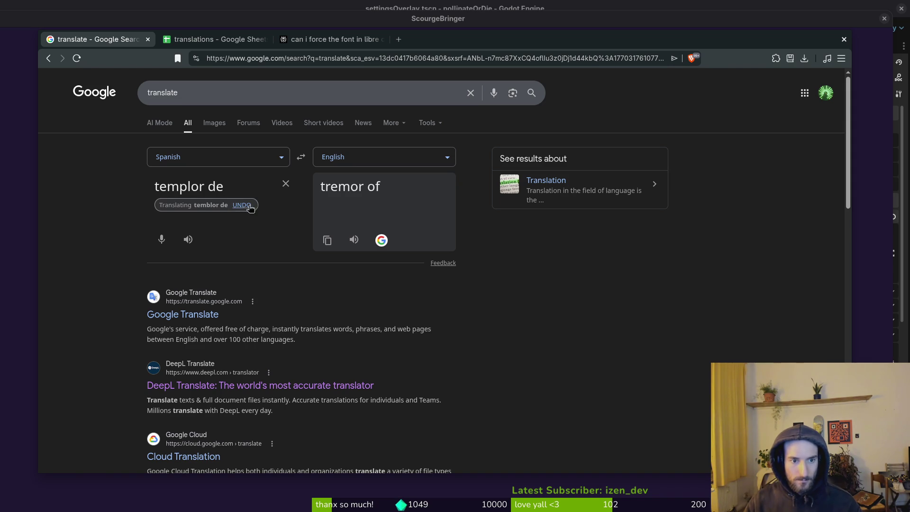
# Recheck the game's settings label, then extend the source text to 'temblor de tierra'
pyautogui.hotkey('alt', 'Tab')
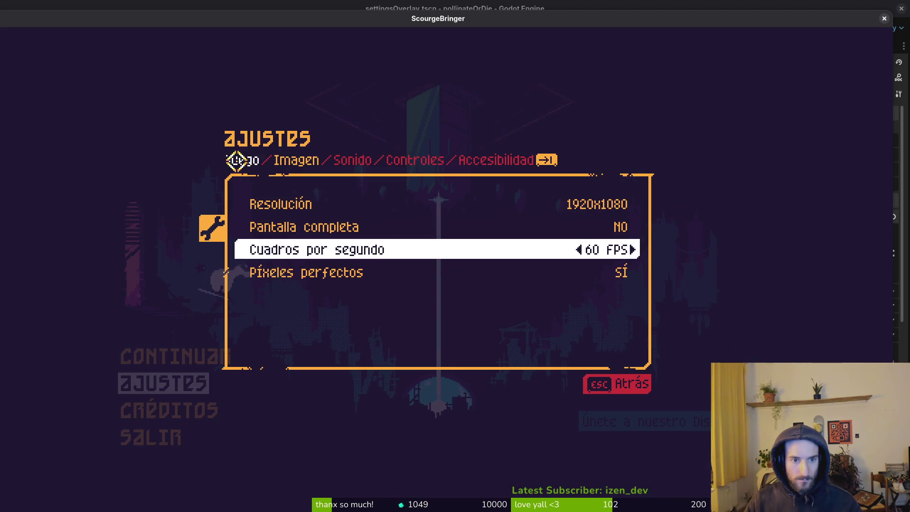
pyautogui.click(237, 161)
pyautogui.hotkey('alt', 'Tab')
pyautogui.write('twe')
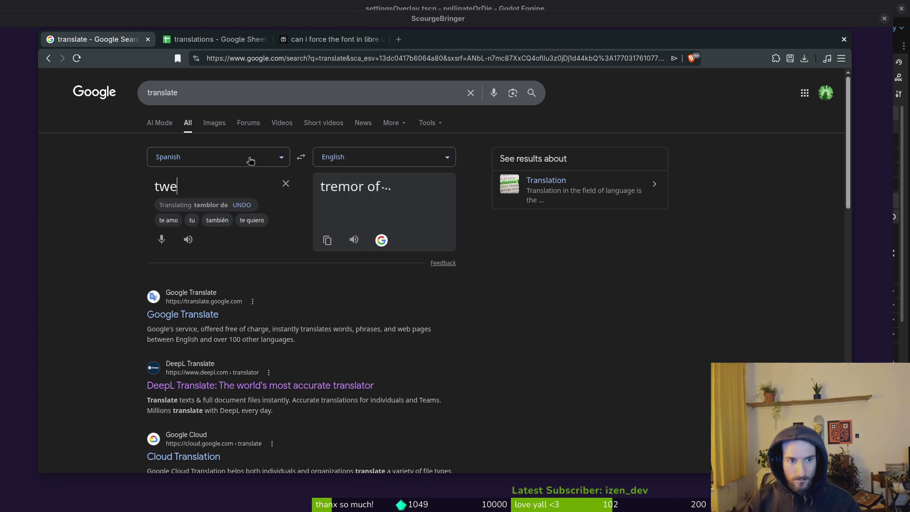
pyautogui.press('BackSpace')
pyautogui.press('BackSpace')
pyautogui.write('emblor de')
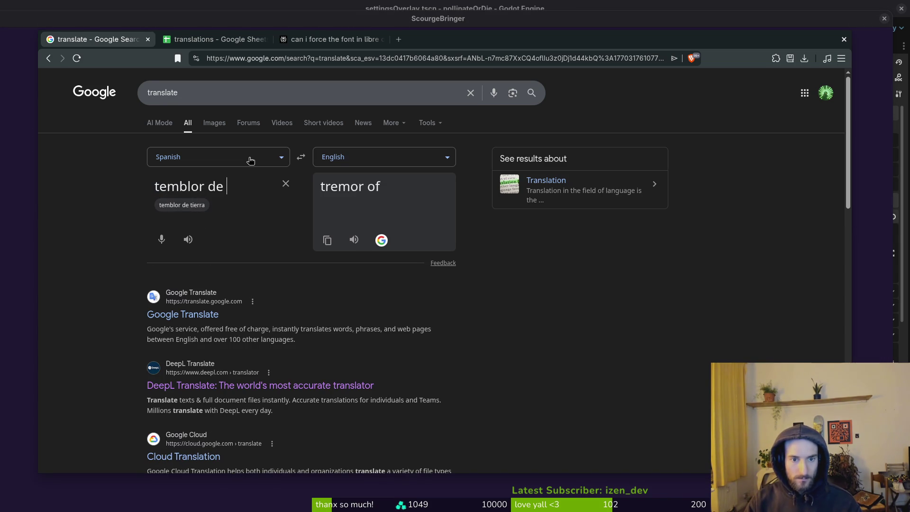
pyautogui.write(' tierra')
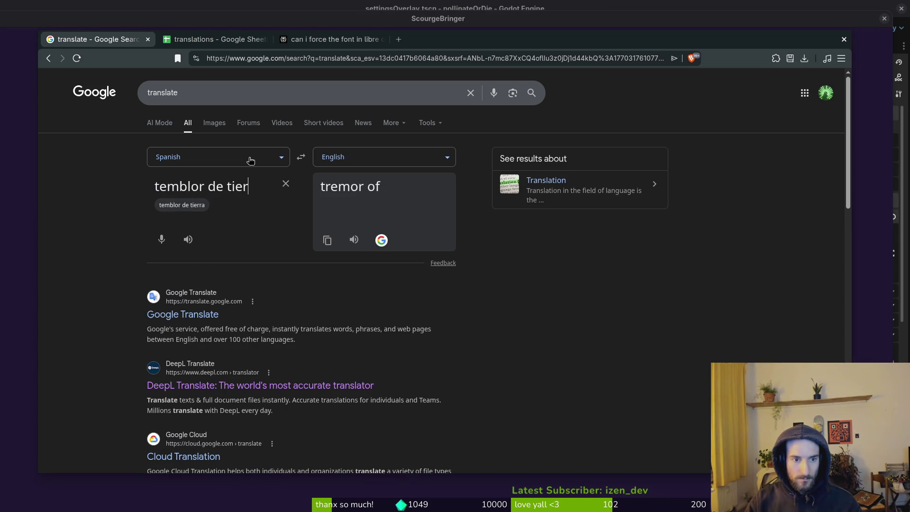
# Reread the game label and change the source text to 'temblor de pantalla'
pyautogui.hotkey('alt', 'Tab')
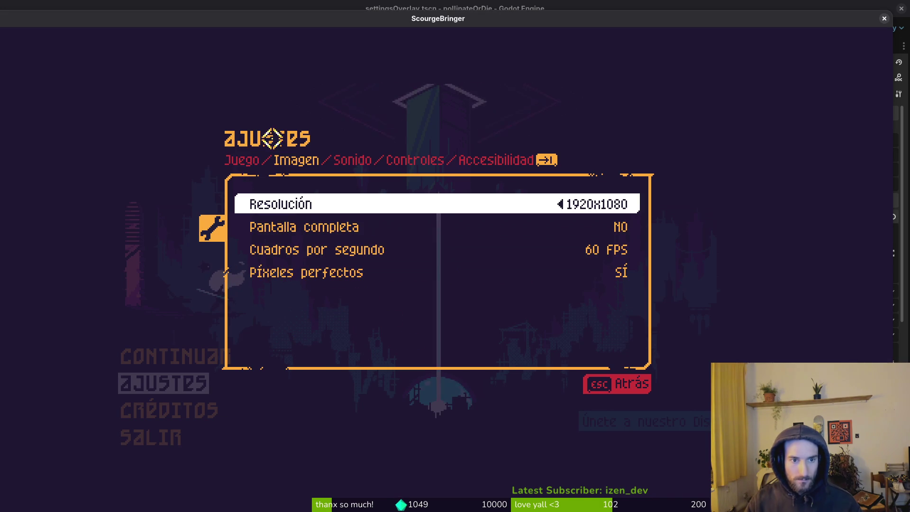
pyautogui.click(237, 159)
pyautogui.hotkey('alt', 'Tab')
pyautogui.press('Right')
pyautogui.press('BackSpace')
pyautogui.press('BackSpace')
pyautogui.press('BackSpace')
pyautogui.press('BackSpace')
pyautogui.press('BackSpace')
pyautogui.press('BackSpace')
pyautogui.write('pantalla')
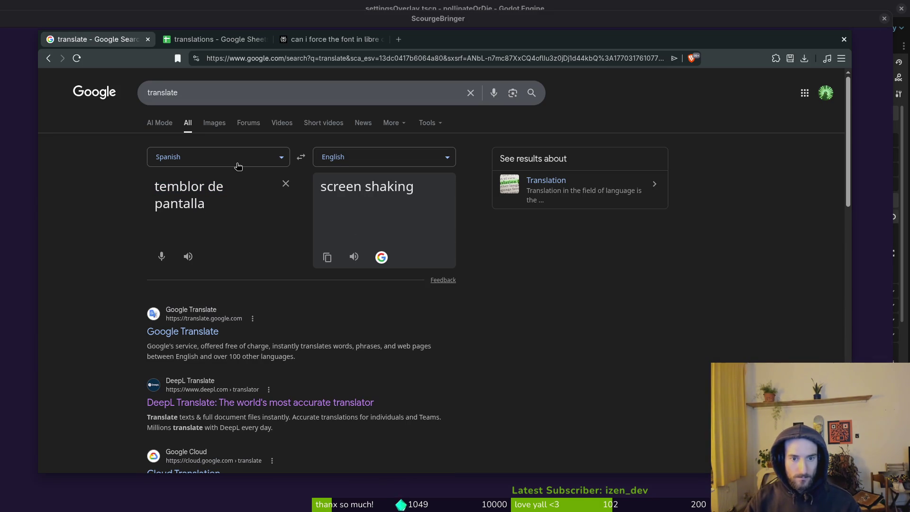
# Swap the translation direction back and forth and select the 'pantalla temblando' result
pyautogui.tripleClick(228, 199)
pyautogui.click(301, 157)
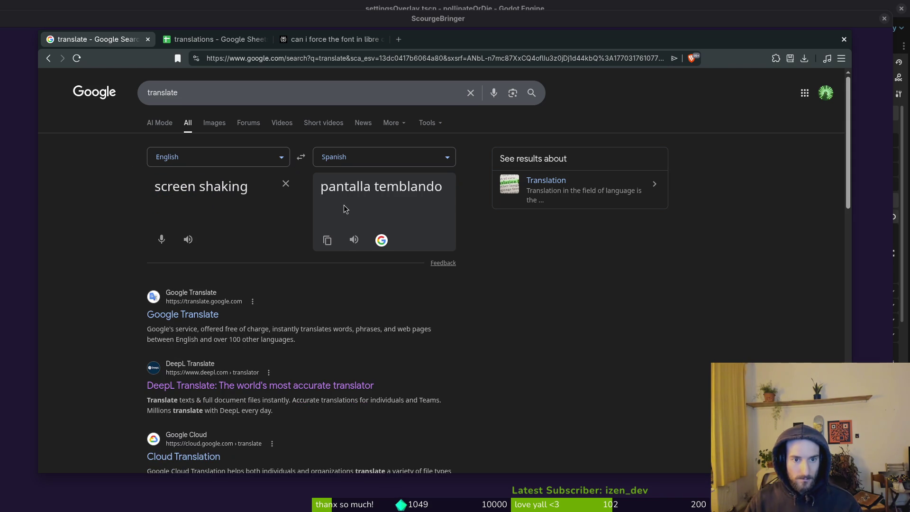
pyautogui.click(301, 157)
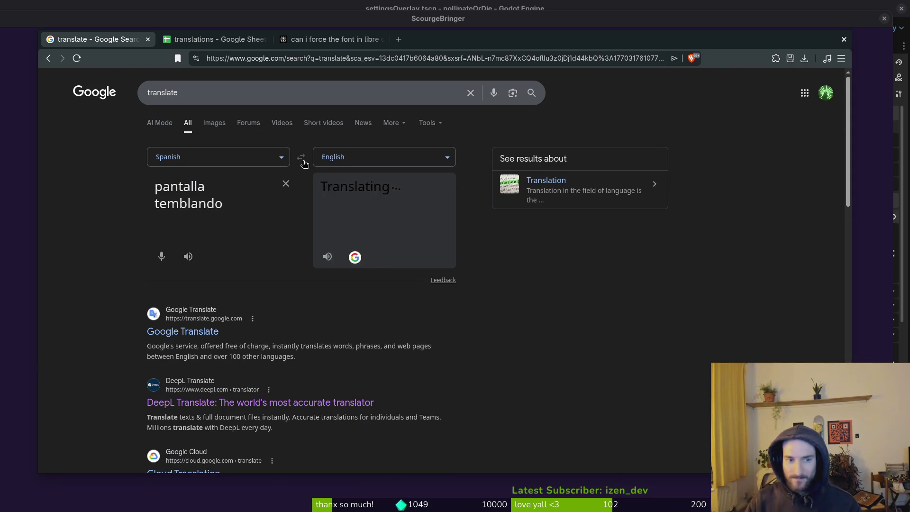
pyautogui.tripleClick(225, 203)
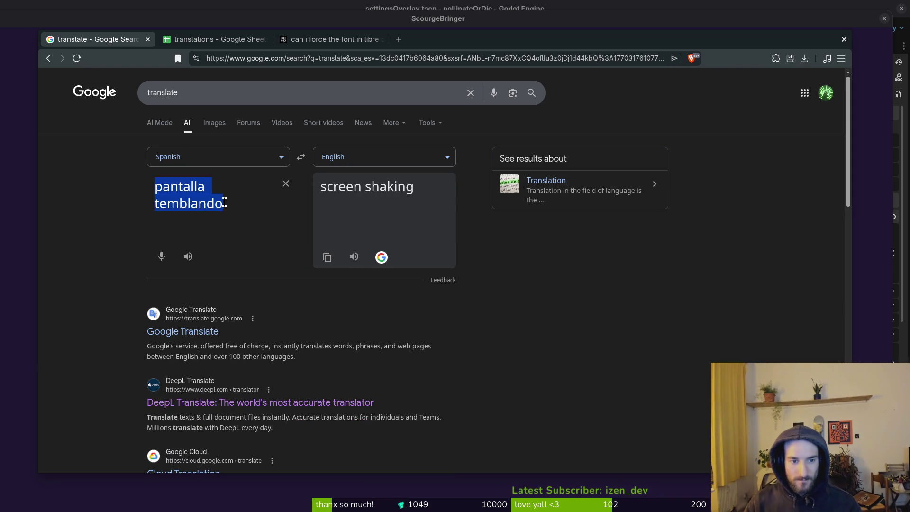
pyautogui.hotkey('alt', 'Tab')
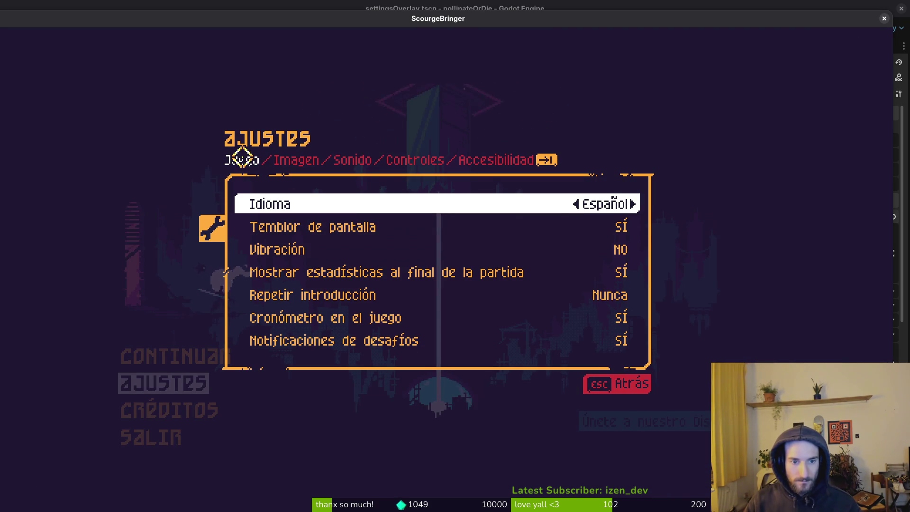
pyautogui.hotkey('alt', 'Tab')
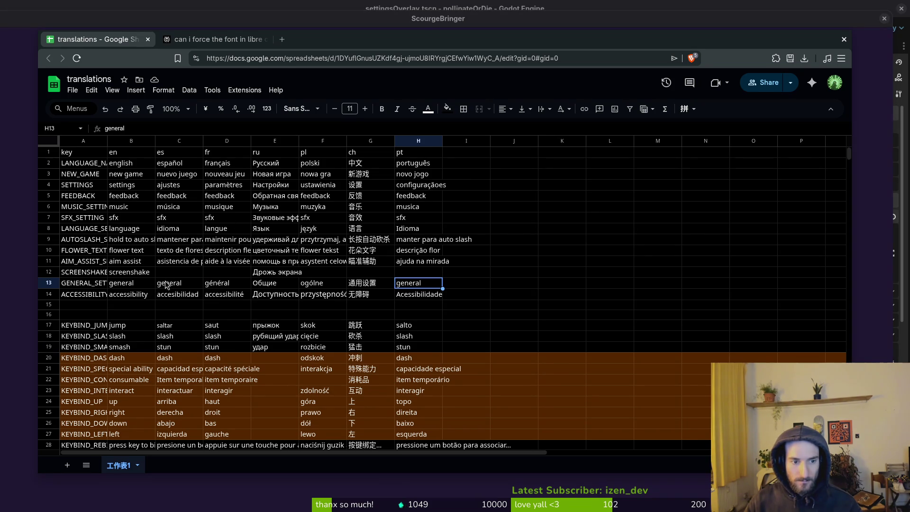
# Type the Spanish screenshake label into C12 and compare with the game's Juego page
pyautogui.click(189, 272)
pyautogui.write('temp')
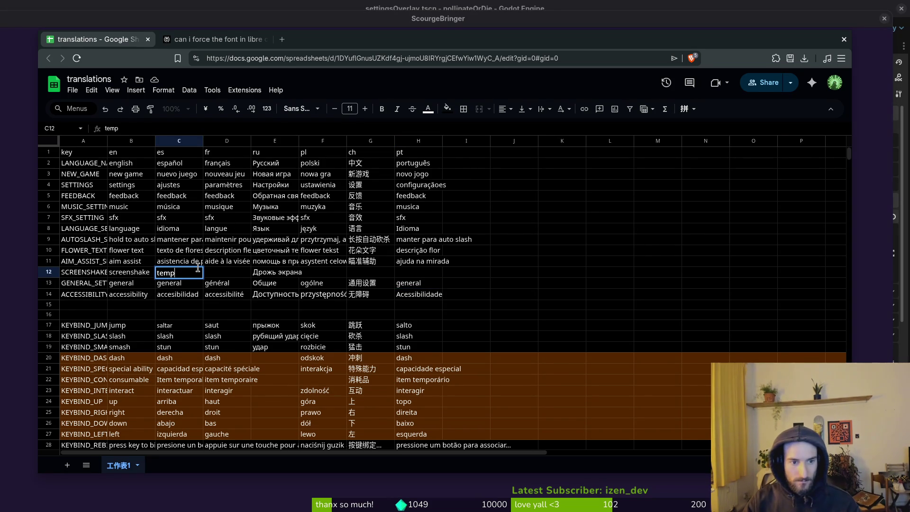
pyautogui.press('BackSpace')
pyautogui.write('blor the pala')
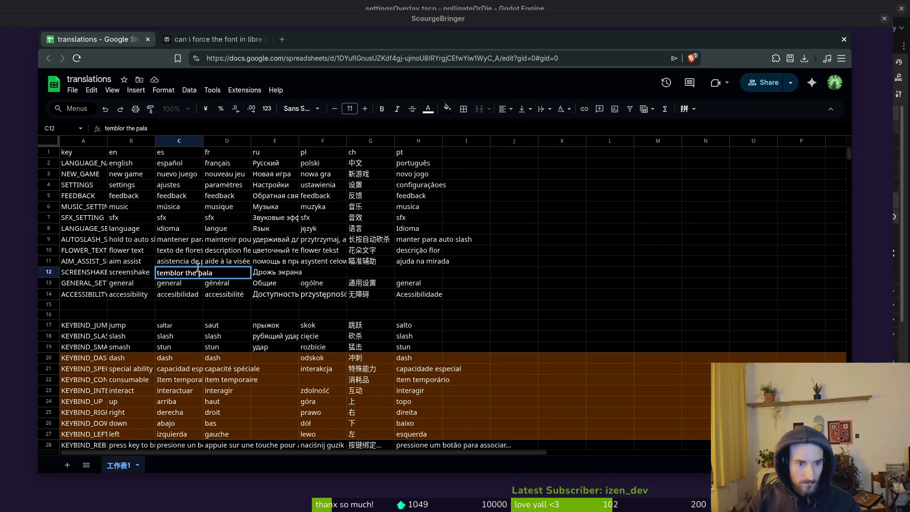
pyautogui.write('ntal')
pyautogui.press('Return')
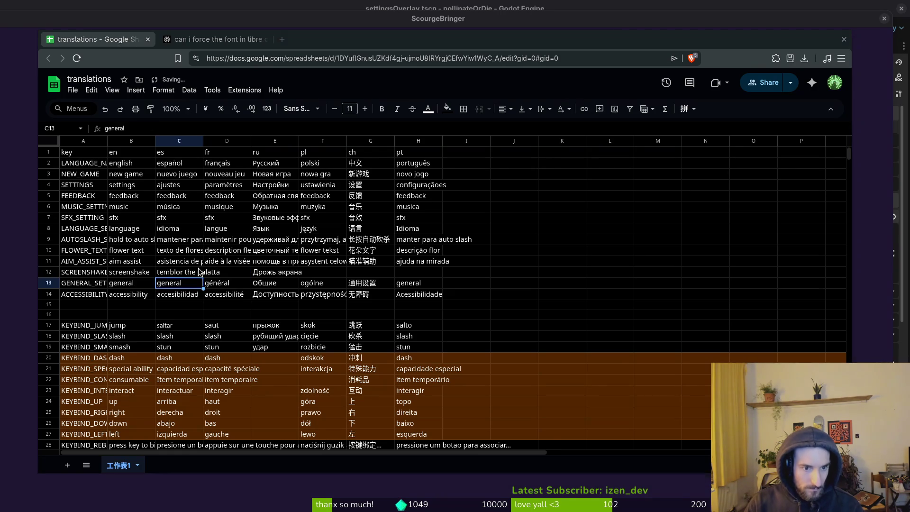
pyautogui.hotkey('alt', 'Tab')
pyautogui.hotkey('shift', 'Tab')
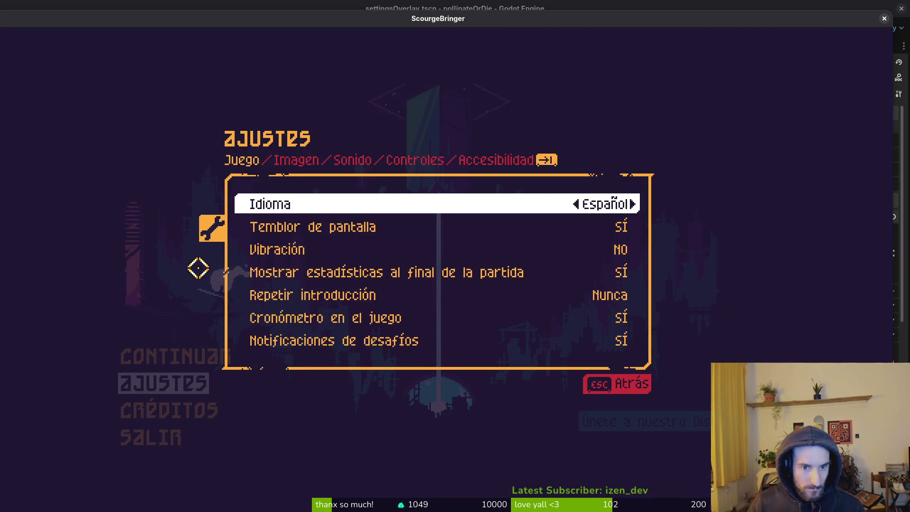
pyautogui.hotkey('alt', 'Tab')
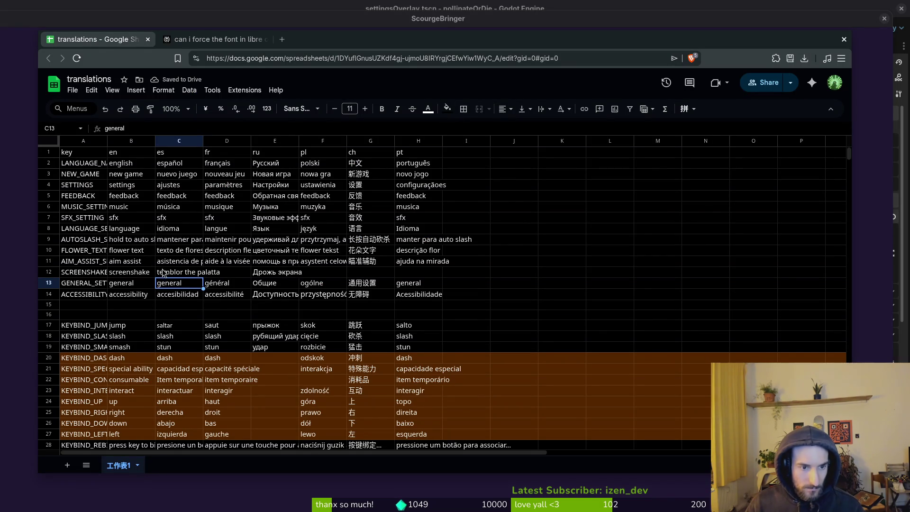
# Correct 'palatta' to 'pantalla' so C12 reads 'temblor the pantalla'
pyautogui.click(162, 272)
pyautogui.click(140, 130)
pyautogui.moveTo(156, 128); pyautogui.dragTo(137, 130)
pyautogui.write('pantalla')
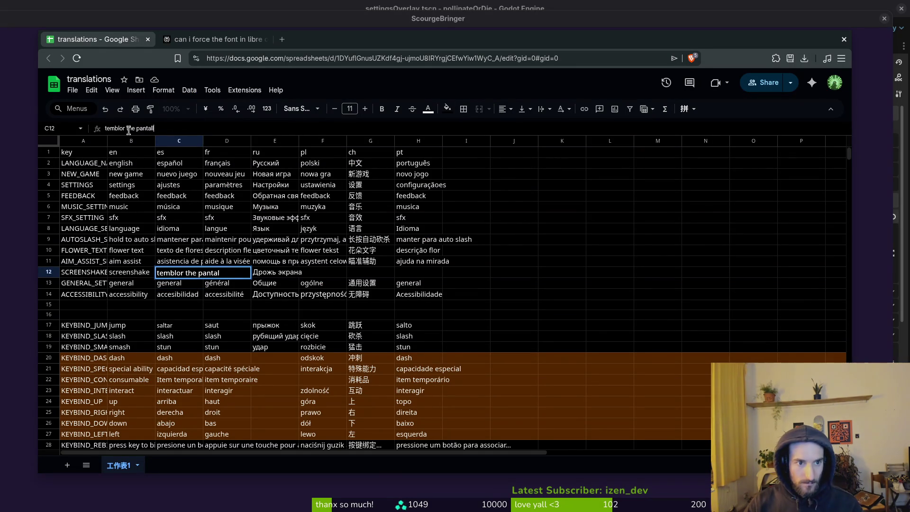
pyautogui.press('Return')
pyautogui.click(276, 269)
pyautogui.click(196, 274)
pyautogui.hotkey('alt', 'Tab')
pyautogui.hotkey('alt', 'Tab')
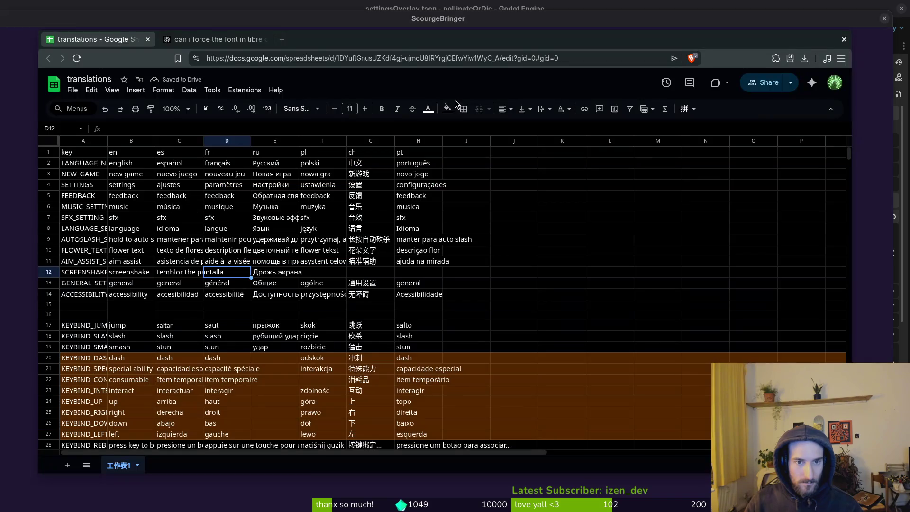
pyautogui.click(228, 42)
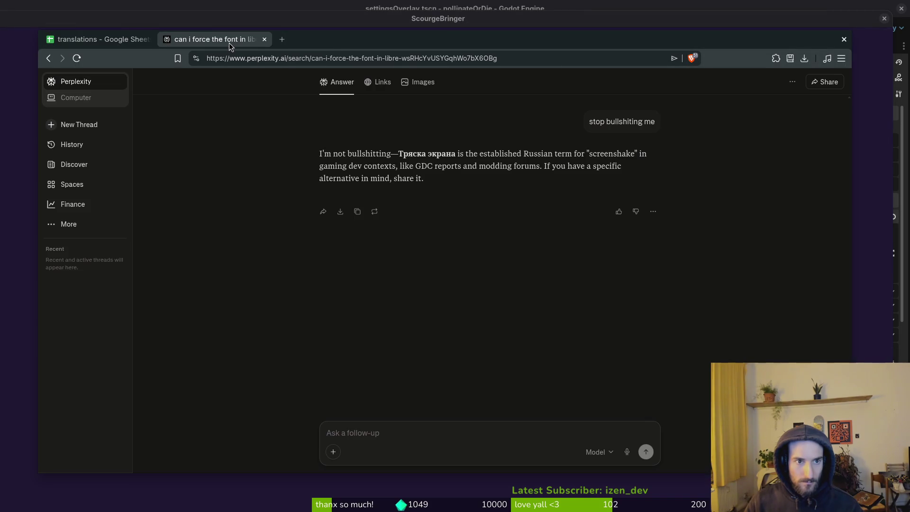
# Ask Perplexity 'screenshake into spanish please' as a follow-up
pyautogui.click(395, 425)
pyautogui.write('screenshake into spanis')
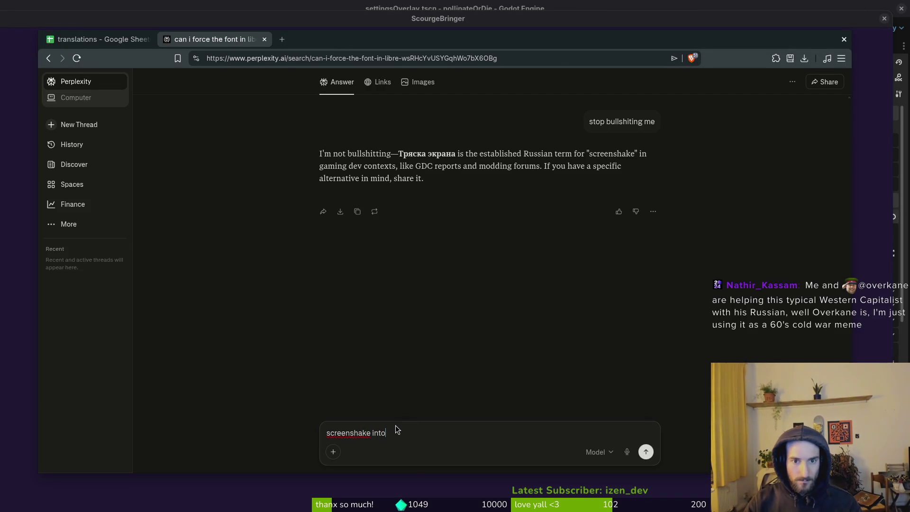
pyautogui.write('h please')
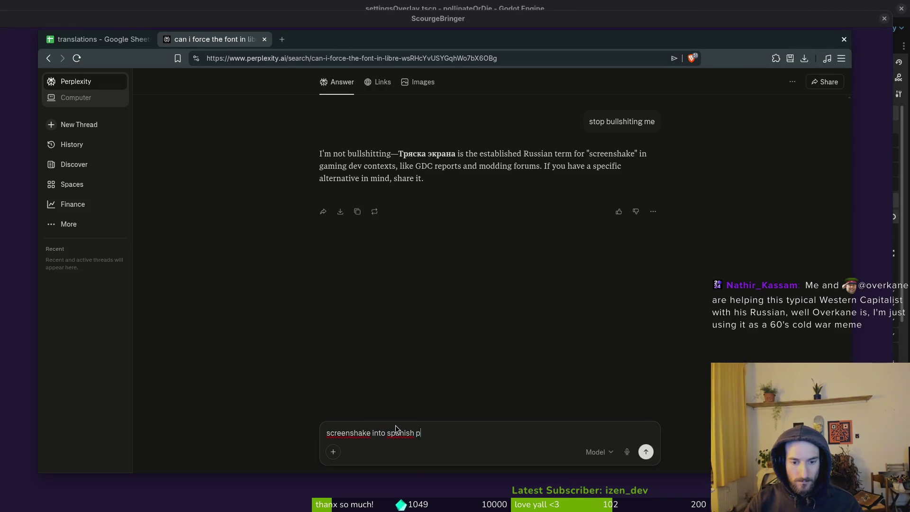
pyautogui.press('Return')
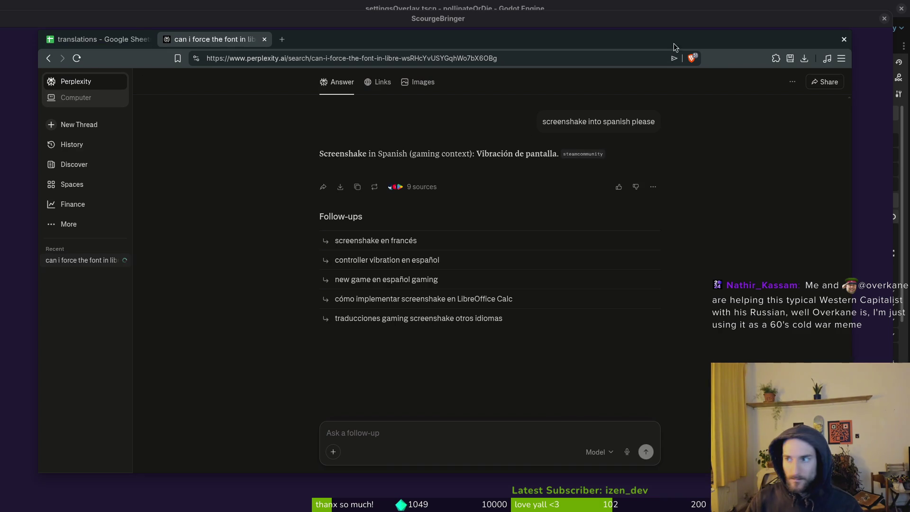
# Search 'translate' in a new tab and focus the translator's text box
pyautogui.hotkey('ctrl', 't')
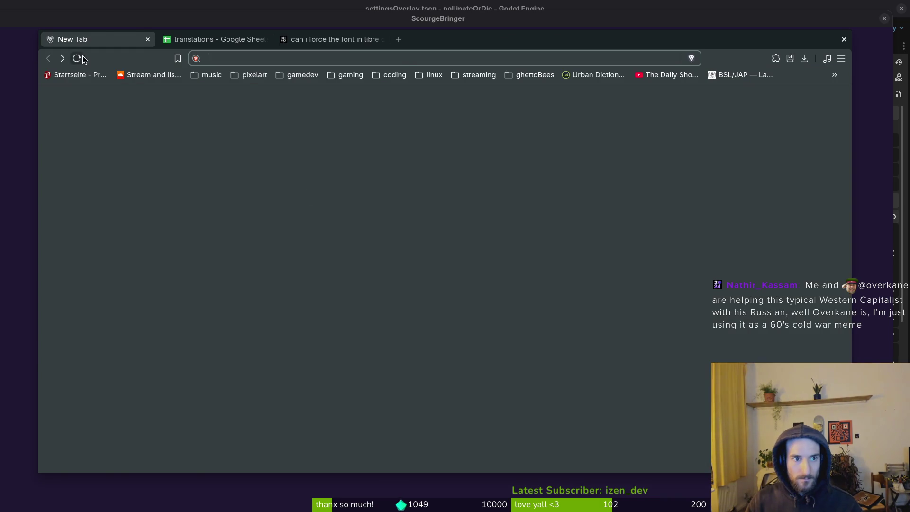
pyautogui.click(148, 39)
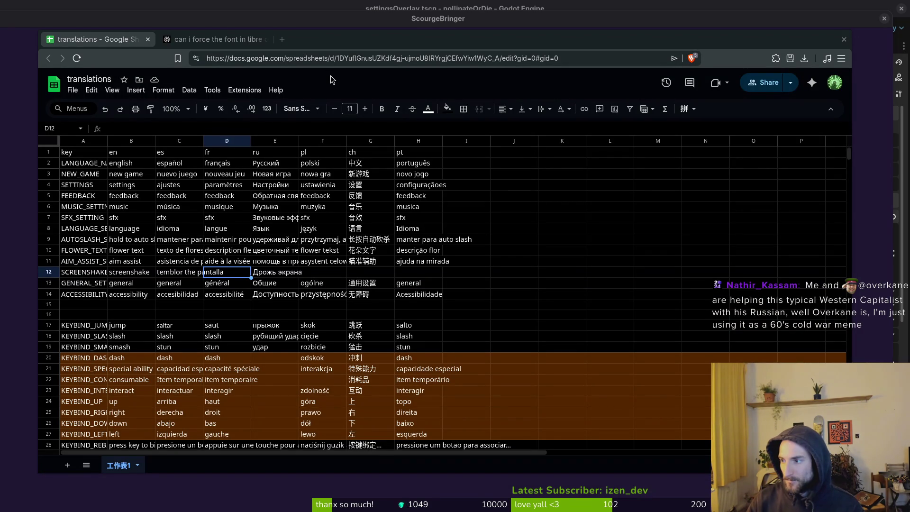
pyautogui.click(215, 43)
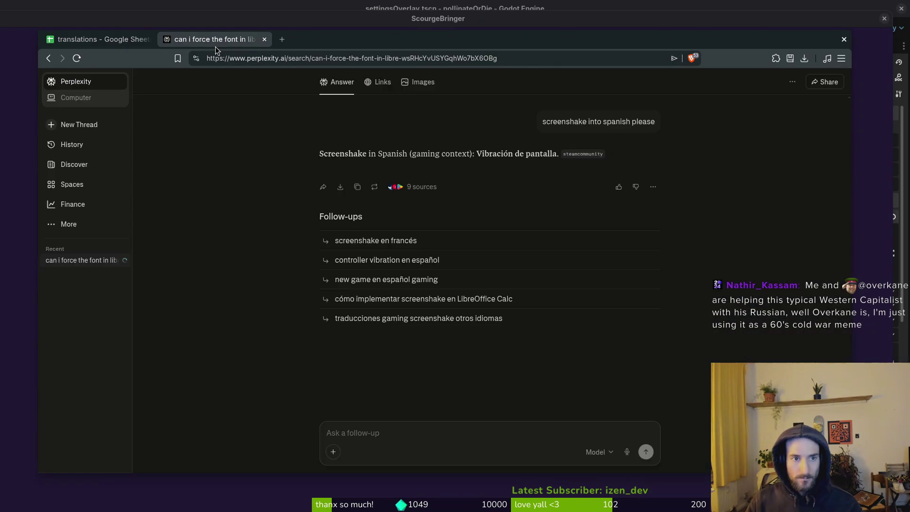
pyautogui.hotkey('ctrl', 't')
pyautogui.write('translate')
pyautogui.press('Return')
pyautogui.click(212, 186)
# Translate 'screenshake' into French as tremblement d'écran and copy the result
pyautogui.write('screensh')
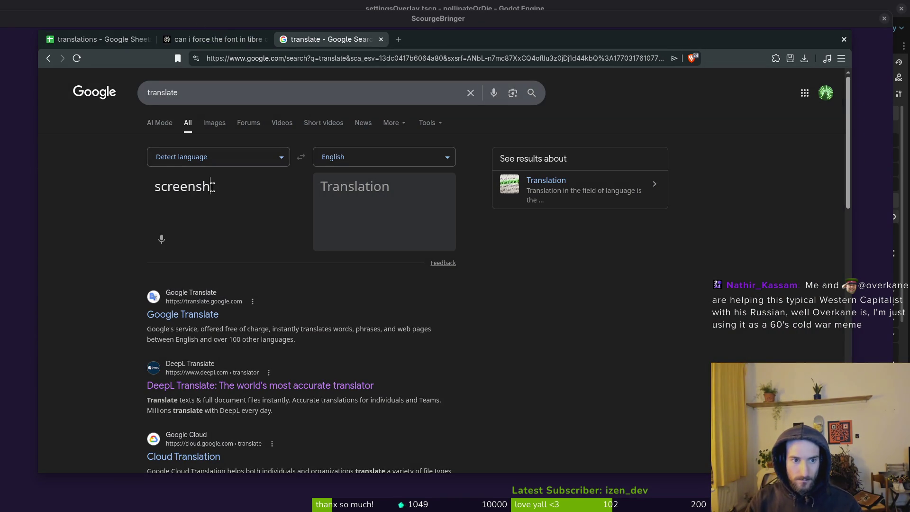
pyautogui.write('aeke')
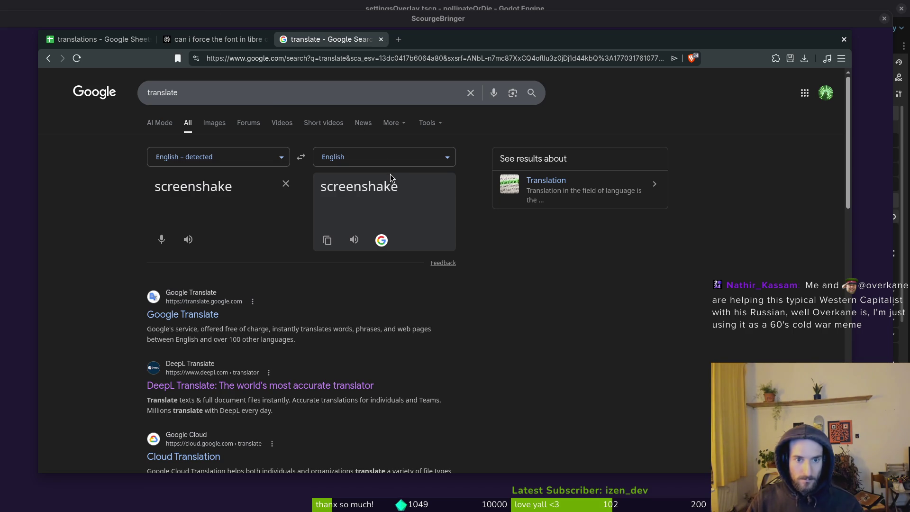
pyautogui.click(389, 164)
pyautogui.write('fre')
pyautogui.press('Return')
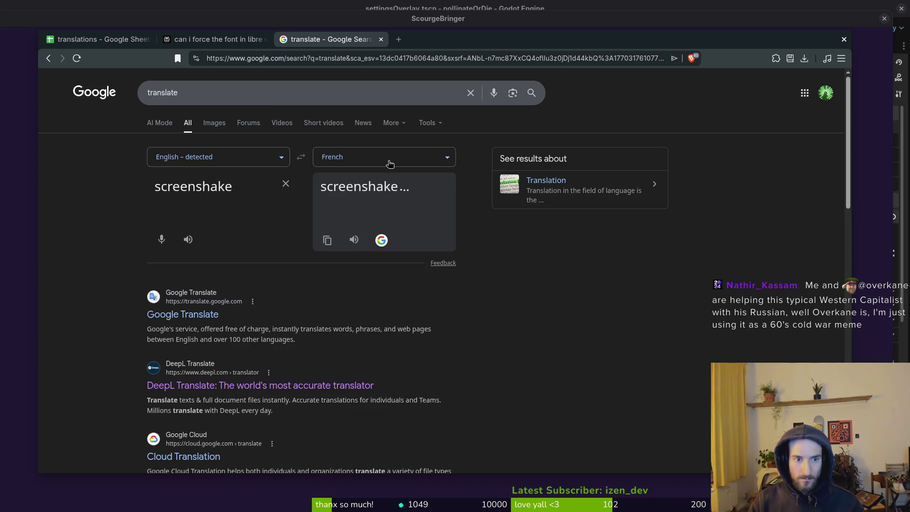
pyautogui.click(327, 240)
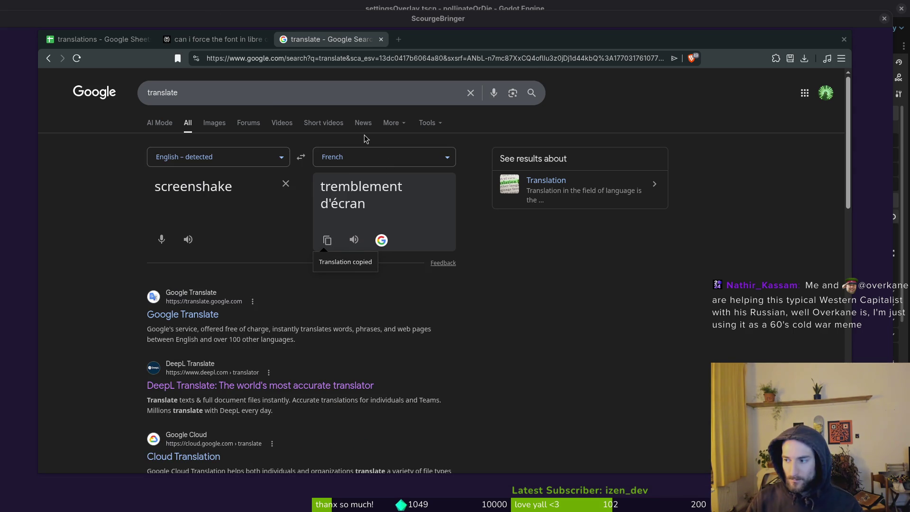
# On the game's Juego page, cycle the language through Polski, Chinese and Korean toward Français
pyautogui.hotkey('alt', 'Tab')
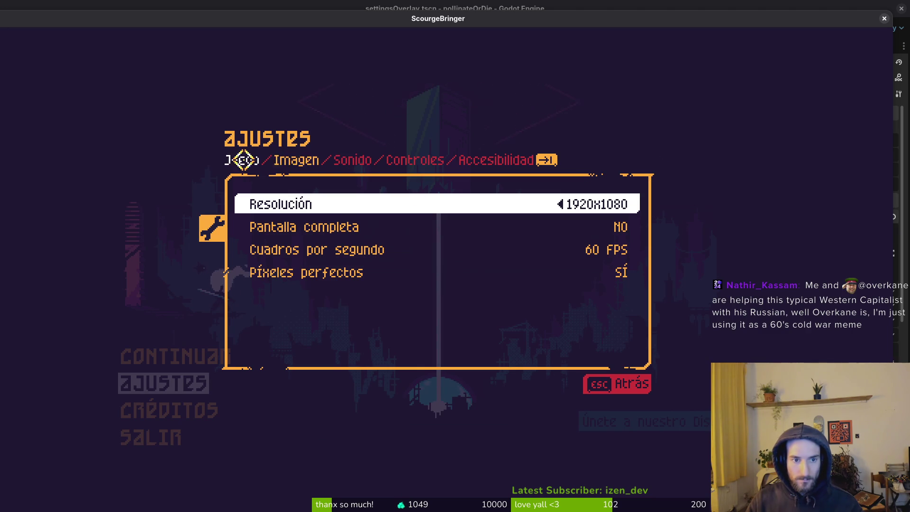
pyautogui.click(240, 159)
pyautogui.click(638, 203)
pyautogui.click(638, 204)
pyautogui.click(638, 204)
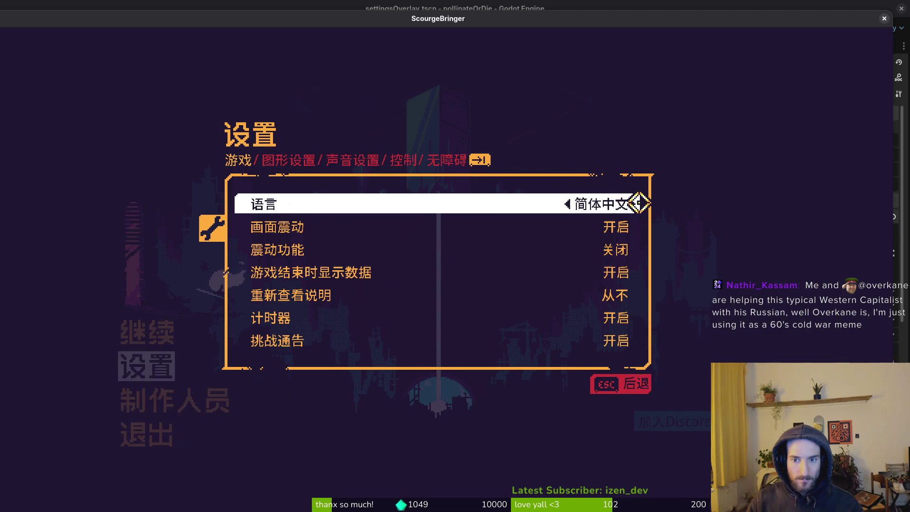
pyautogui.click(638, 204)
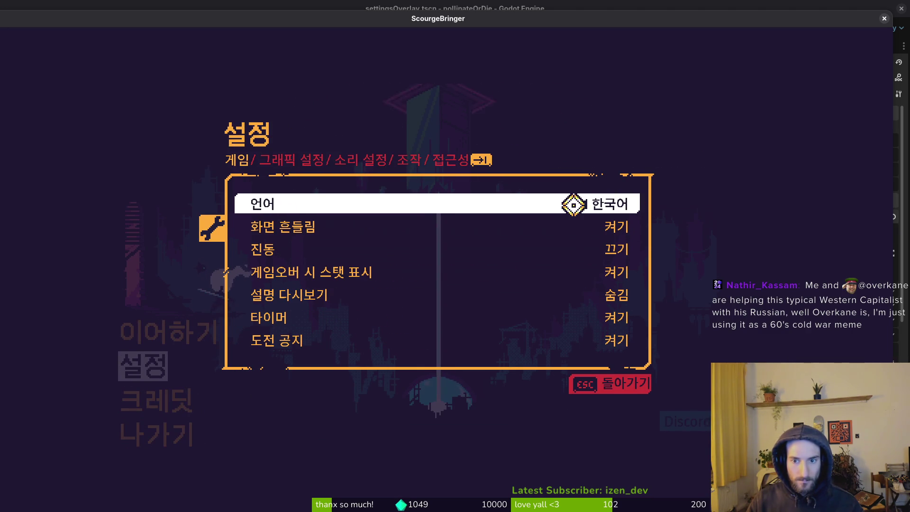
pyautogui.click(575, 203)
pyautogui.click(576, 203)
pyautogui.click(576, 203)
pyautogui.press('Left')
pyautogui.press('Left')
pyautogui.press('Left')
pyautogui.press('Left')
pyautogui.press('Left')
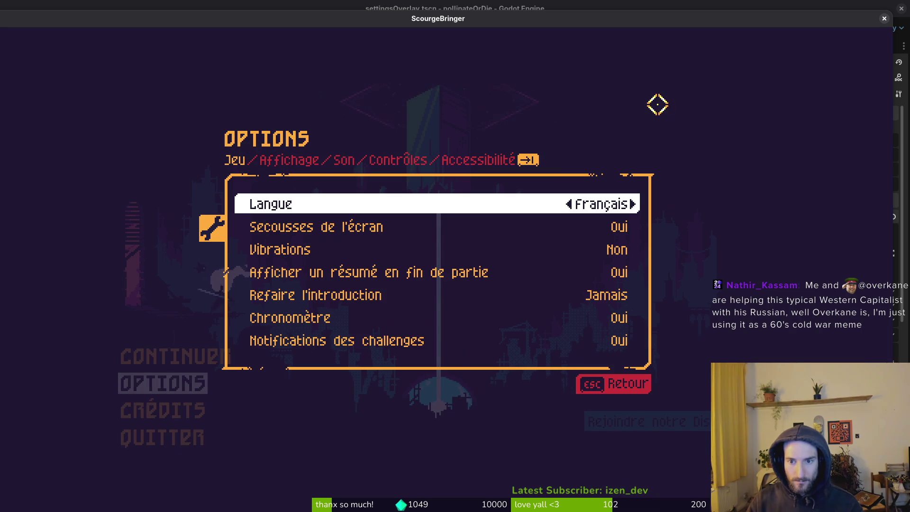
pyautogui.hotkey('alt', 'Tab')
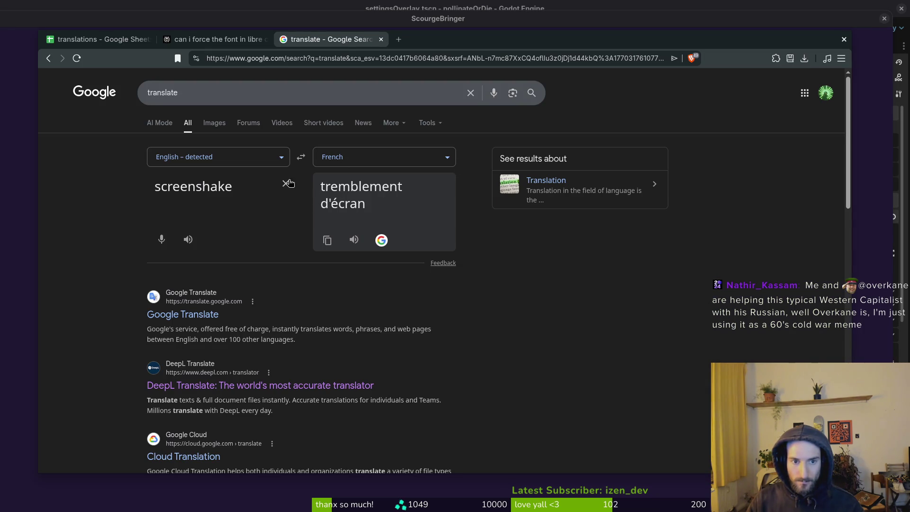
# Send Perplexity the follow-up 'what about tremblor de oantalla' in the screenshake thread
pyautogui.click(218, 42)
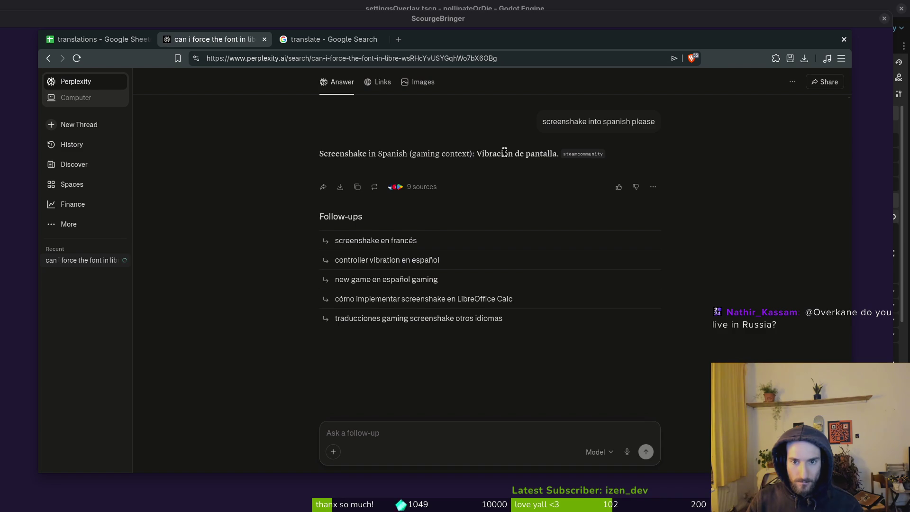
pyautogui.scroll(3, 505, 152)
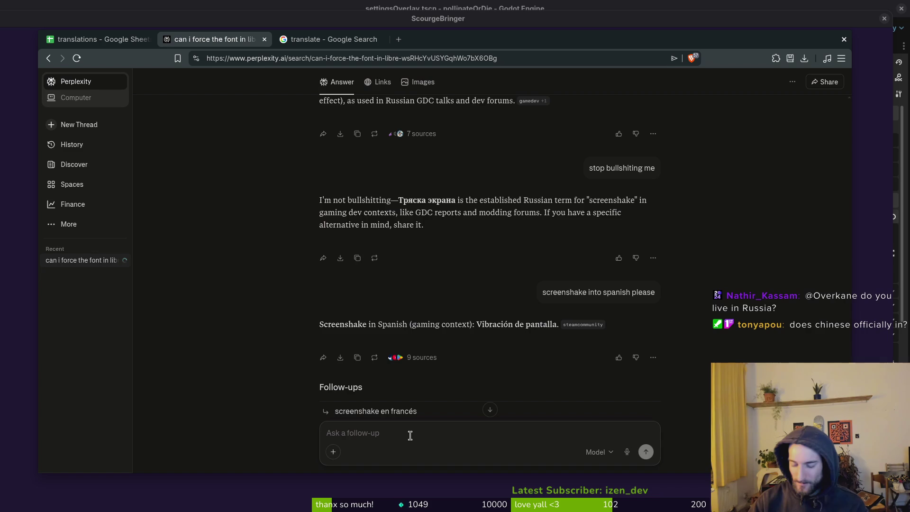
pyautogui.write('what about tremblo')
pyautogui.press('BackSpace')
pyautogui.press('BackSpace')
pyautogui.press('BackSpace')
pyautogui.write('de oantalla')
pyautogui.press('Return')
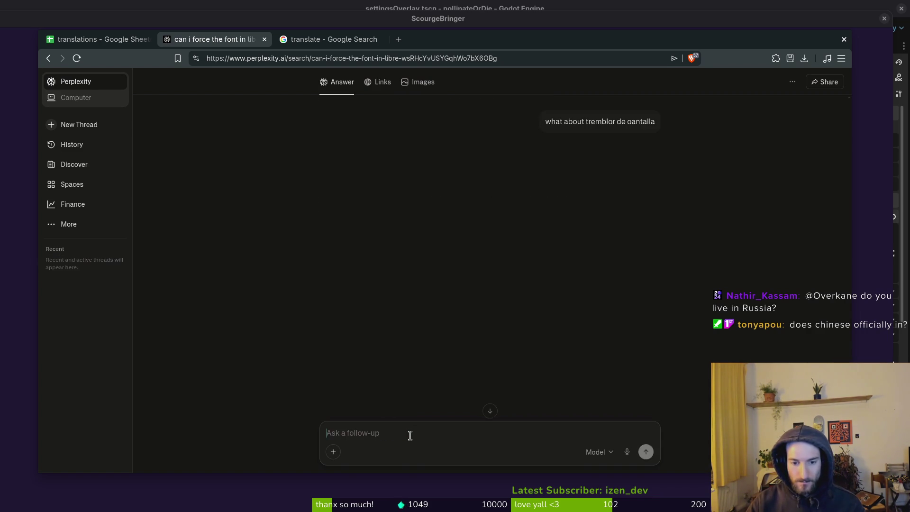
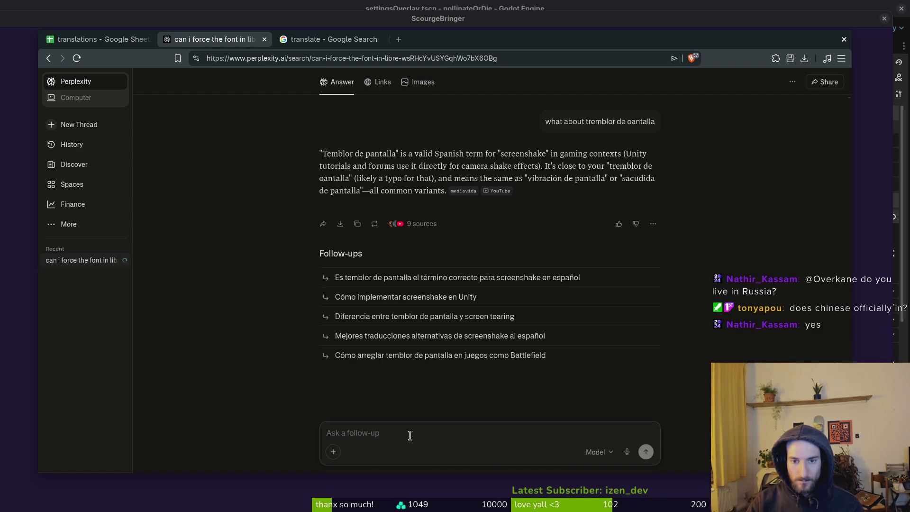
# Send the 'ok context .' follow-up and dismiss the sign-up prompt to read 'Secousse d'écran'
pyautogui.write('ok give me gam')
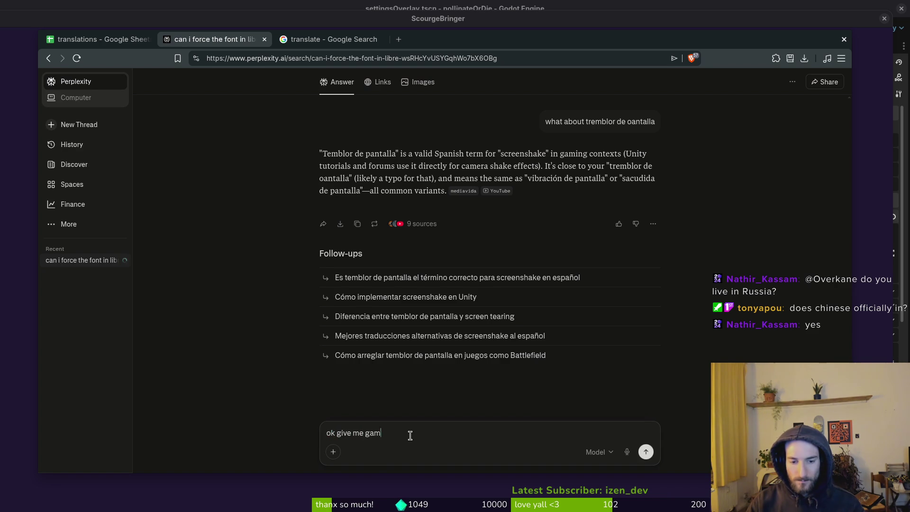
pyautogui.write('ing context ')
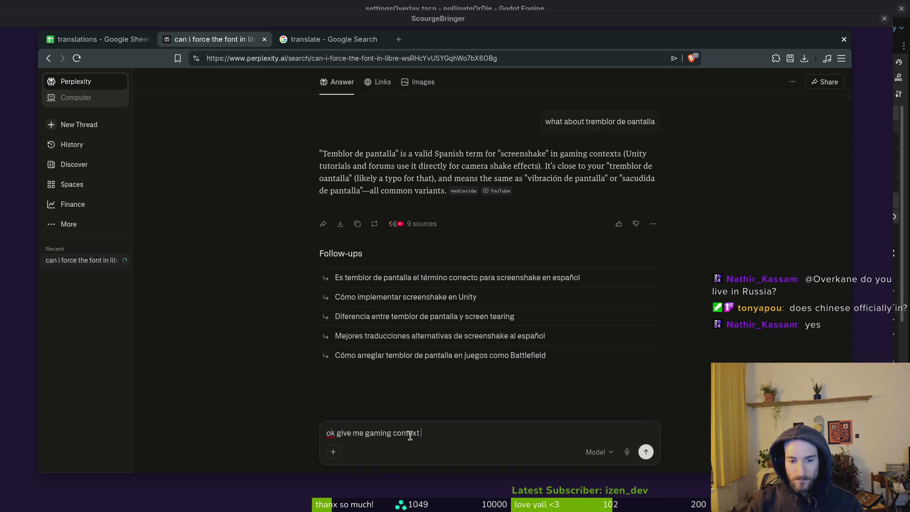
pyautogui.write('only. french pls')
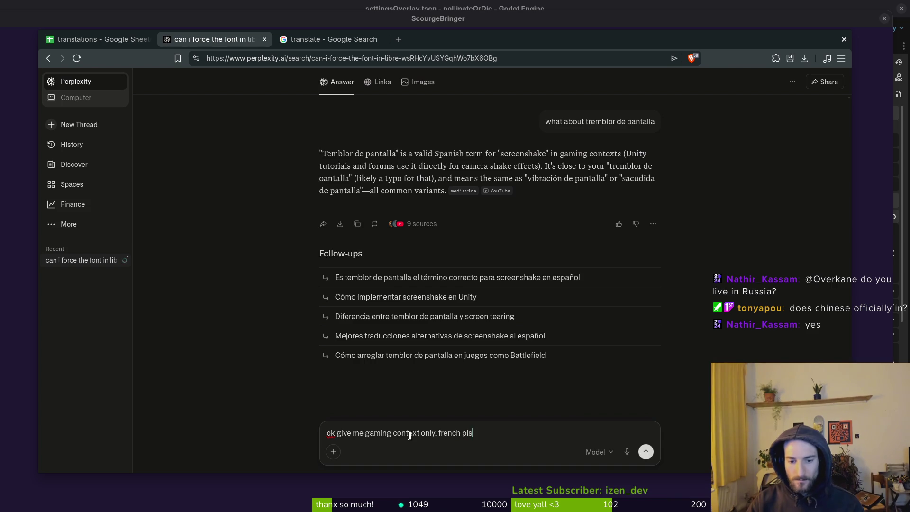
pyautogui.press('Return')
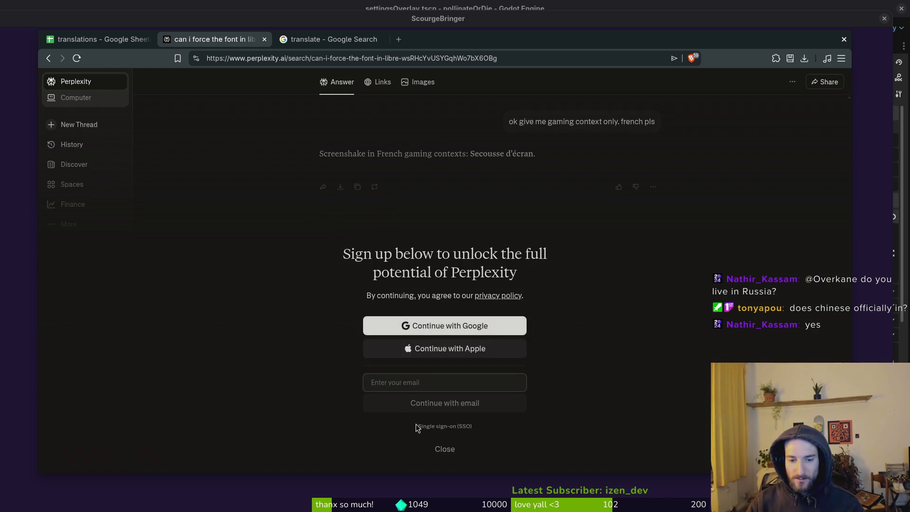
pyautogui.click(451, 453)
# Copy 'Secousse d'écran' from the answer and paste it into French cell D12
pyautogui.moveTo(469, 152); pyautogui.dragTo(535, 152)
pyautogui.hotkey('ctrl', 'c')
pyautogui.hotkey('alt', 'Tab')
pyautogui.hotkey('alt', 'Tab')
pyautogui.hotkey('ctrl', 'shift', 'Tab')
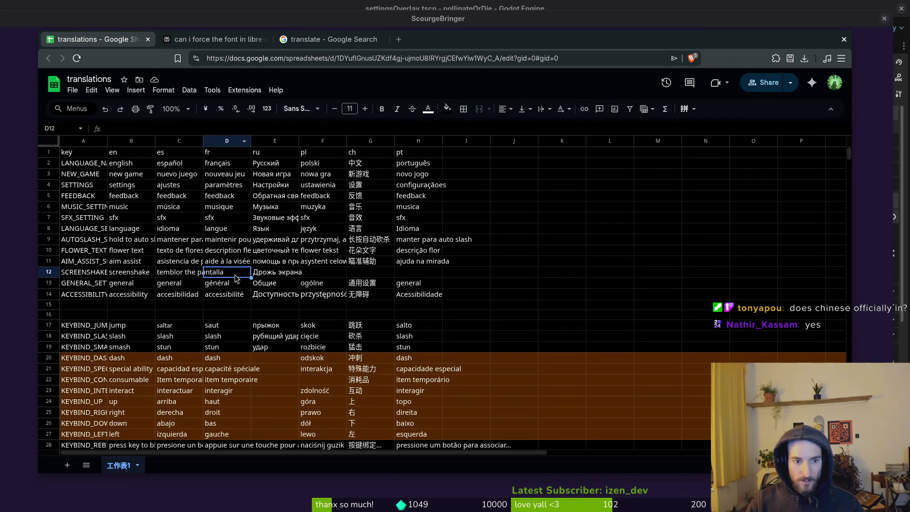
pyautogui.hotkey('ctrl', 'v')
pyautogui.click(219, 296)
pyautogui.click(215, 277)
pyautogui.press('Delete')
pyautogui.hotkey('ctrl', 'z')
# Paste the copied text over cell E14
pyautogui.click(266, 276)
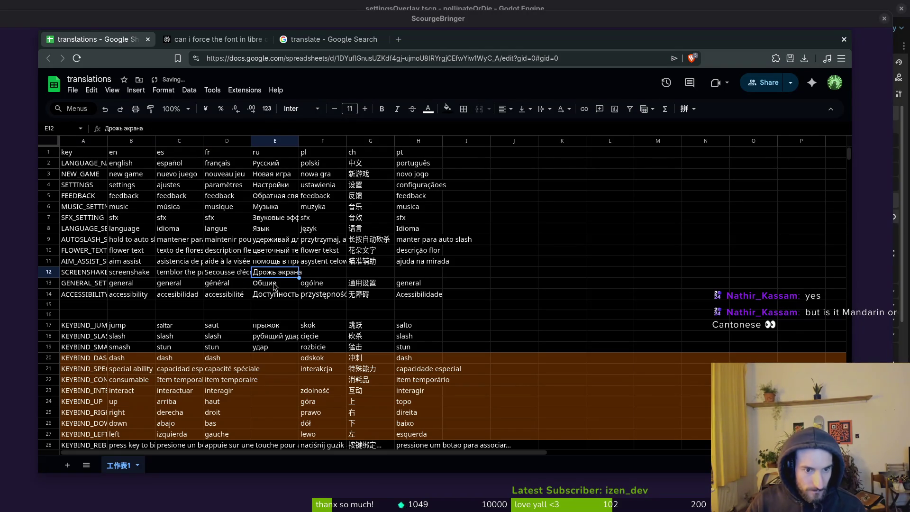
pyautogui.click(272, 298)
pyautogui.click(178, 127)
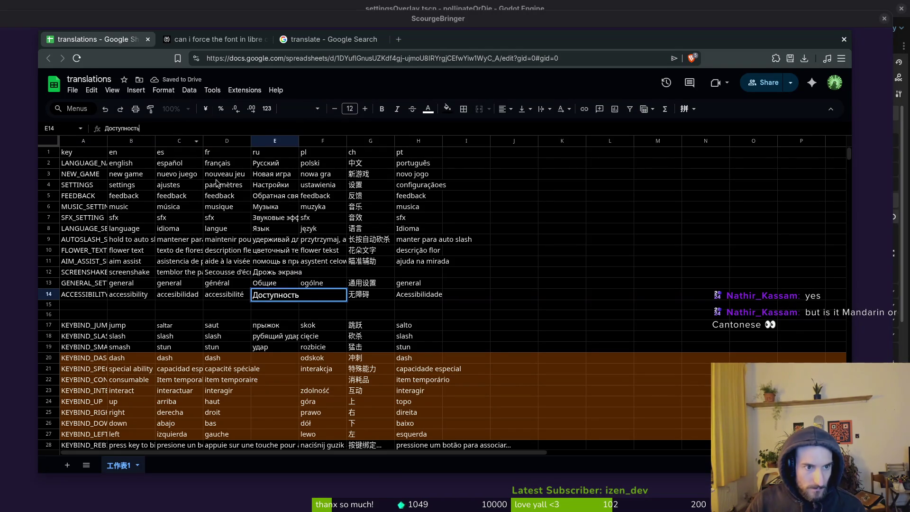
pyautogui.hotkey('ctrl', 'a')
pyautogui.hotkey('ctrl', 'c')
pyautogui.press('Escape')
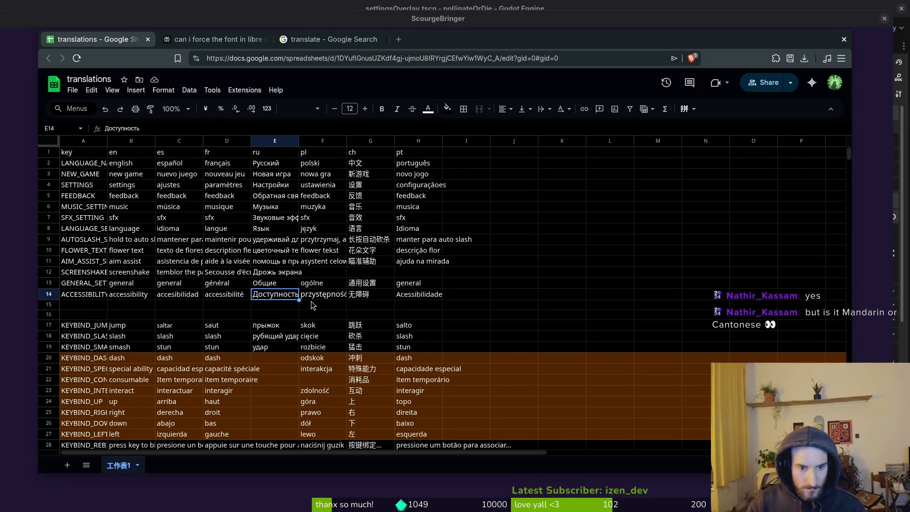
pyautogui.hotkey('ctrl', 'v')
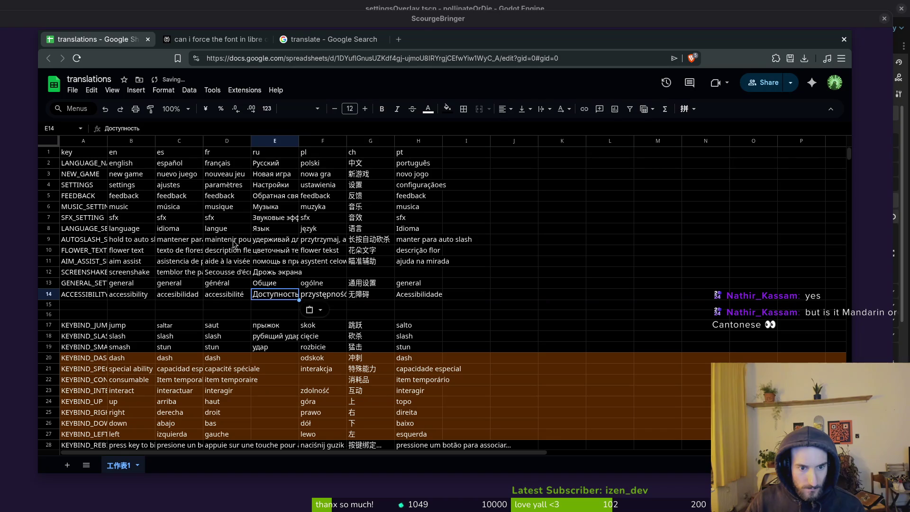
# Shrink the E14 and F14 font sizes to 10, then enlarge them back to 11
pyautogui.click(335, 109)
pyautogui.click(335, 108)
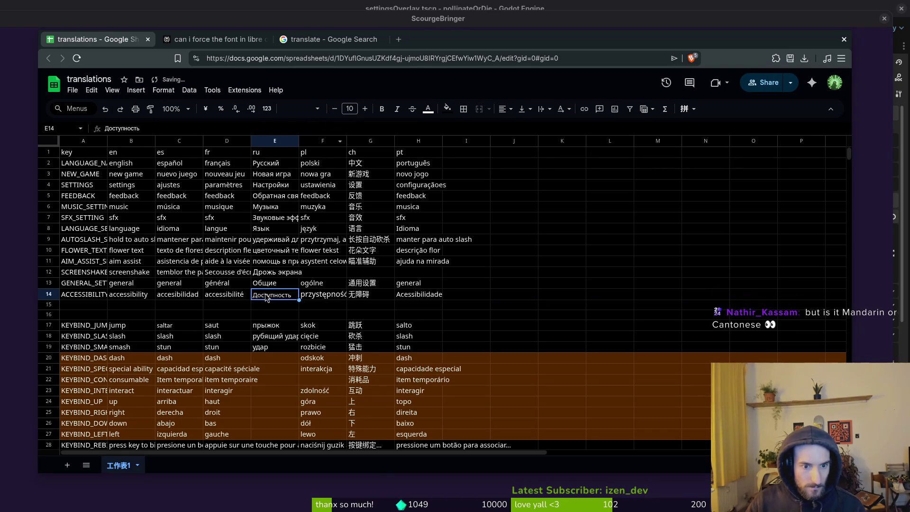
pyautogui.click(339, 298)
pyautogui.click(335, 108)
pyautogui.click(334, 108)
pyautogui.click(254, 263)
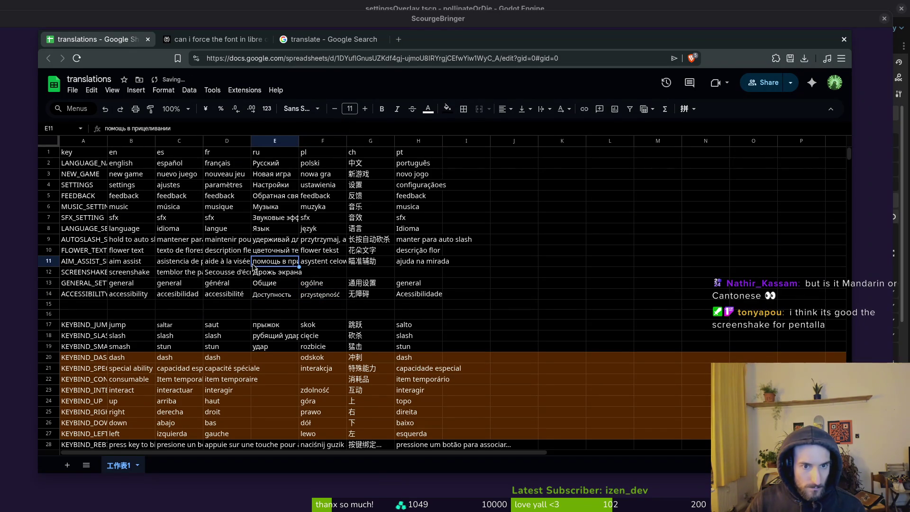
pyautogui.click(268, 296)
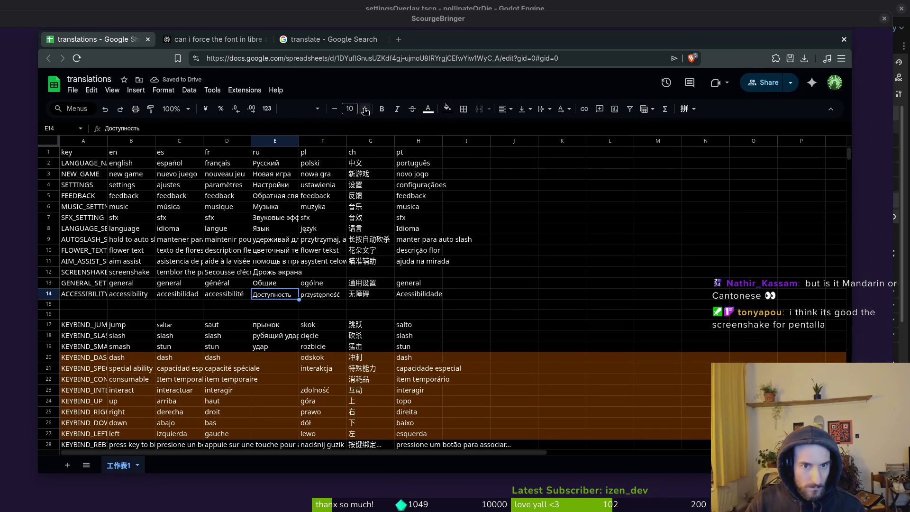
pyautogui.click(365, 109)
pyautogui.press('Right')
pyautogui.click(363, 109)
# Select F9, then move over to the translate search results
pyautogui.click(325, 240)
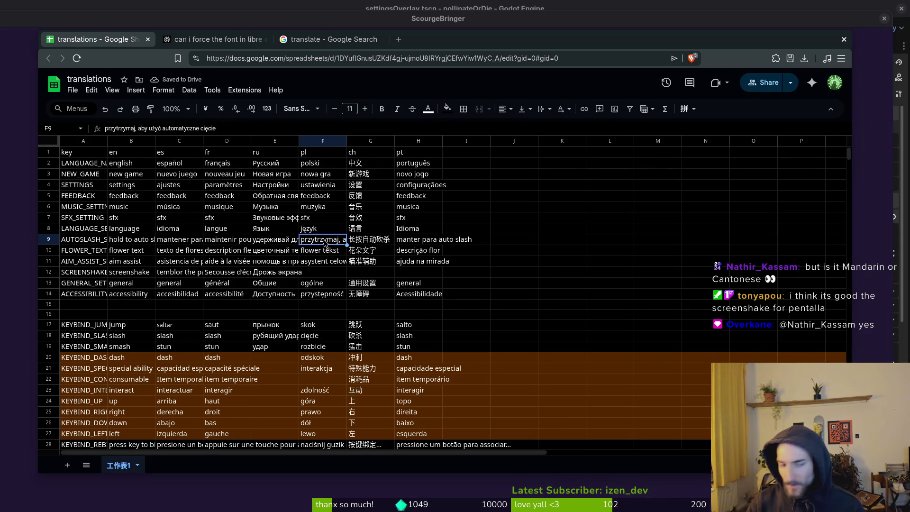
pyautogui.hotkey('alt', 'Tab')
pyautogui.hotkey('alt', 'Tab')
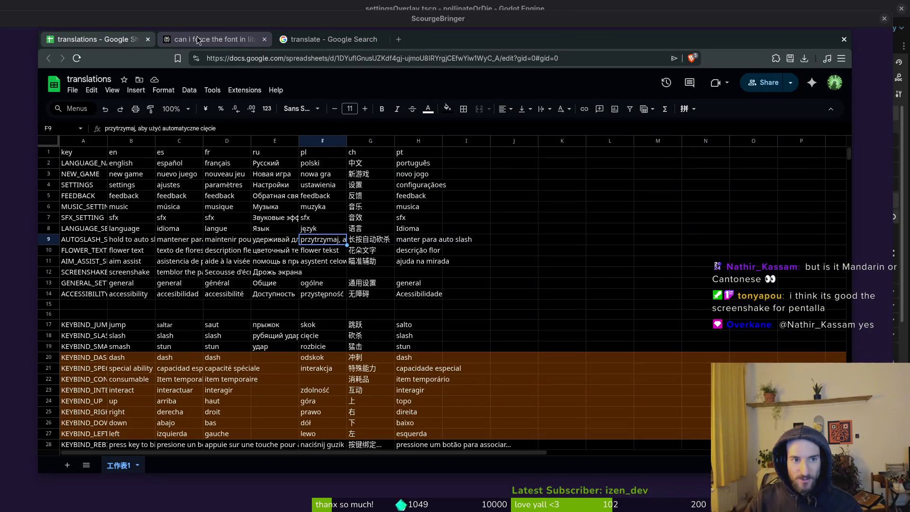
pyautogui.click(213, 39)
pyautogui.click(314, 42)
# Switch the translation target language to Spanish, then to French
pyautogui.click(351, 159)
pyautogui.write('spa')
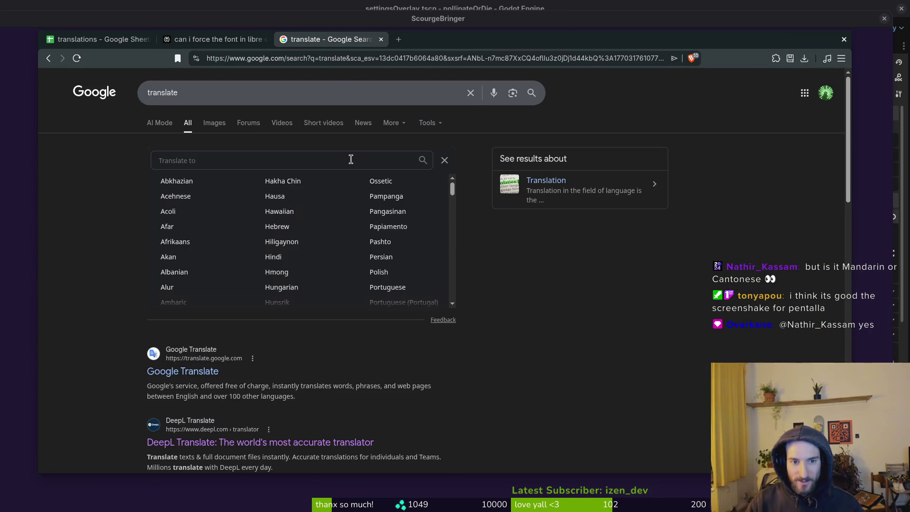
pyautogui.press('Return')
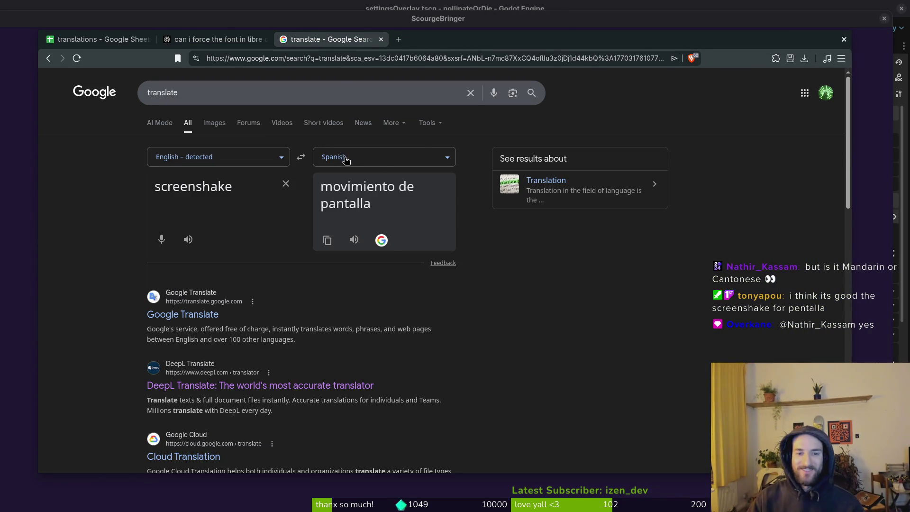
pyautogui.click(346, 160)
pyautogui.write('fre')
pyautogui.press('Return')
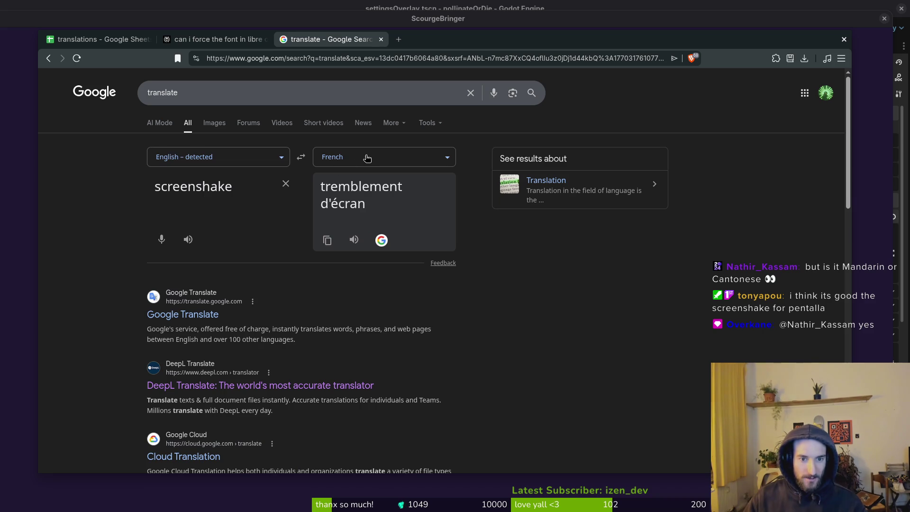
# Translate screenshake into Portuguese and copy 'tremor de tela'
pyautogui.click(366, 159)
pyautogui.write('port')
pyautogui.press('Return')
pyautogui.click(419, 151)
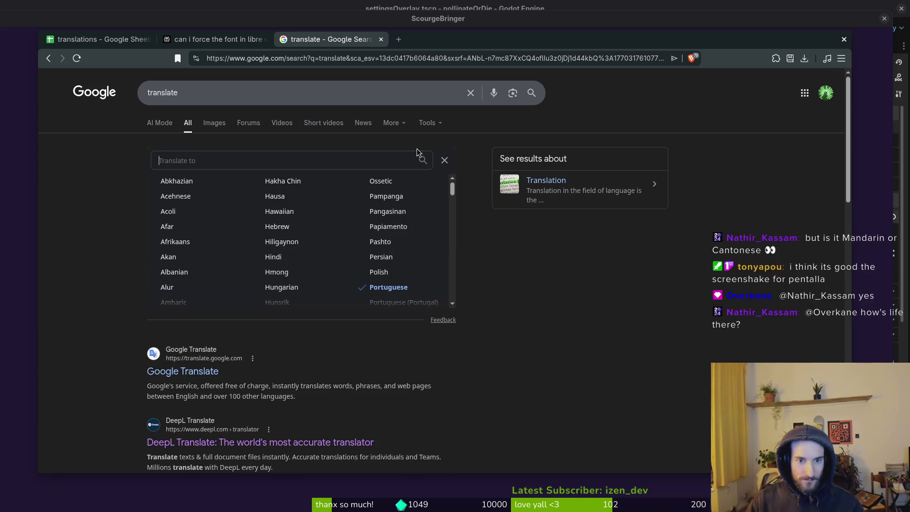
pyautogui.write('port')
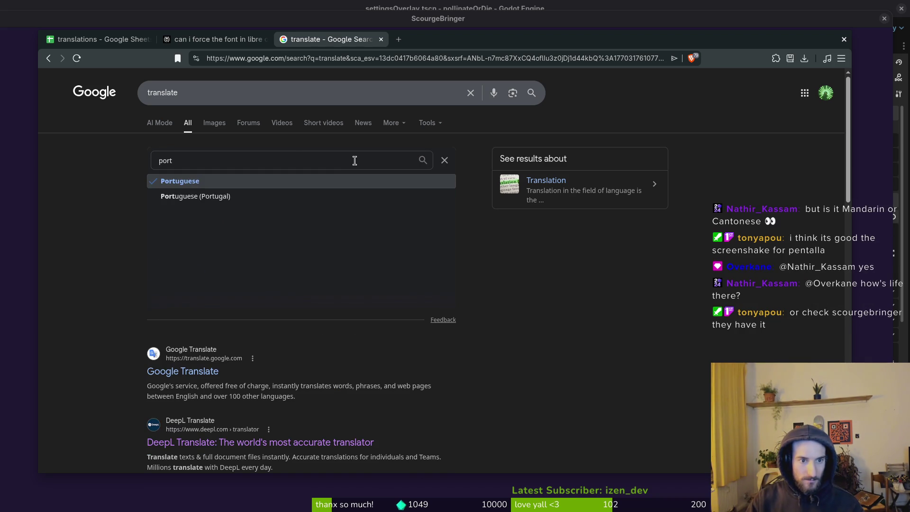
pyautogui.press('Return')
pyautogui.click(327, 240)
pyautogui.hotkey('alt', 'Tab')
# Switch ScourgeBringer's language to Português do Brasil to check its screenshake term
pyautogui.press('Up')
pyautogui.press('Up')
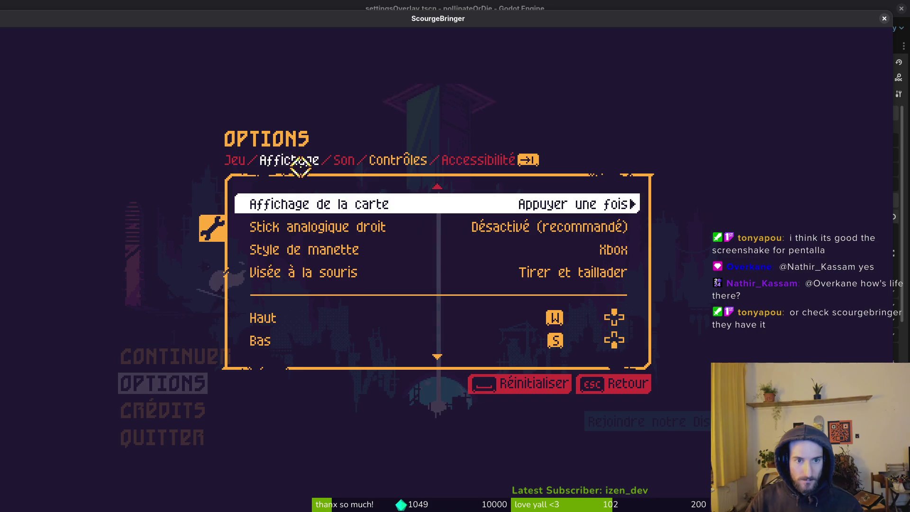
pyautogui.press('Left')
pyautogui.press('Right')
pyautogui.press('Right')
pyautogui.press('Right')
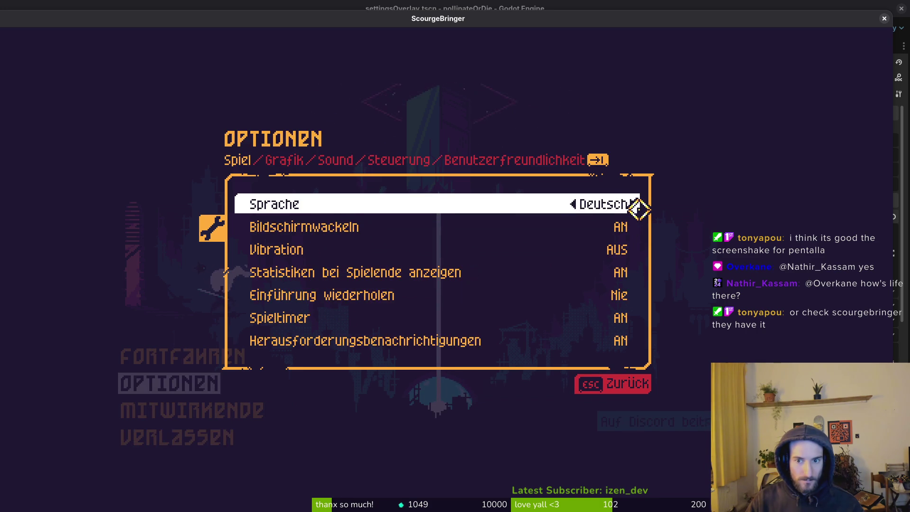
pyautogui.press('Right')
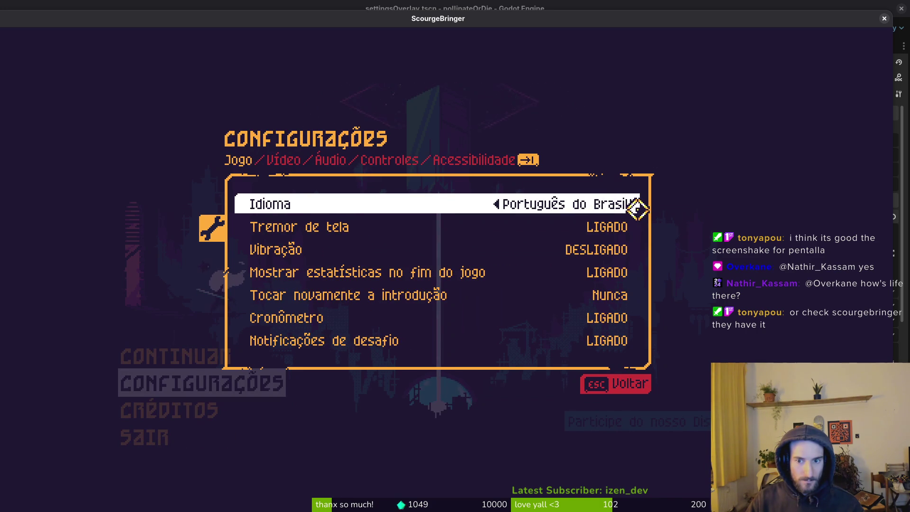
# Paste 'tremor de tela' into Portuguese screenshake cell H12
pyautogui.hotkey('alt', 'Tab')
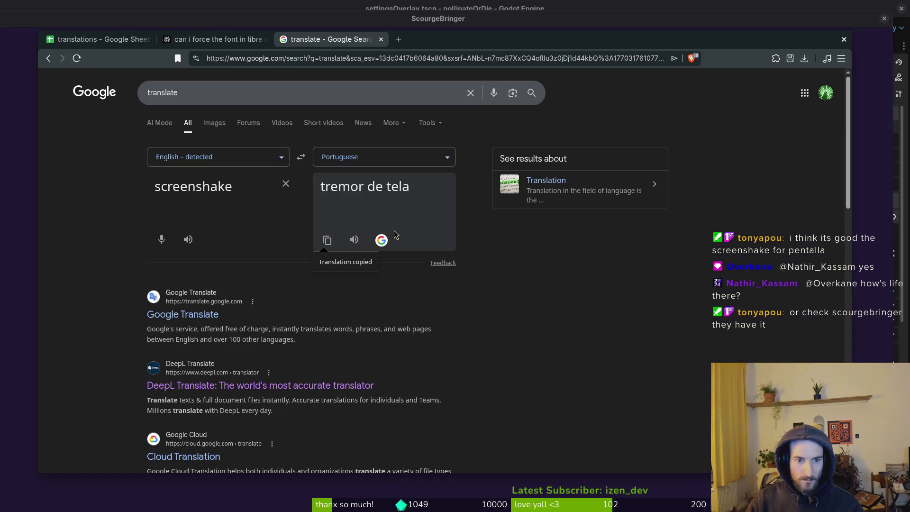
pyautogui.hotkey('ctrl', 'Tab')
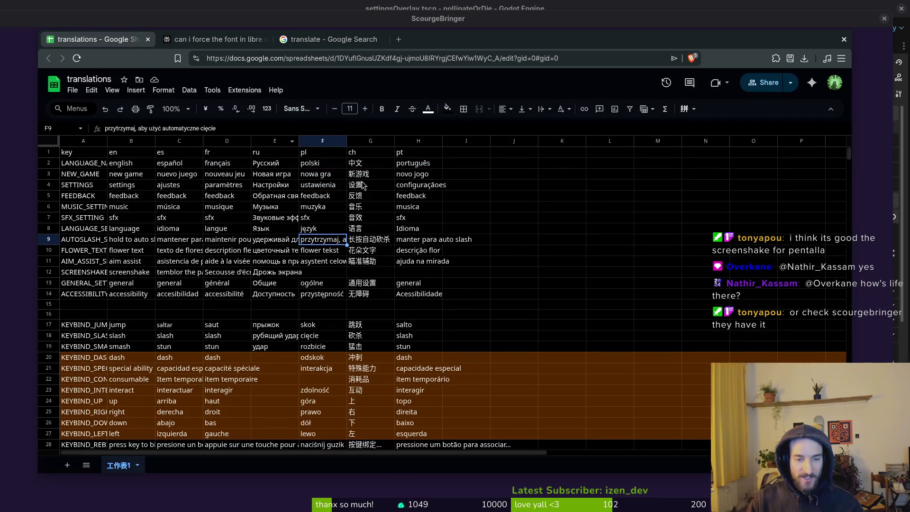
pyautogui.click(319, 274)
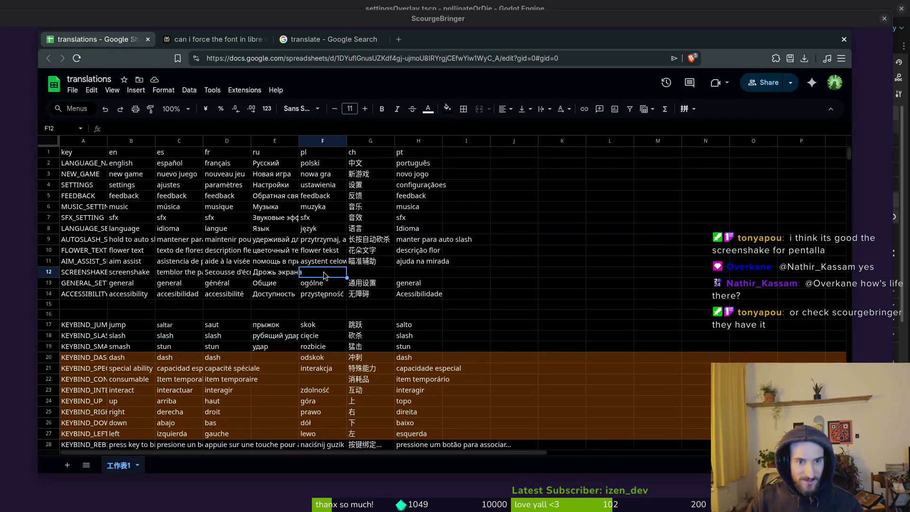
pyautogui.click(415, 274)
pyautogui.hotkey('ctrl', 'v')
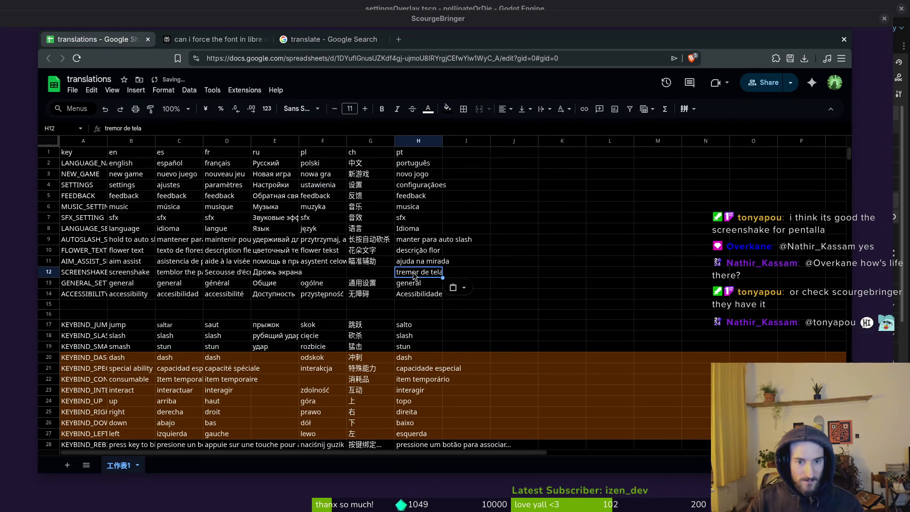
pyautogui.click(361, 275)
pyautogui.click(221, 41)
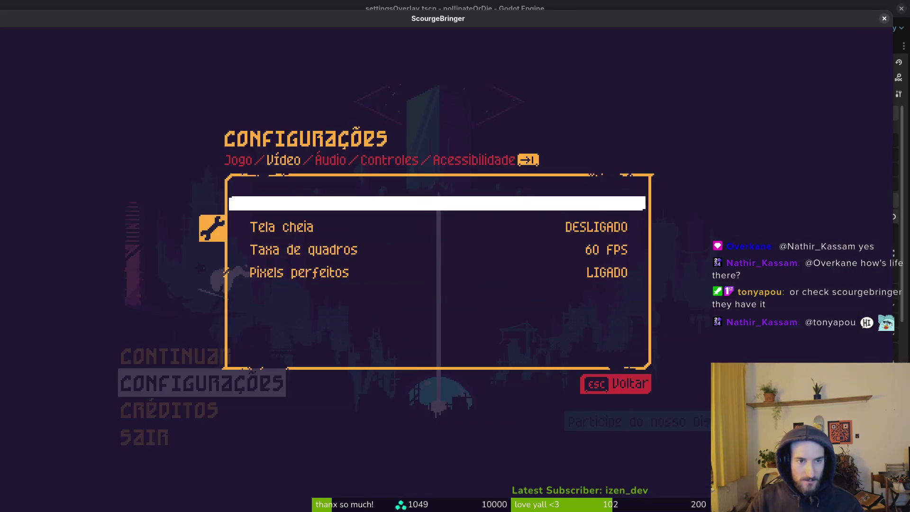
# Ask Perplexity for Chinese and Polish screenshake terms, getting 屏幕抖动 and Wstrząs ekranu
pyautogui.click(403, 433)
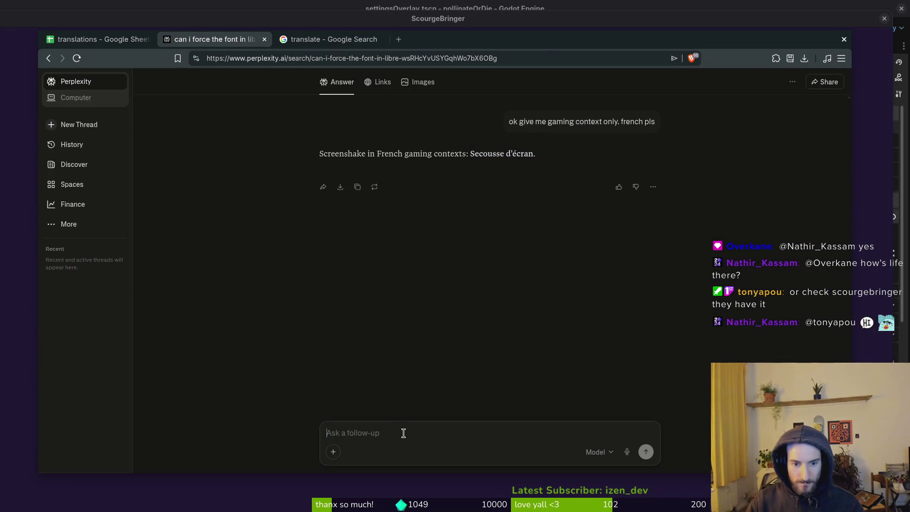
pyautogui.write('chinse')
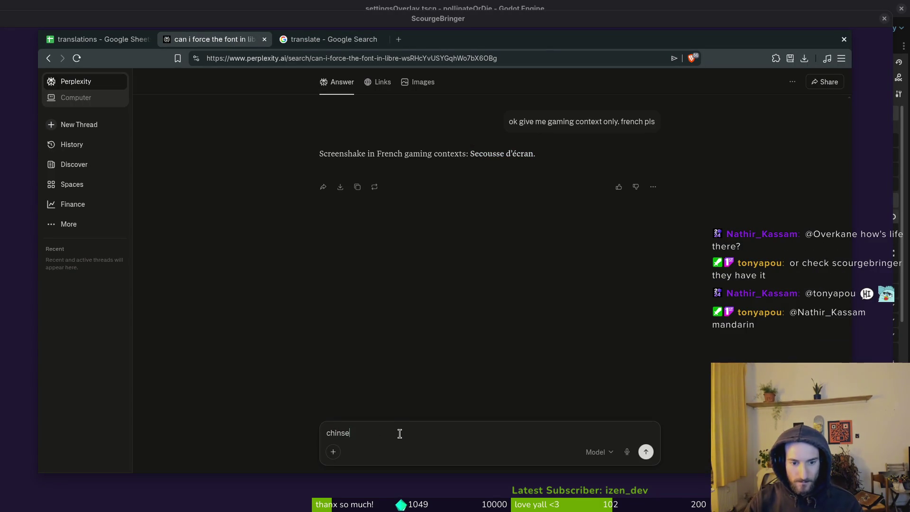
pyautogui.write('ese pols')
pyautogui.press('Return')
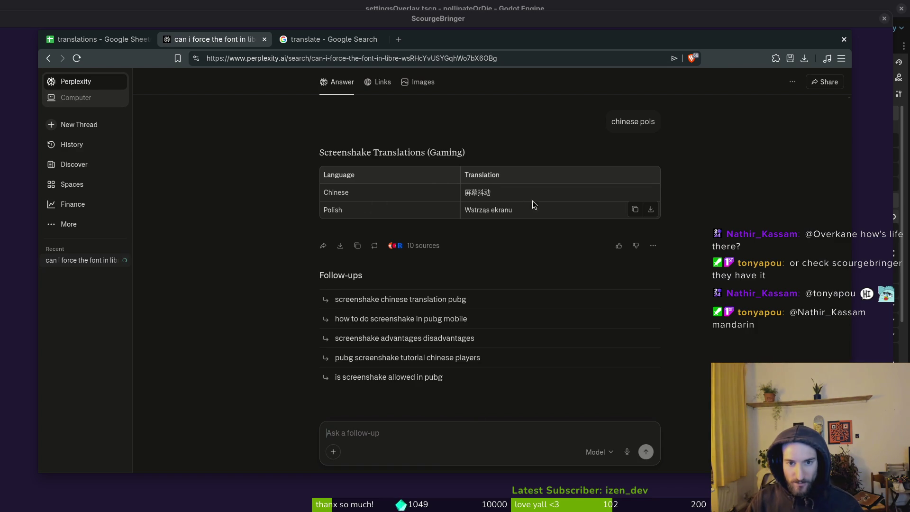
pyautogui.moveTo(466, 191); pyautogui.dragTo(492, 192)
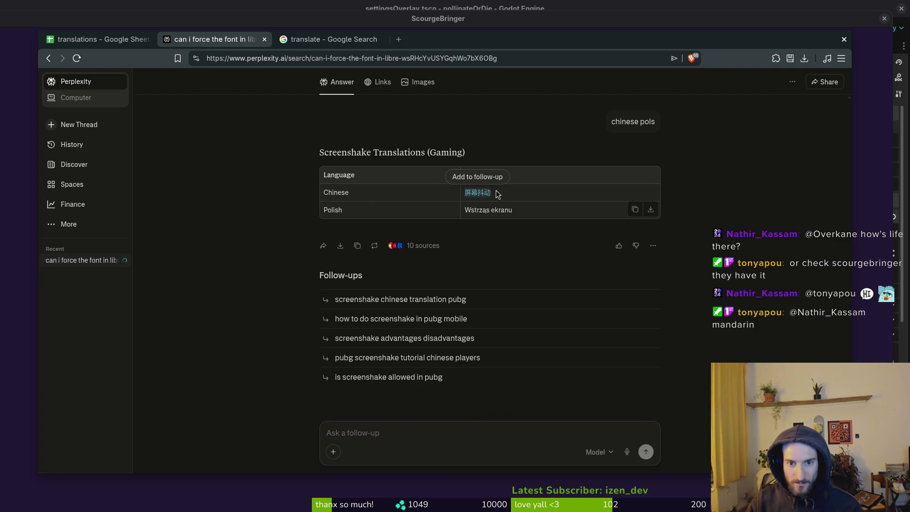
pyautogui.click(158, 181)
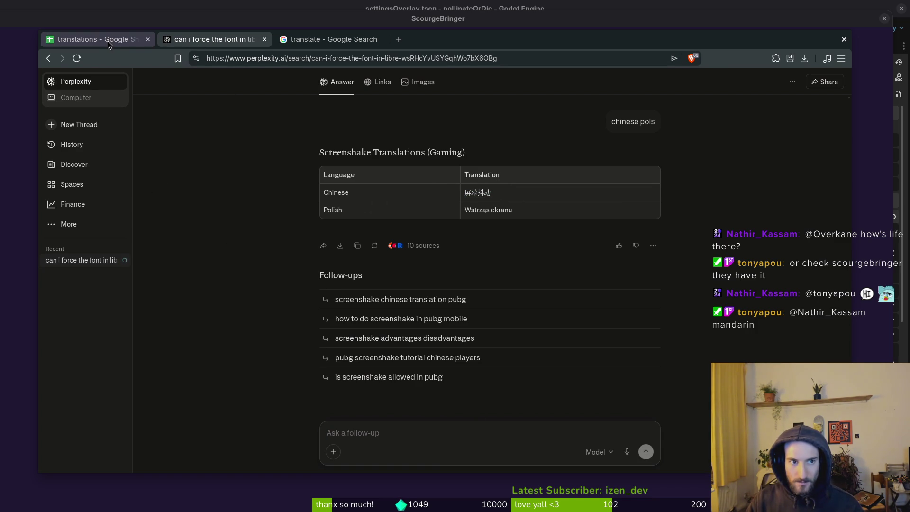
pyautogui.hotkey('alt', 'Tab')
pyautogui.click(474, 160)
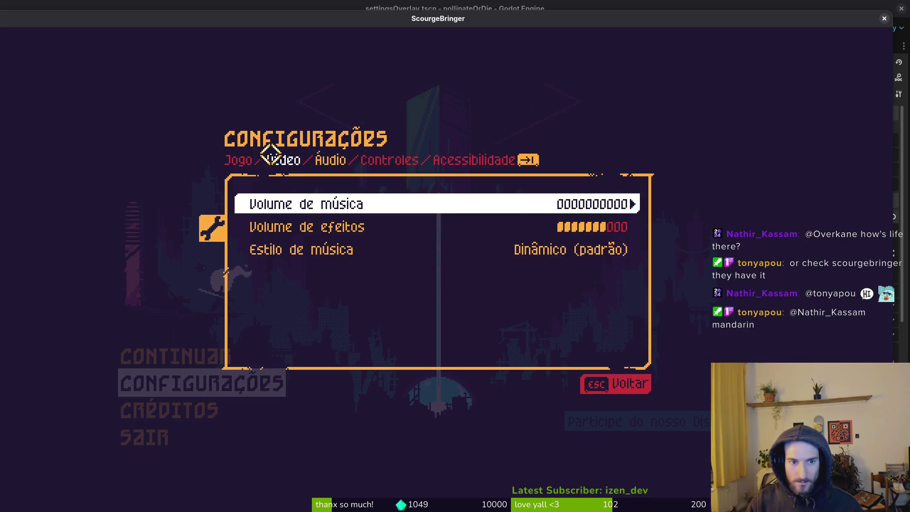
# Cycle the game's Idioma to 简体中文 and note its screen-shake label 画面震动
pyautogui.click(635, 204)
pyautogui.click(640, 203)
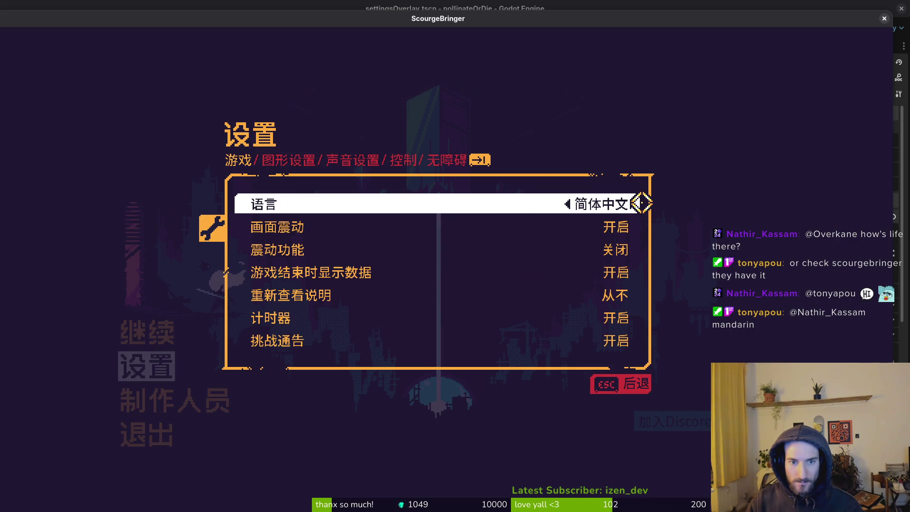
pyautogui.click(641, 203)
pyautogui.click(641, 203)
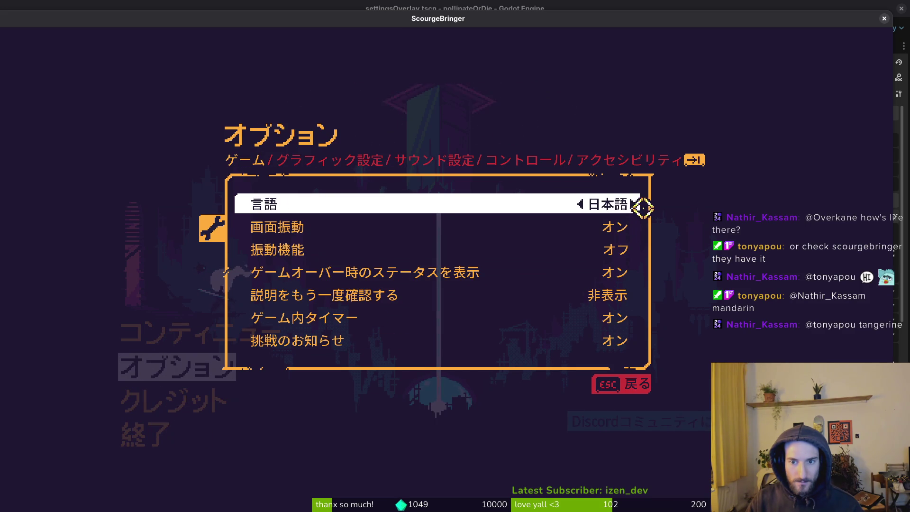
pyautogui.click(577, 205)
pyautogui.click(575, 204)
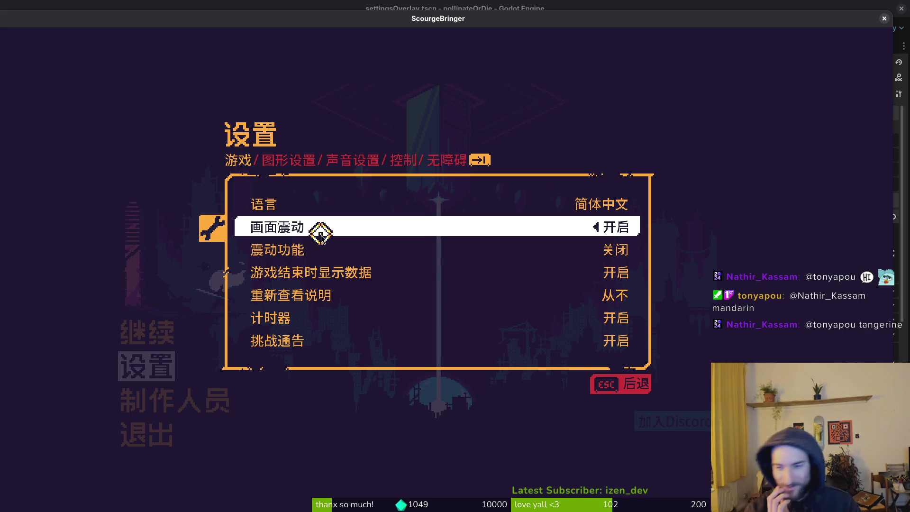
pyautogui.hotkey('alt', 'Tab')
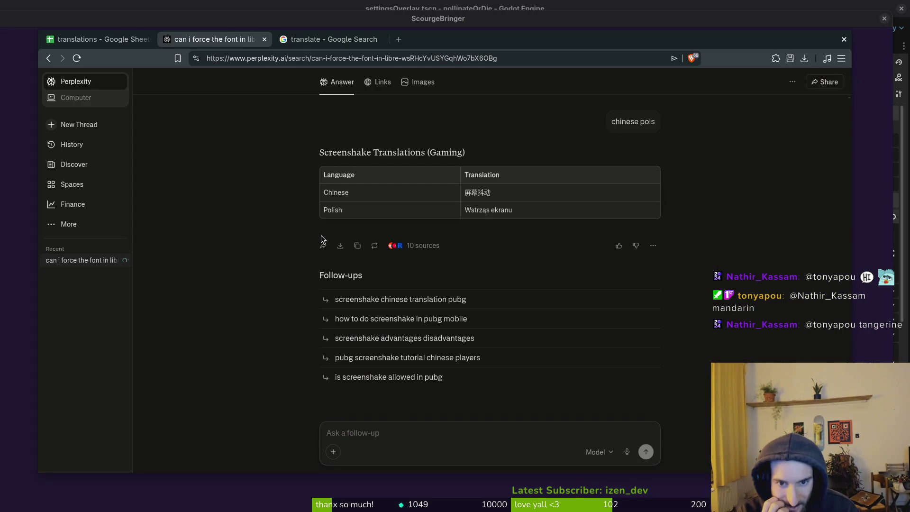
pyautogui.hotkey('alt', 'Tab')
pyautogui.press('Tab')
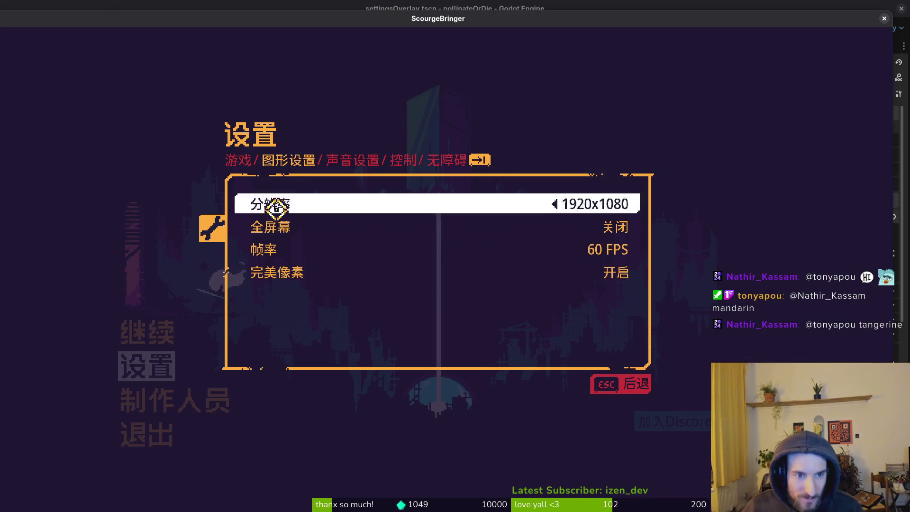
pyautogui.click(236, 162)
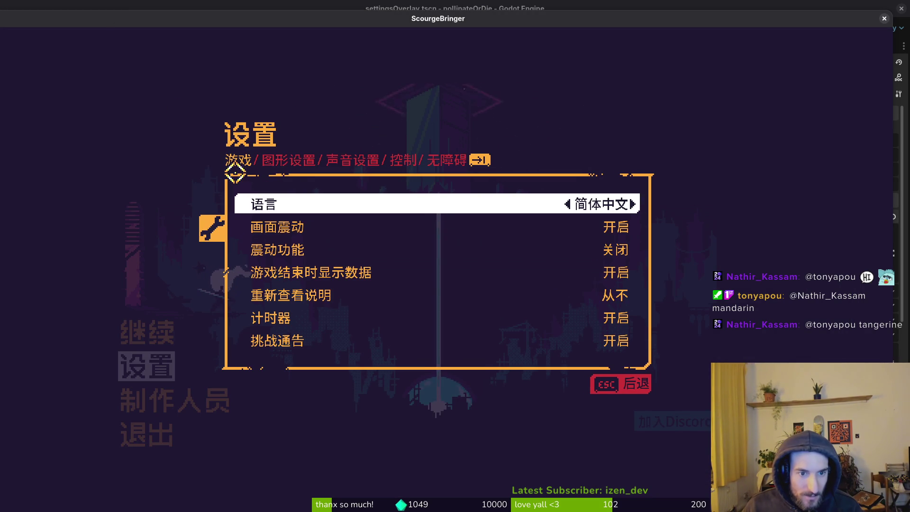
pyautogui.hotkey('alt', 'Tab')
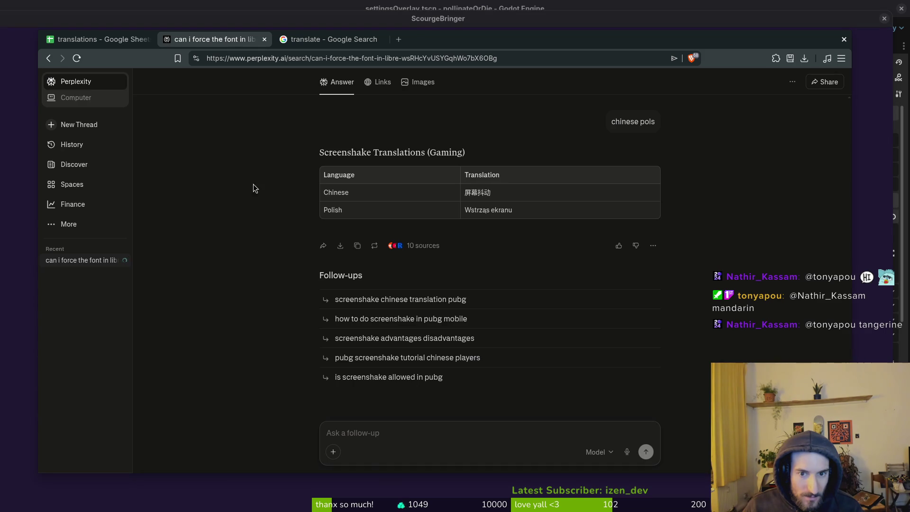
# Ask Perplexity whether there should be another word for it
pyautogui.click(354, 431)
pyautogui.write('there should be anto')
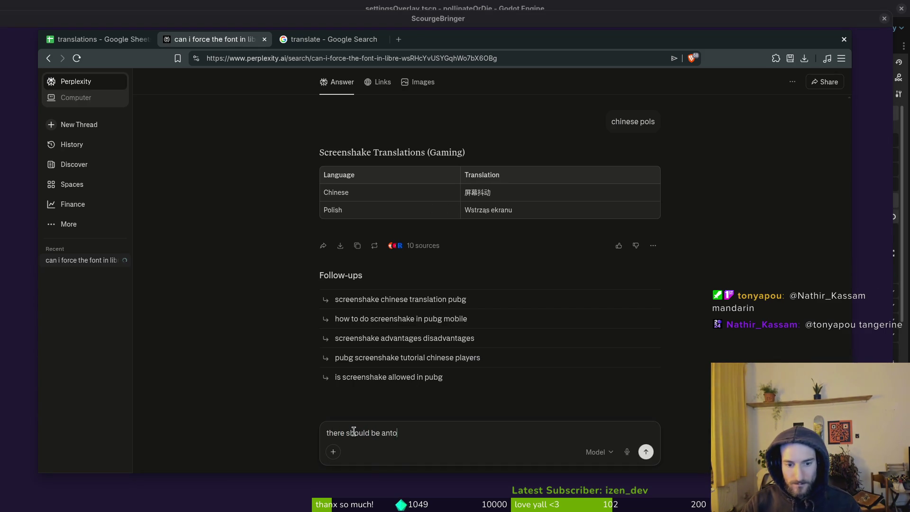
pyautogui.press('BackSpace')
pyautogui.press('BackSpace')
pyautogui.write('other word for m')
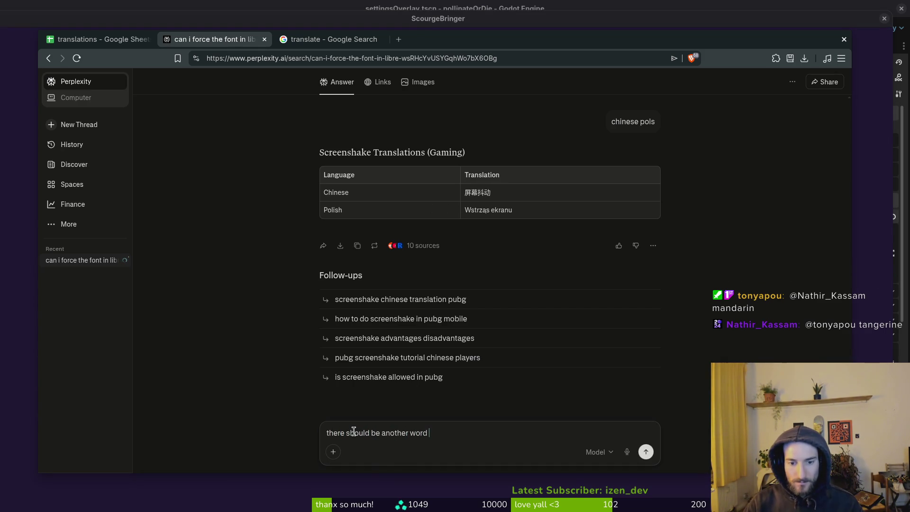
pyautogui.press('BackSpace')
pyautogui.press('BackSpace')
pyautogui.write('it')
pyautogui.press('Return')
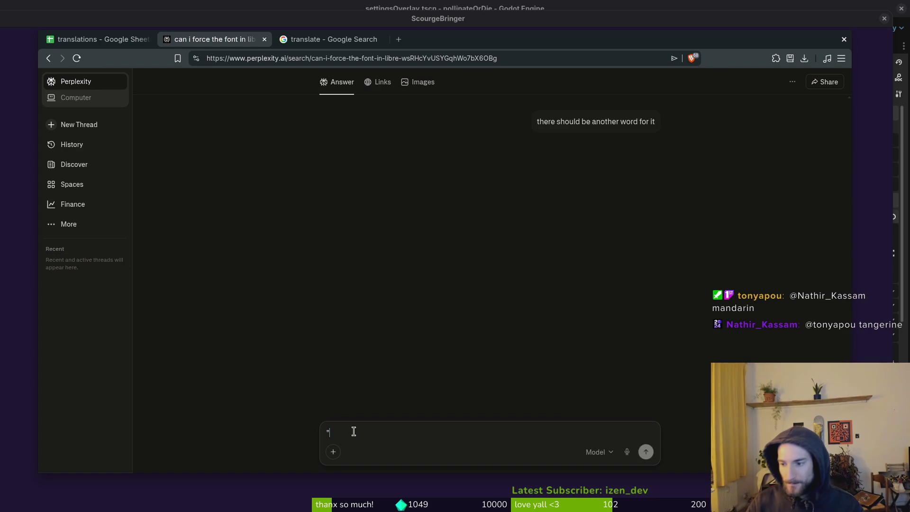
# Push back on the Chinese term in a second follow-up and dismiss the sign-up prompt
pyautogui.write('"')
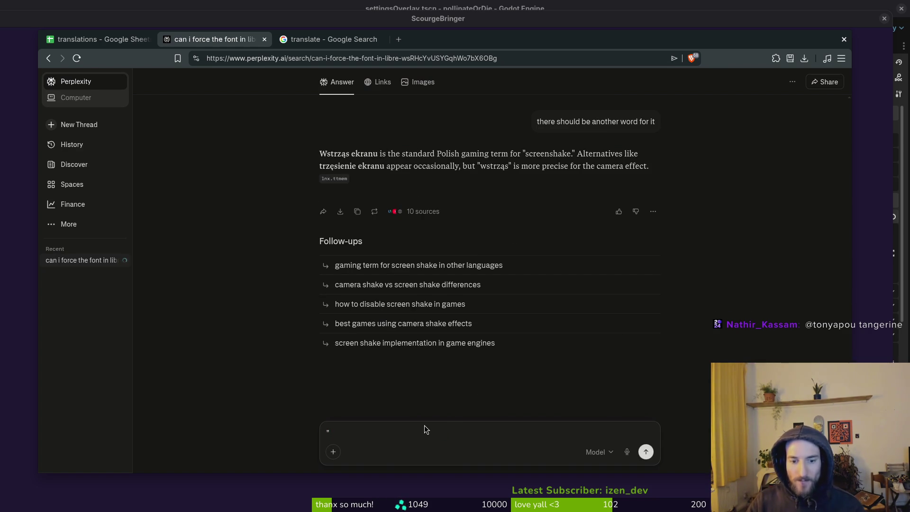
pyautogui.press('BackSpace')
pyautogui.write('bro chinses')
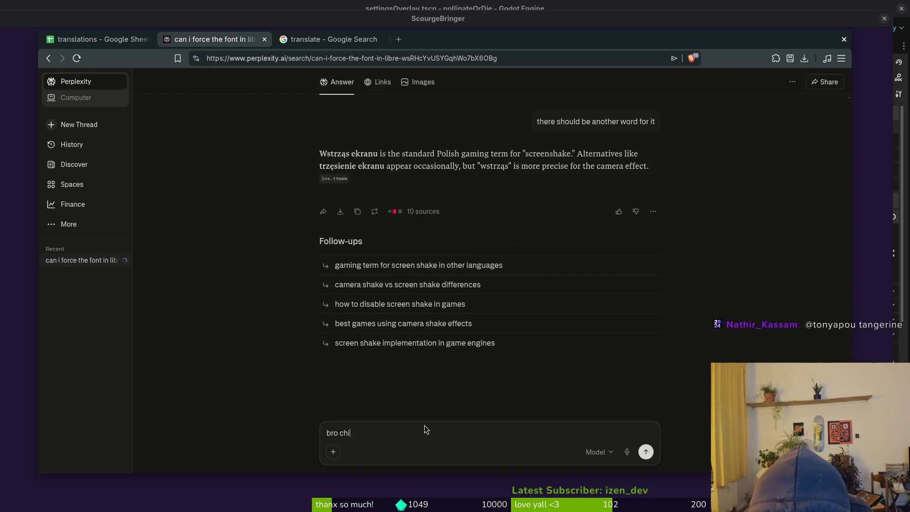
pyautogui.press('BackSpace')
pyautogui.press('BackSpace')
pyautogui.press('BackSpace')
pyautogui.write('ese man twt')
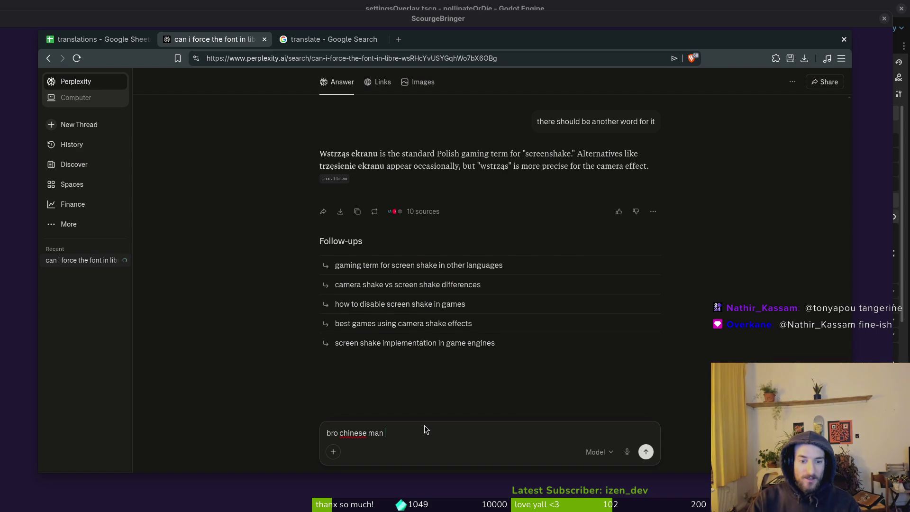
pyautogui.press('BackSpace')
pyautogui.press('BackSpace')
pyautogui.press('BackSpace')
pyautogui.write('wtf')
pyautogui.press('Return')
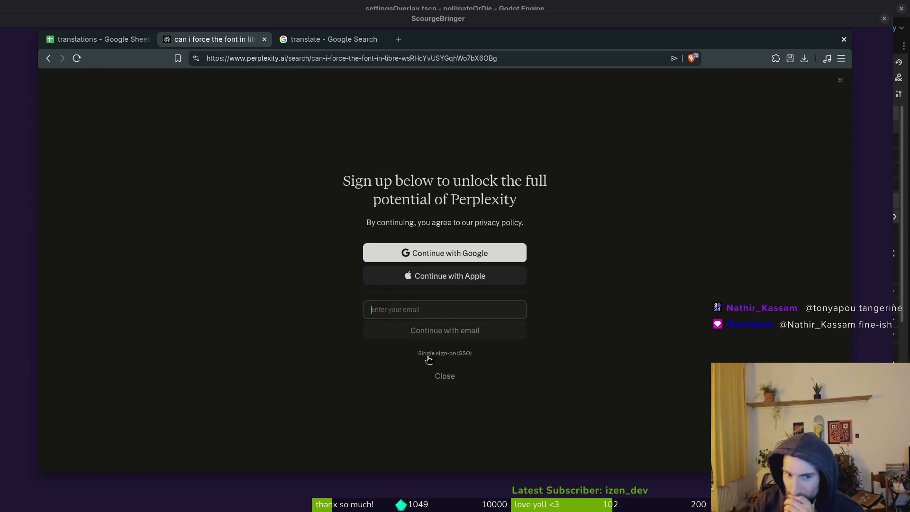
pyautogui.click(448, 383)
# Compare the answer's 屏幕抖动 against the game's screen-shake setting
pyautogui.moveTo(319, 153); pyautogui.dragTo(350, 153)
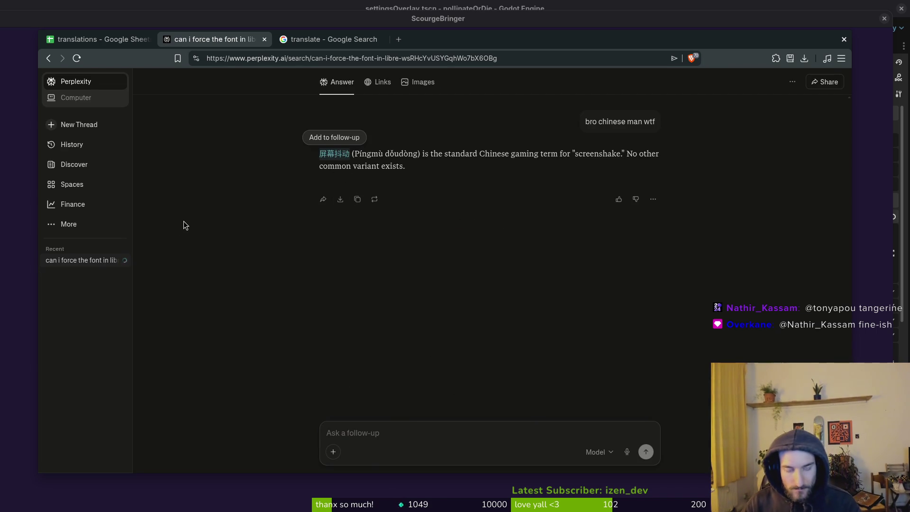
pyautogui.hotkey('alt', 'Tab')
pyautogui.click(233, 158)
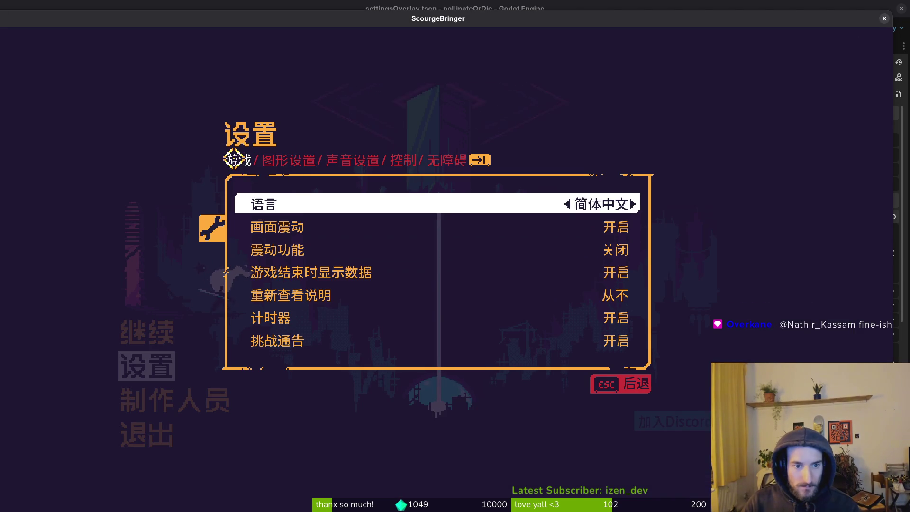
pyautogui.hotkey('alt', 'Tab')
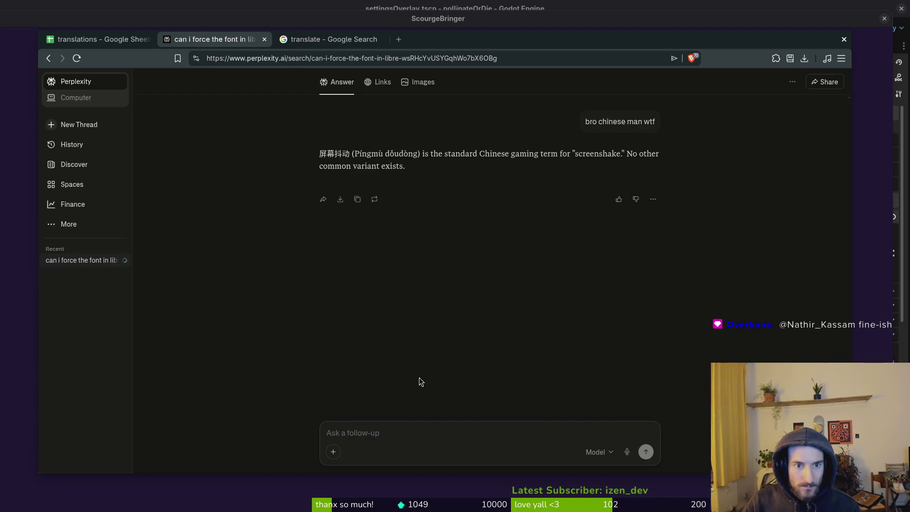
# Search the web for 'screenshake chinese' in a new tab
pyautogui.hotkey('ctrl', 't')
pyautogui.write('screensh')
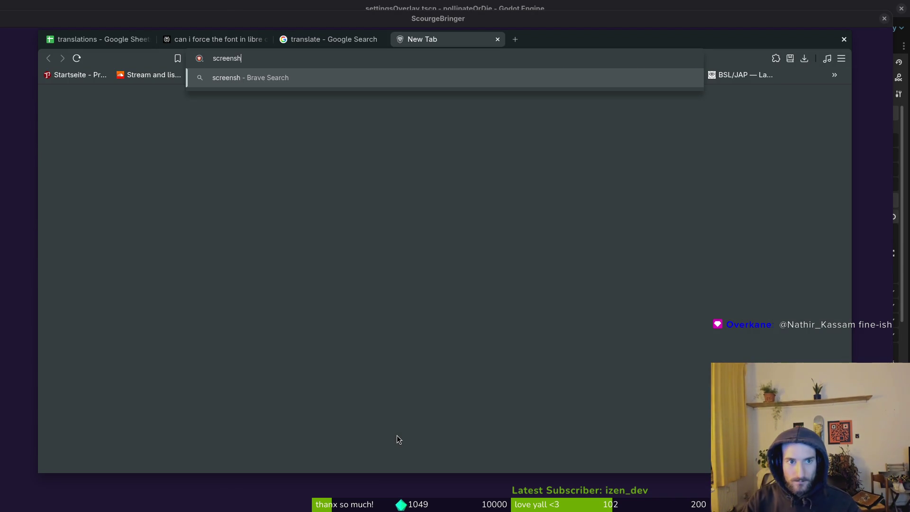
pyautogui.write('ake chinese')
pyautogui.press('Return')
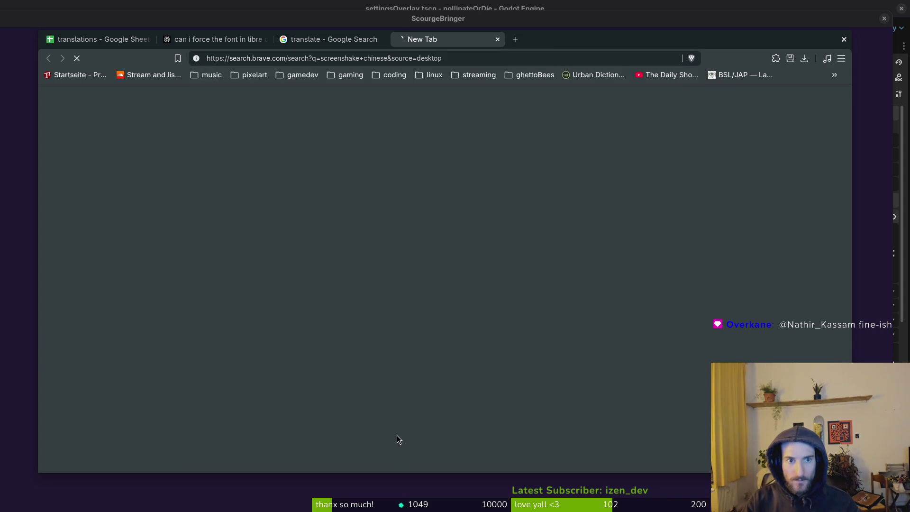